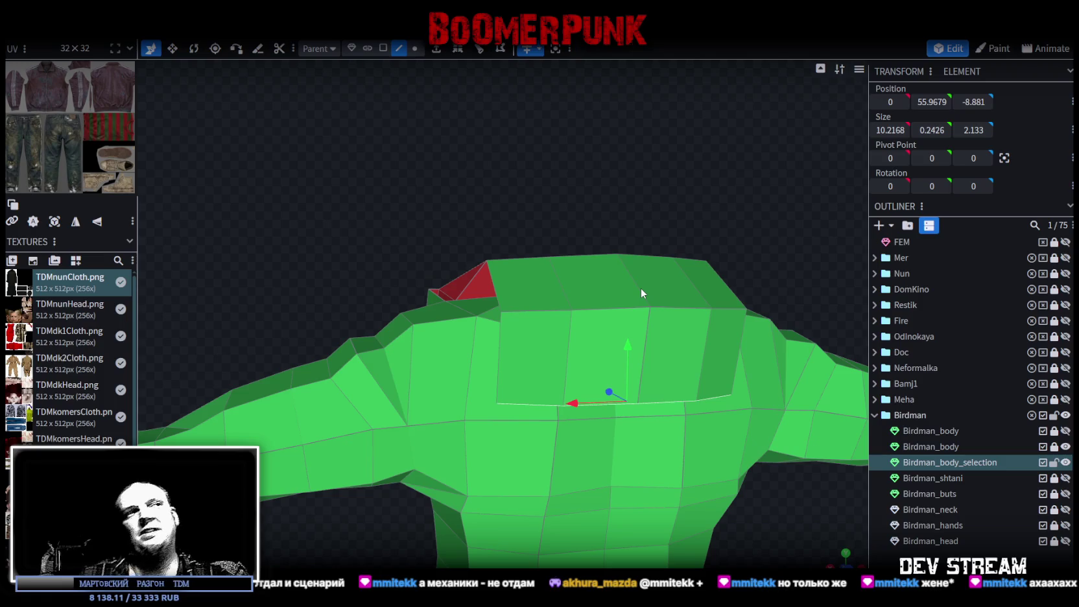
- Push a collar face back along Z by 0.8 in face mode
mouse_move(641, 288)
left_mouse_down()
mouse_move(501, 217)
mouse_move(742, 273)
mouse_move(620, 272)
mouse_move(533, 312)
mouse_move(462, 276)
mouse_move(610, 299)
left_mouse_up()
key("3")
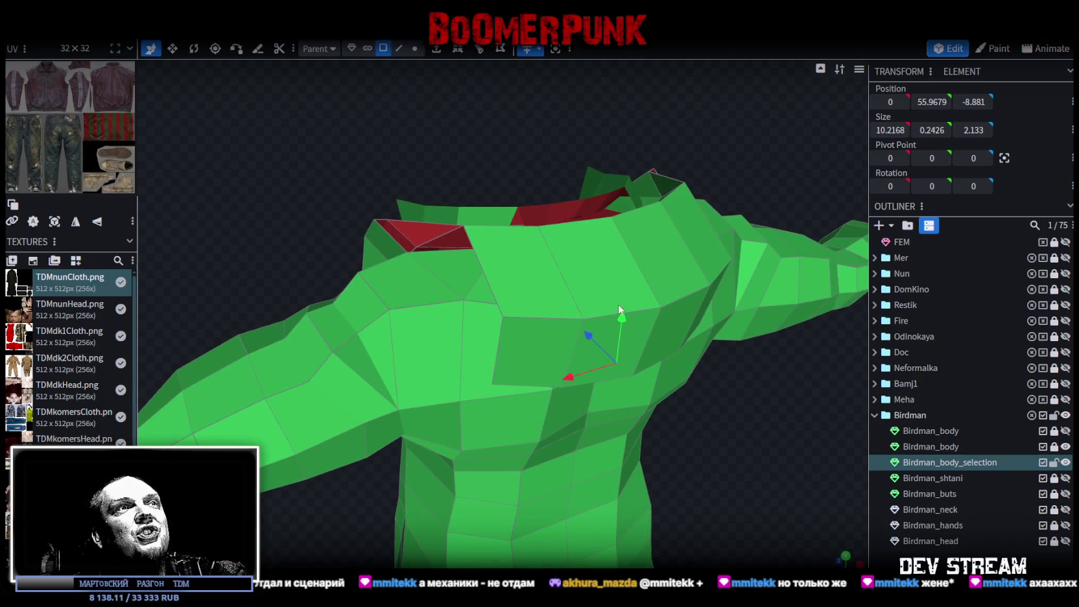
left_click(645, 328)
mouse_move(678, 313)
left_mouse_down()
mouse_move(796, 445)
mouse_move(574, 303)
left_mouse_up()
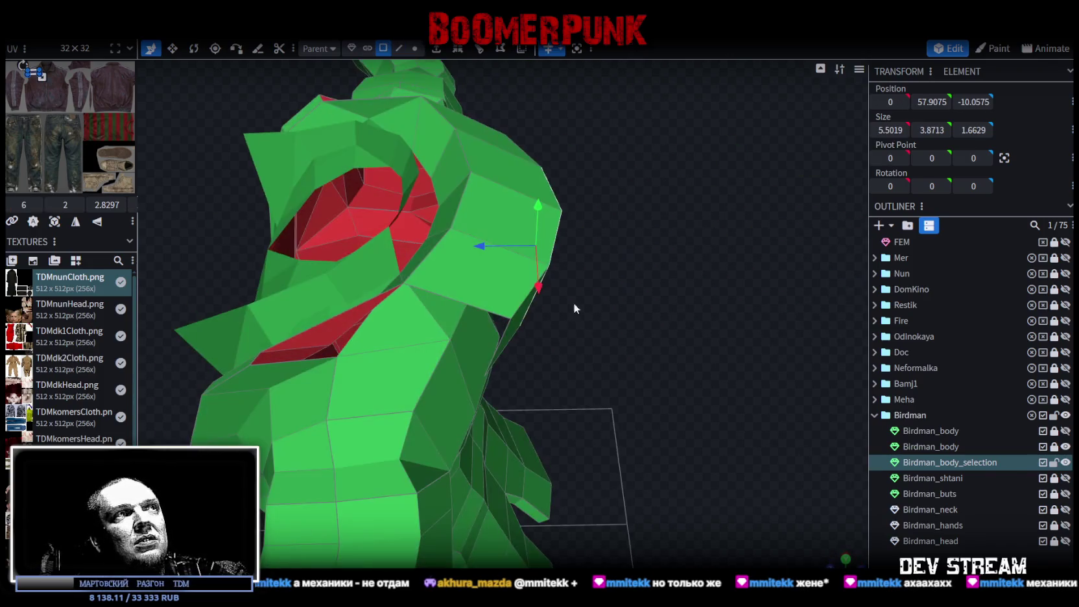
left_click_drag(480, 251, 505, 253)
- Lower an edge on top of the collar by 0.9 along Y
mouse_move(584, 272)
left_mouse_down()
mouse_move(672, 291)
mouse_move(674, 315)
mouse_move(709, 297)
mouse_move(685, 310)
left_mouse_up()
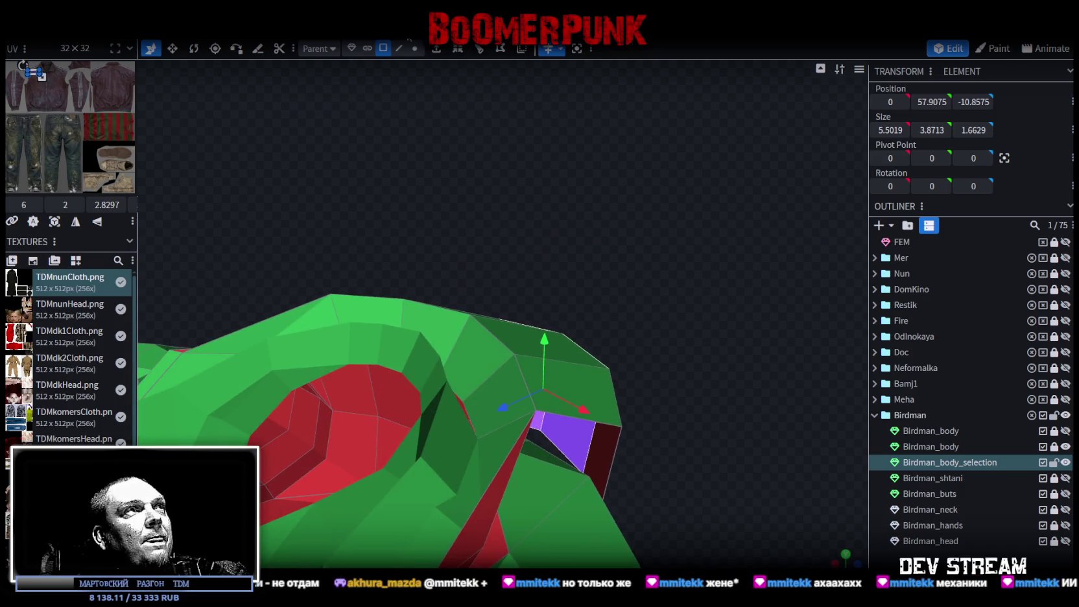
left_click(399, 48)
left_click(448, 310)
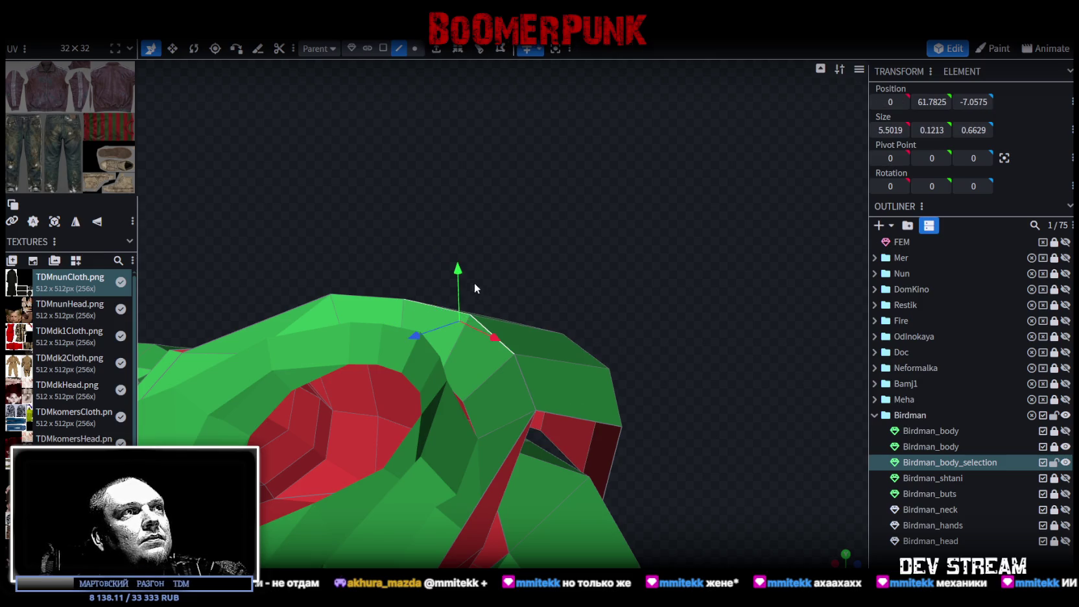
left_click_drag(474, 283, 466, 295)
- Pull a collar-top vertex down and bring up its mesh options
mouse_move(526, 251)
left_mouse_down()
mouse_move(588, 231)
mouse_move(571, 220)
left_mouse_up()
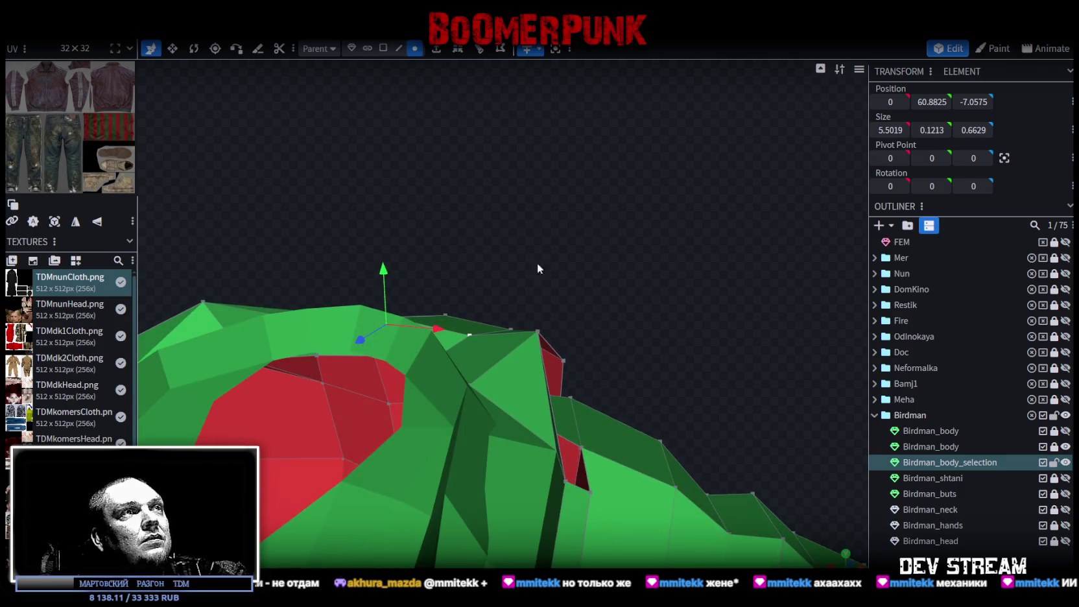
left_click(541, 331)
mouse_move(530, 291)
left_mouse_down()
mouse_move(539, 313)
mouse_move(498, 334)
mouse_move(408, 286)
mouse_move(384, 300)
mouse_move(469, 277)
mouse_move(458, 280)
mouse_move(491, 318)
mouse_move(650, 449)
mouse_move(565, 318)
mouse_move(466, 293)
mouse_move(458, 305)
mouse_move(526, 354)
left_mouse_up()
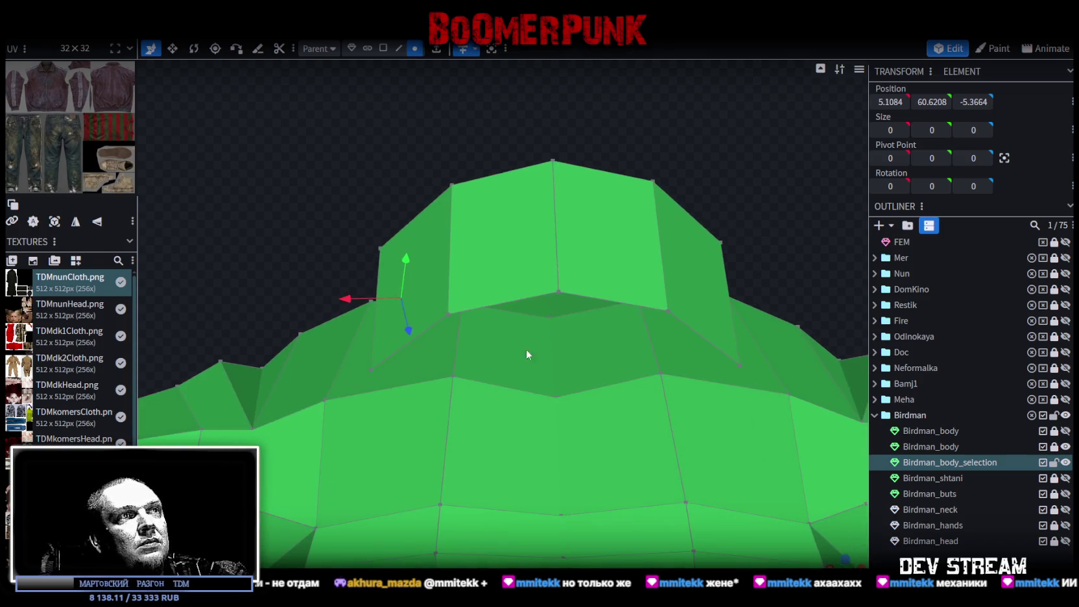
right_click(560, 291)
- Merge the first selected vertices, then inspect the faces around the collar gap
left_click(720, 296)
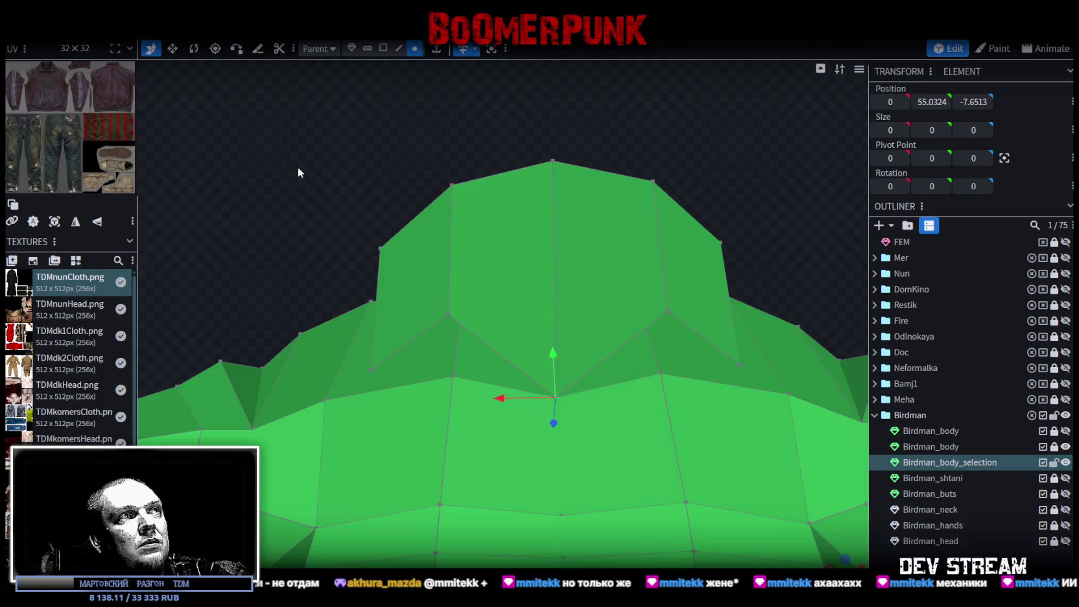
left_click_drag(298, 167, 377, 154)
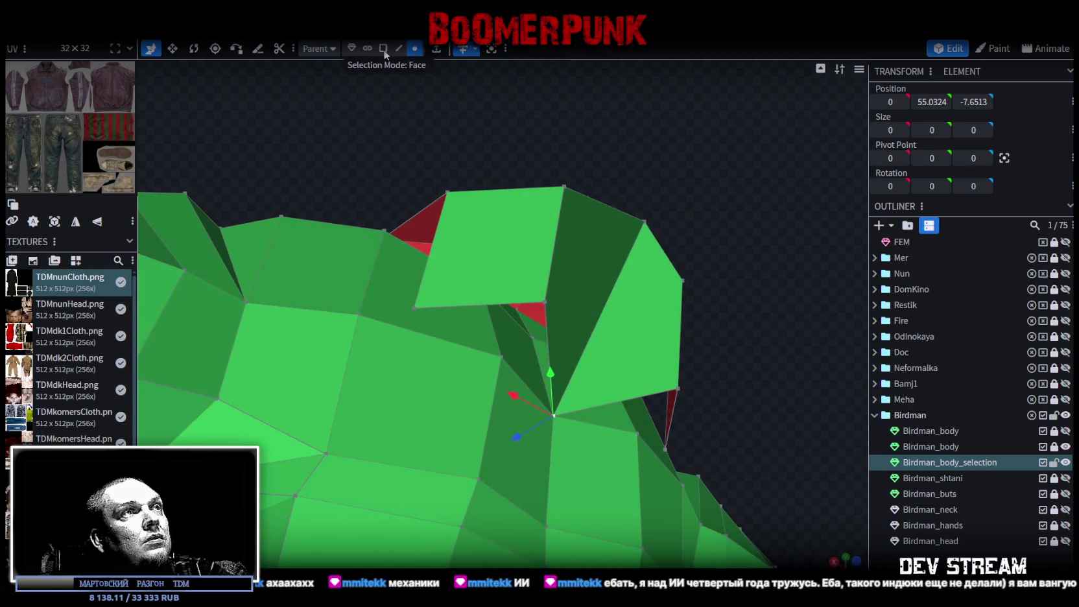
left_click(535, 332)
left_click(534, 369, "shift")
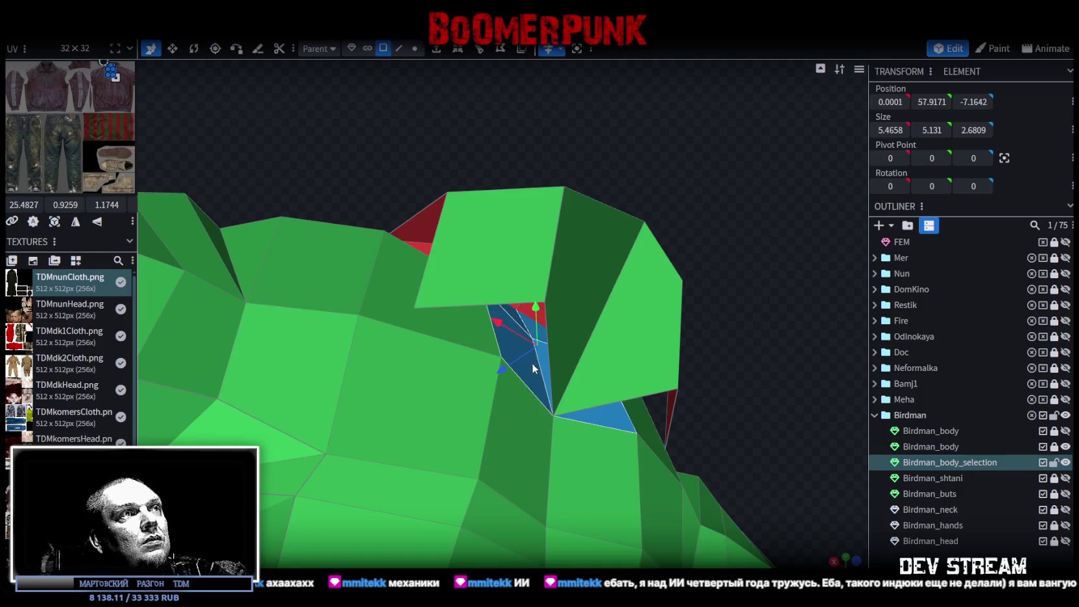
left_click_drag(347, 168, 426, 277)
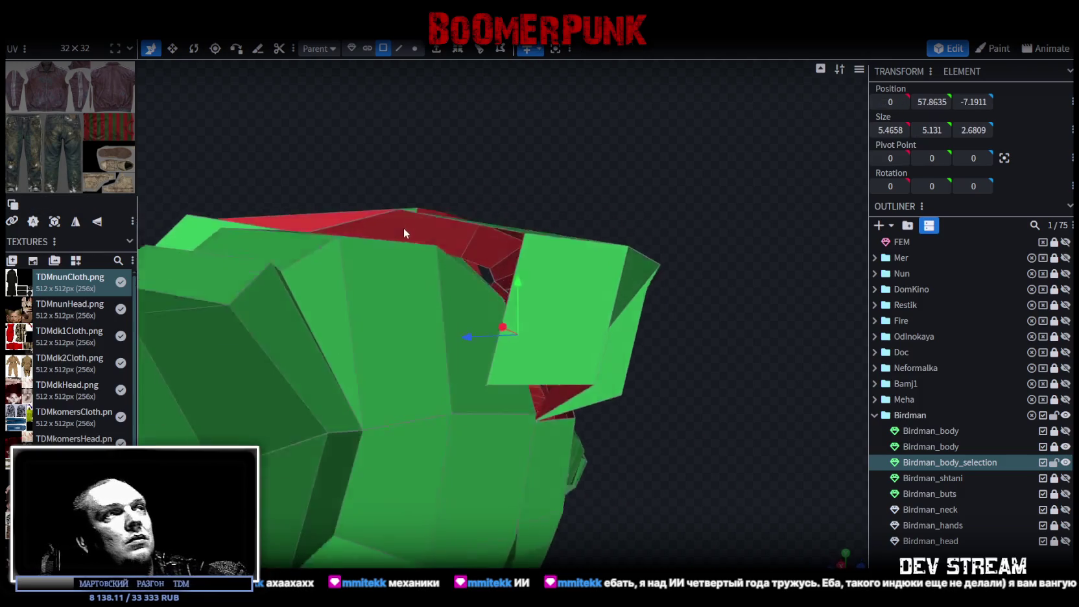
left_click(453, 272)
mouse_move(604, 306)
left_mouse_down()
mouse_move(738, 469)
mouse_move(504, 412)
left_mouse_up()
left_click(418, 390, "shift")
mouse_move(418, 390)
left_mouse_down()
mouse_move(553, 386)
mouse_move(423, 367)
mouse_move(589, 377)
mouse_move(716, 356)
left_mouse_up()
left_click(715, 355)
mouse_move(712, 453)
left_mouse_down()
mouse_move(640, 383)
mouse_move(584, 292)
left_mouse_up()
- In vertex mode, merge a pair of vertices at the collar gap
left_click(414, 49)
mouse_move(580, 177)
left_mouse_down()
mouse_move(613, 198)
mouse_move(560, 213)
mouse_move(520, 192)
mouse_move(493, 122)
mouse_move(465, 118)
mouse_move(519, 160)
mouse_move(639, 406)
mouse_move(457, 343)
left_mouse_up()
left_click(493, 318)
left_click(477, 378, "shift")
right_click(475, 377)
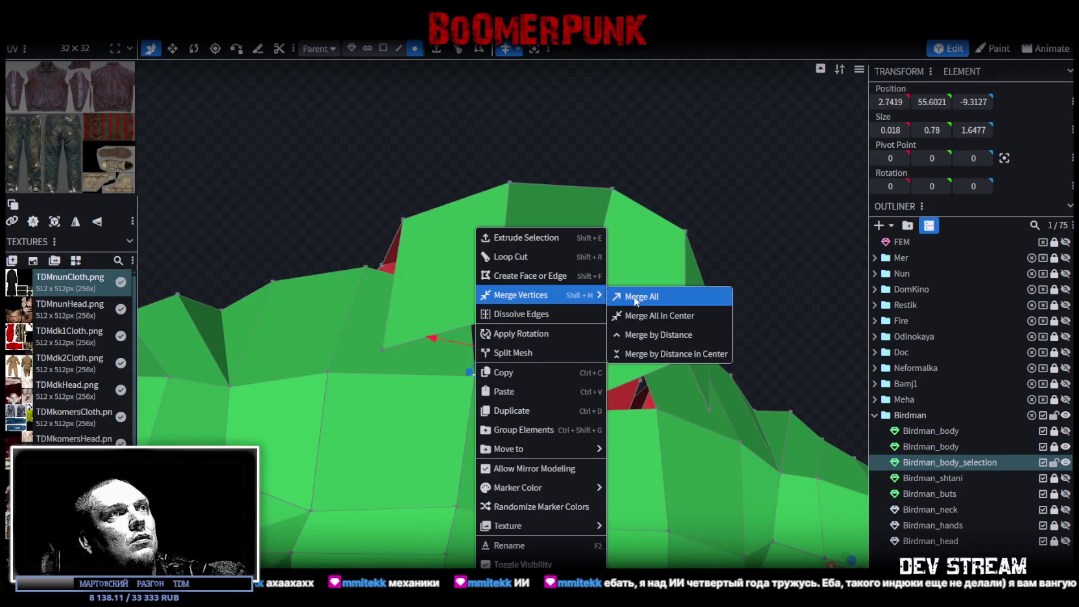
left_click(632, 298)
- Merge one more collar vertex into the merged point
mouse_move(492, 209)
left_mouse_down()
mouse_move(420, 177)
mouse_move(506, 374)
left_mouse_up()
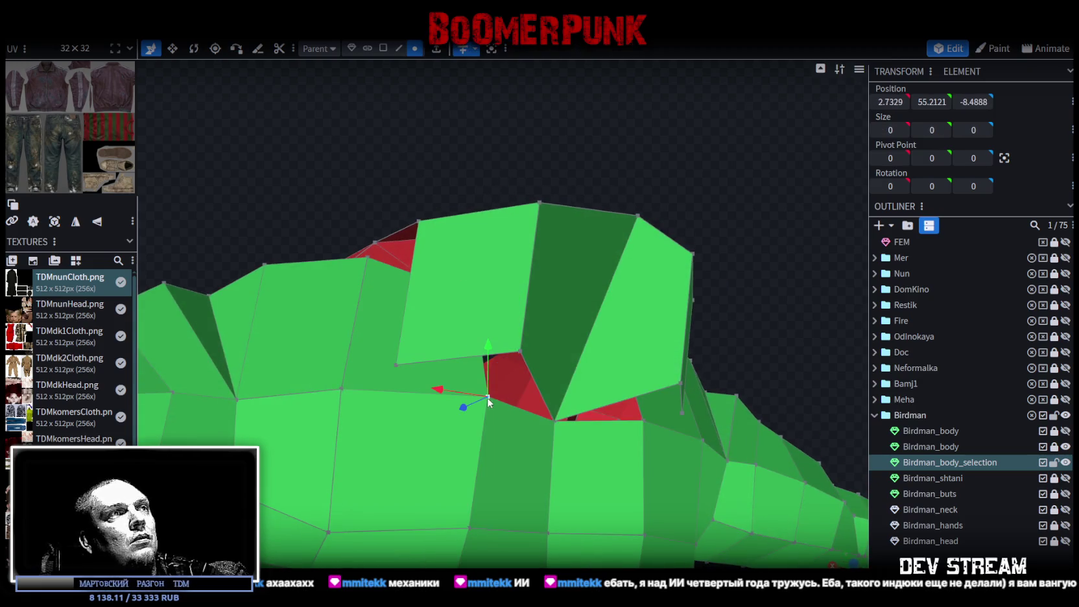
left_click(520, 353, "shift")
right_click(517, 351)
left_click(665, 293)
- Merge another vertex pair beside the gap and select a collar-edge vertex
mouse_move(646, 287)
left_mouse_down()
mouse_move(374, 161)
mouse_move(441, 212)
left_mouse_up()
left_click(466, 323)
mouse_move(571, 369)
left_mouse_down()
mouse_move(626, 424)
mouse_move(502, 421)
left_mouse_up()
left_click(489, 423, "shift")
left_click(527, 275, "shift")
right_click(525, 276)
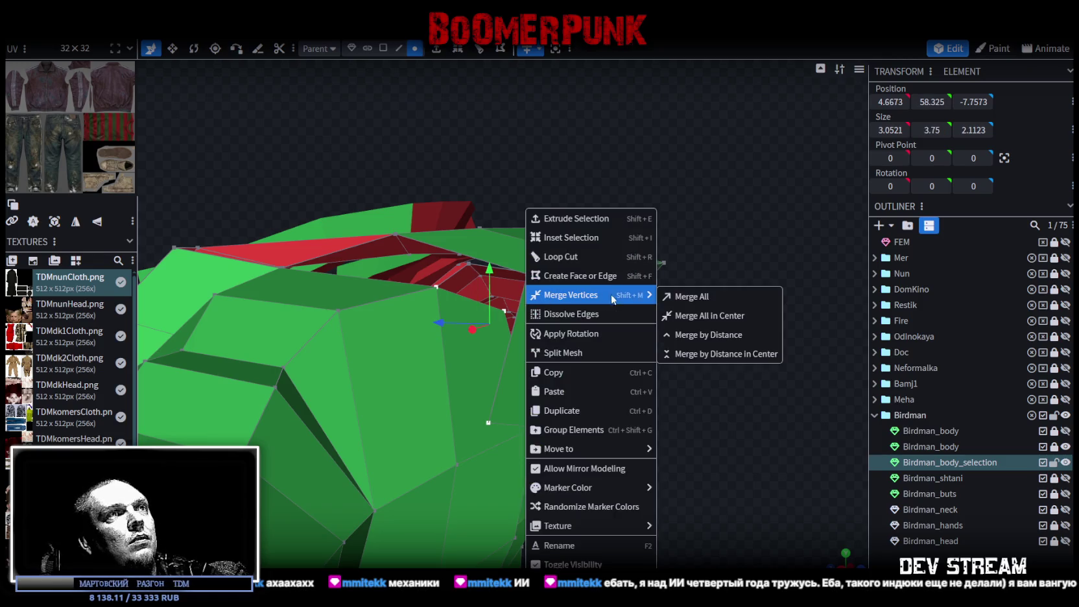
left_click(687, 299)
mouse_move(647, 374)
left_mouse_down()
mouse_move(584, 361)
mouse_move(672, 421)
mouse_move(666, 434)
mouse_move(758, 378)
mouse_move(733, 378)
left_mouse_up()
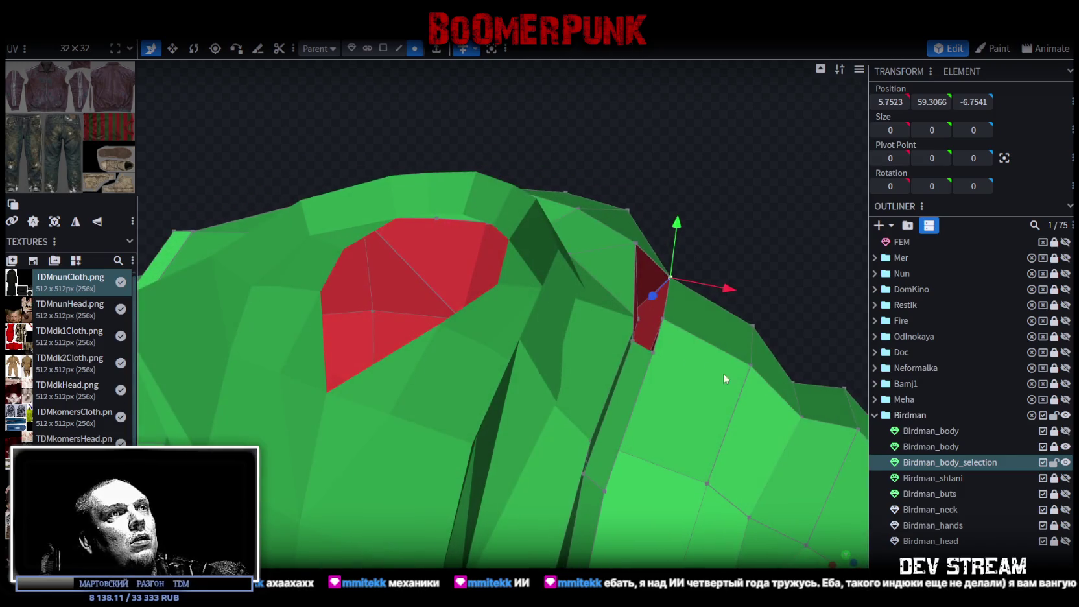
left_click(651, 354)
- Shift the selected collar vertex along depth and raise it slightly
left_click_drag(731, 289, 658, 258)
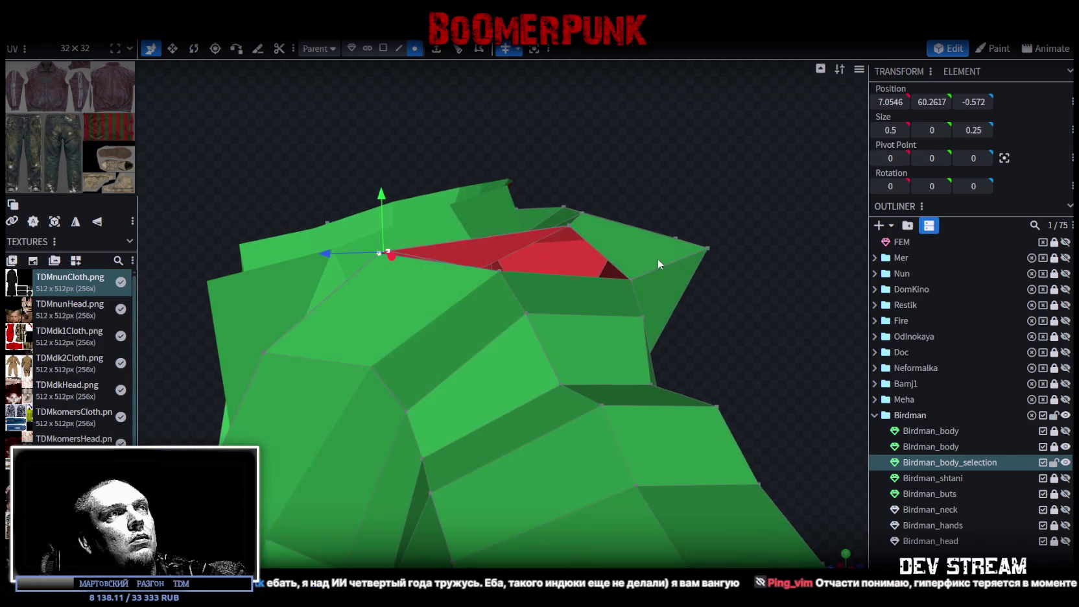
left_click_drag(335, 247, 408, 245)
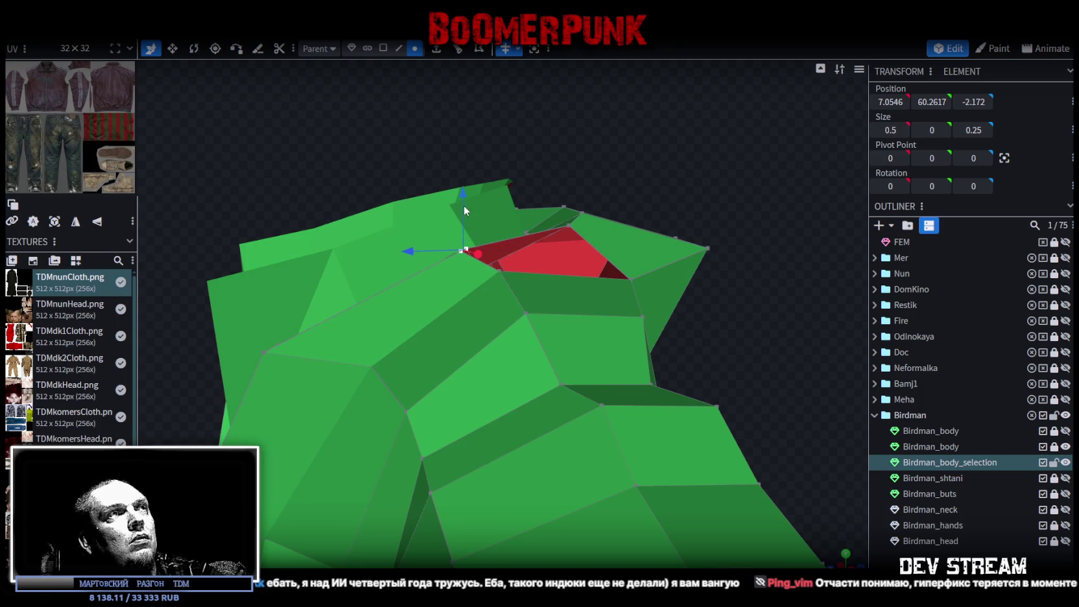
left_click_drag(464, 205, 466, 186)
mouse_move(400, 133)
left_mouse_down()
mouse_move(581, 173)
mouse_move(658, 144)
mouse_move(590, 150)
mouse_move(568, 125)
mouse_move(616, 79)
mouse_move(742, 174)
mouse_move(637, 179)
mouse_move(694, 167)
mouse_move(676, 168)
left_mouse_up()
- Nudge another vertex sideways and push the gap's corner vertex back by 0.3
left_click(469, 187)
mouse_move(469, 187)
left_mouse_down()
mouse_move(575, 195)
mouse_move(563, 203)
mouse_move(597, 234)
mouse_move(596, 211)
mouse_move(613, 206)
mouse_move(454, 220)
mouse_move(423, 246)
mouse_move(433, 247)
left_mouse_up()
mouse_move(574, 101)
left_mouse_down()
mouse_move(599, 234)
mouse_move(624, 289)
mouse_move(643, 291)
mouse_move(587, 249)
left_mouse_up()
left_click(432, 281)
mouse_move(432, 281)
left_mouse_down()
mouse_move(592, 253)
mouse_move(360, 346)
left_mouse_up()
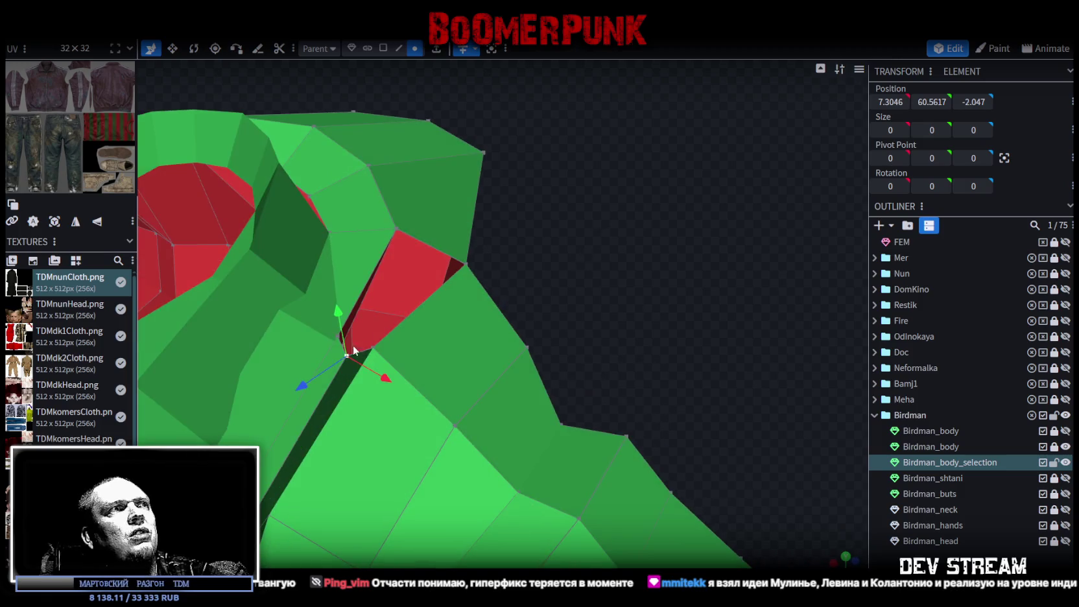
left_click_drag(303, 390, 332, 385)
- Select the edges of the red gap face, then the red face itself
mouse_move(565, 297)
left_mouse_down()
mouse_move(588, 290)
mouse_move(558, 259)
left_mouse_up()
left_click_drag(493, 195, 583, 145)
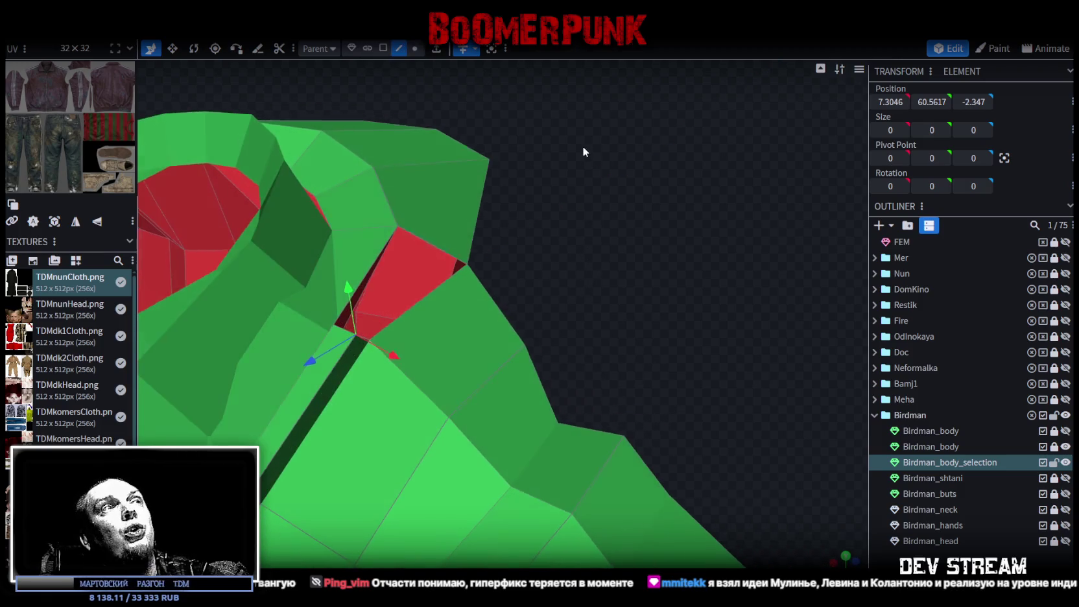
left_click(343, 334)
left_click(430, 248)
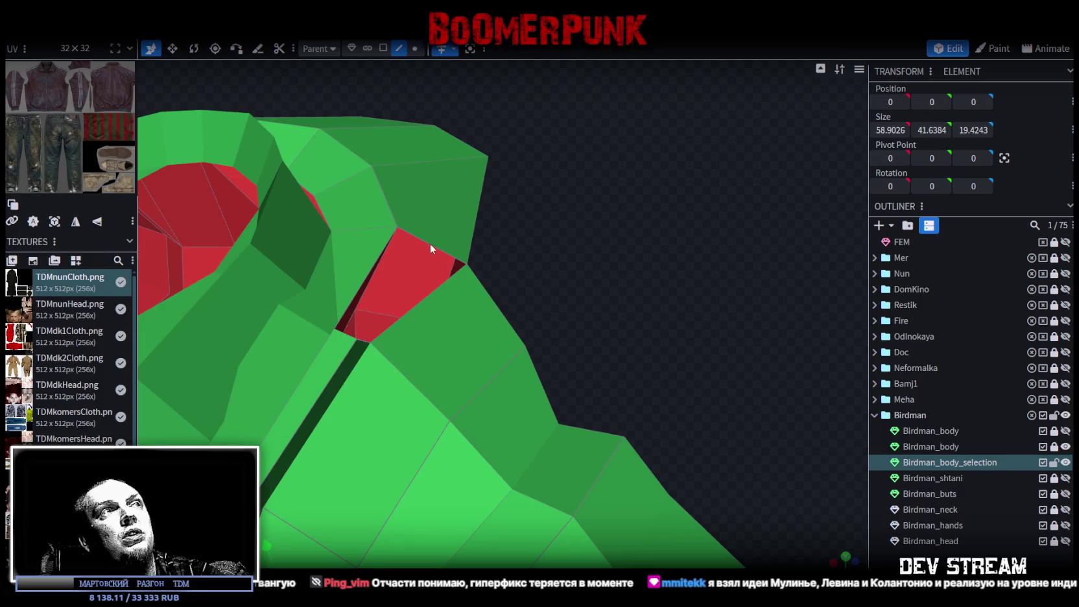
left_click(425, 249)
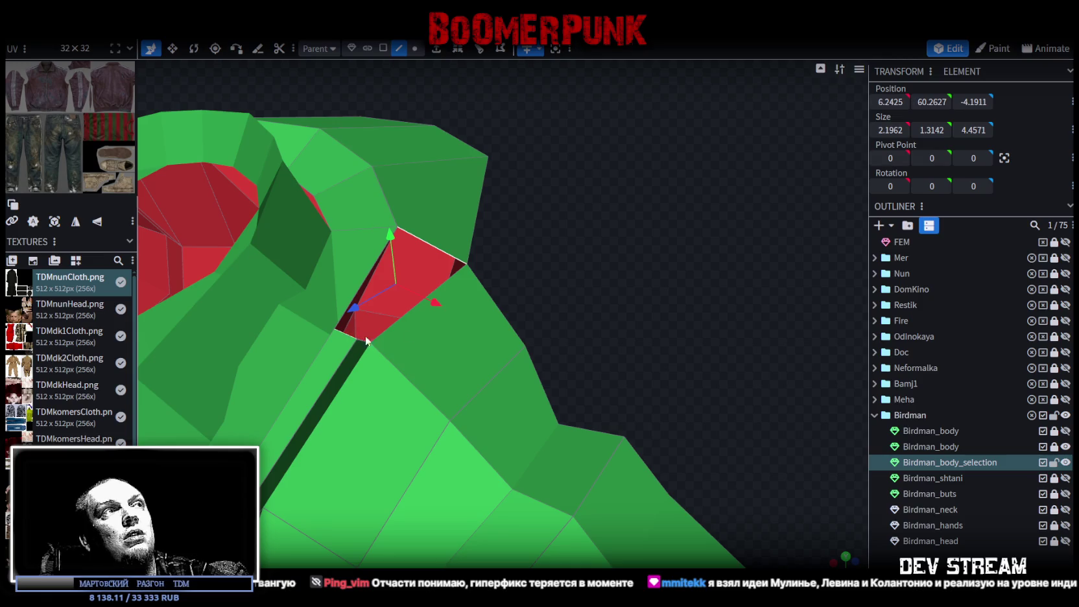
left_click(350, 336, "shift")
mouse_move(354, 337)
left_mouse_down()
mouse_move(572, 228)
mouse_move(633, 260)
mouse_move(502, 264)
left_mouse_up()
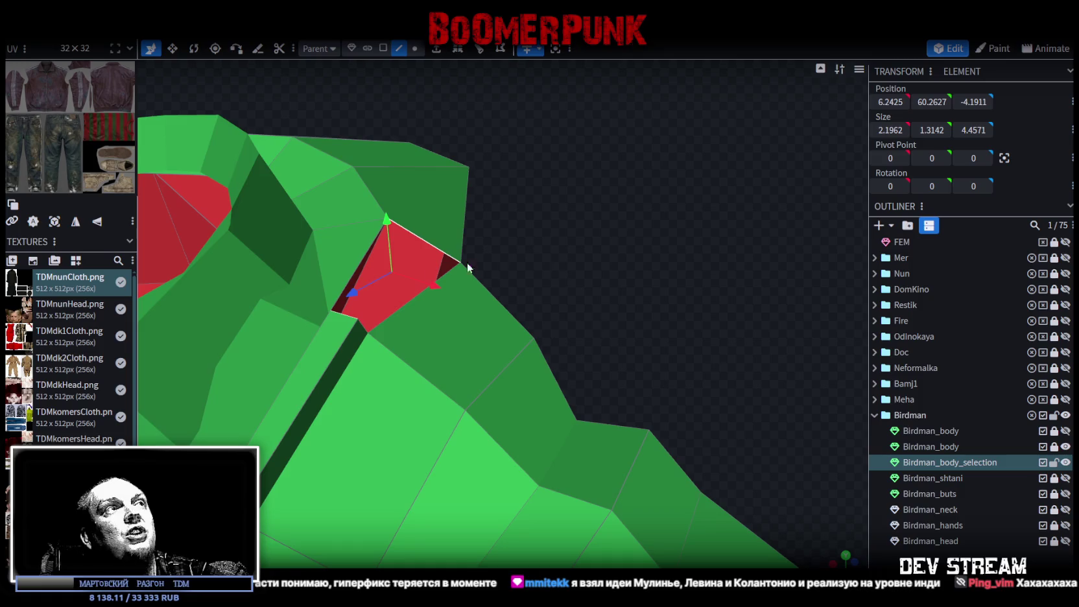
left_click(351, 277)
left_click(367, 292)
left_click(405, 299)
- Select the thin face inside the gap in face mode
mouse_move(474, 272)
left_mouse_down()
mouse_move(468, 216)
mouse_move(372, 210)
mouse_move(331, 228)
mouse_move(376, 238)
left_mouse_up()
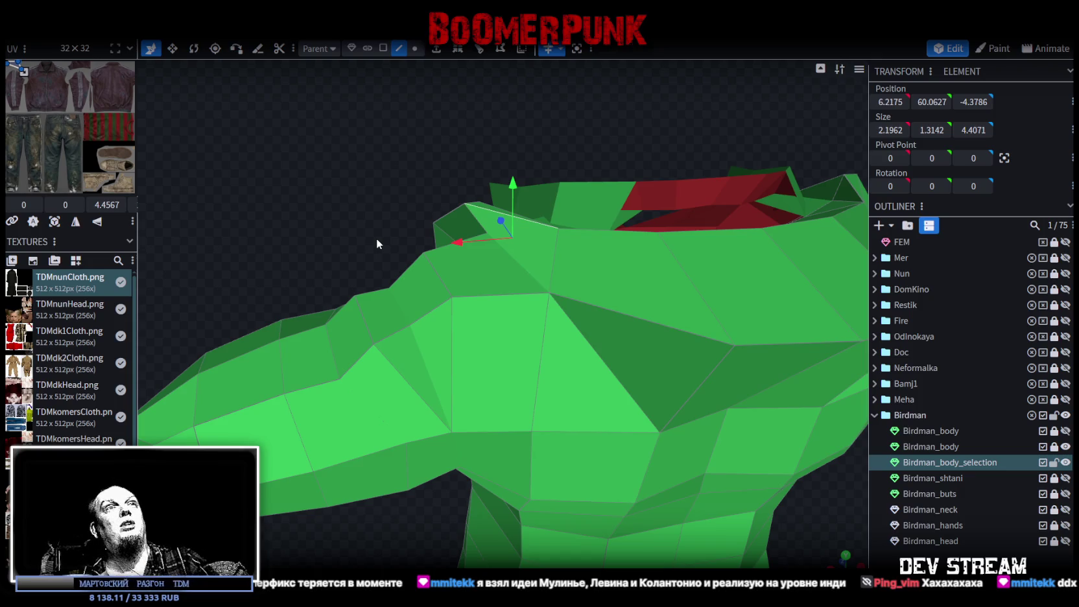
mouse_move(425, 203)
left_mouse_down()
mouse_move(478, 179)
mouse_move(616, 199)
mouse_move(601, 242)
mouse_move(484, 242)
mouse_move(579, 230)
left_mouse_up()
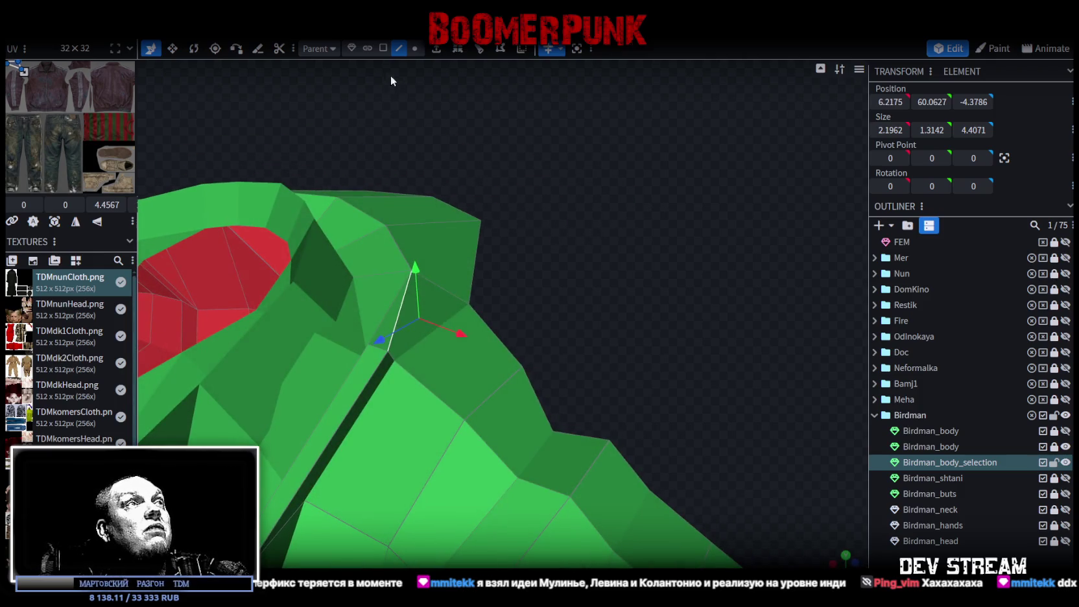
left_click(383, 49)
left_click(408, 313)
mouse_move(566, 262)
left_mouse_down()
mouse_move(535, 293)
mouse_move(564, 326)
mouse_move(607, 341)
left_mouse_up()
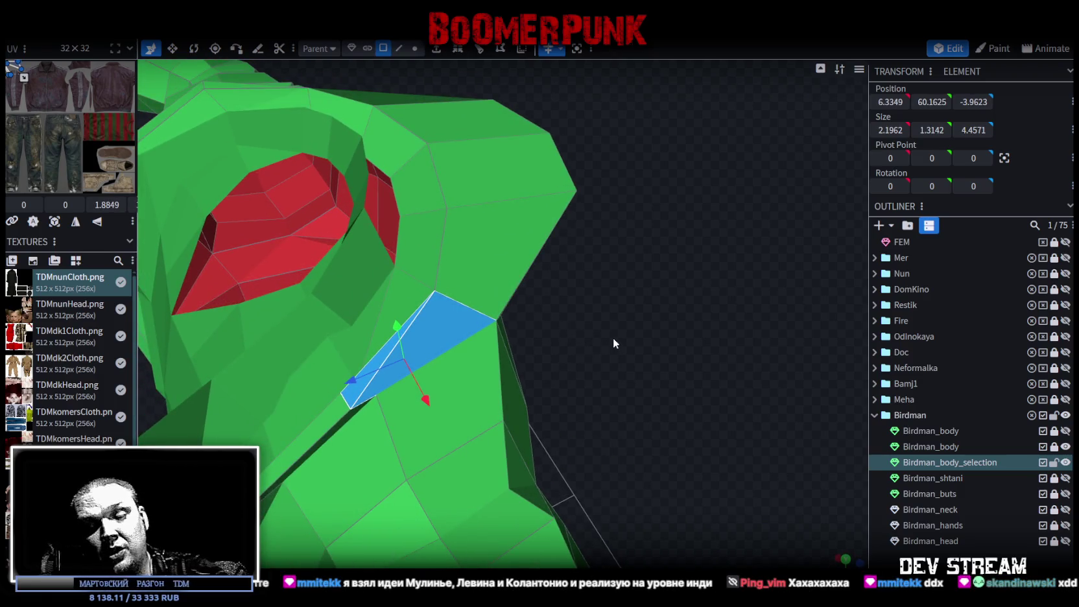
- Delete the gap face, add an edge loop through the opening, move it back and raise it 0.6
key("Delete")
left_click(399, 48)
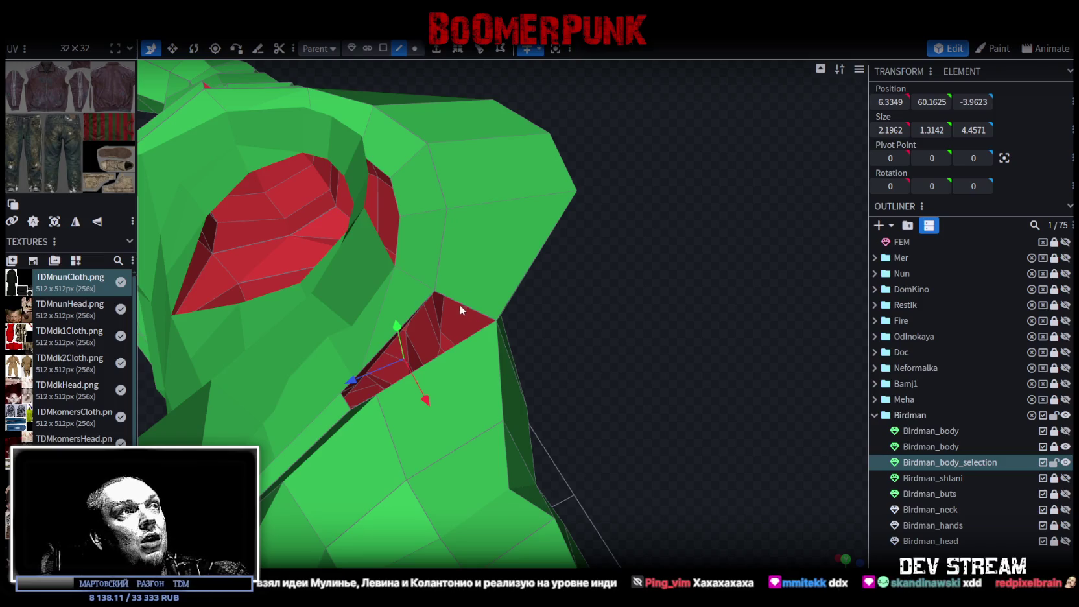
left_click(458, 303)
left_click(458, 52)
mouse_move(678, 276)
left_mouse_down()
mouse_move(533, 269)
mouse_move(588, 246)
mouse_move(602, 215)
left_mouse_up()
left_click_drag(512, 237, 484, 230)
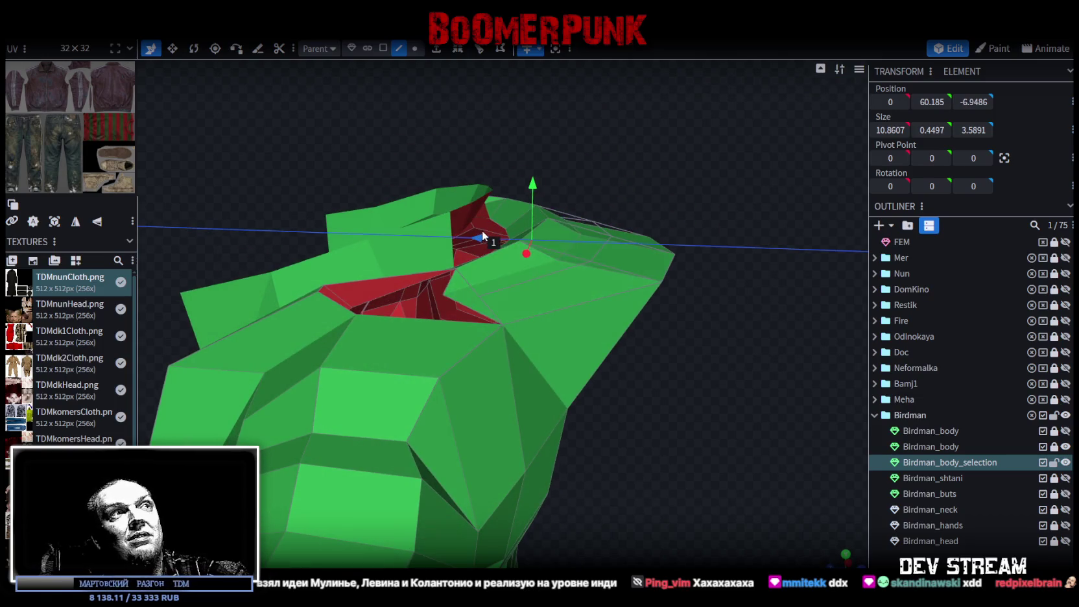
left_click_drag(530, 203, 550, 173)
- Resize the selection's depth, shrinking it by 1.4 then widening by 0.2
mouse_move(705, 284)
left_mouse_down()
mouse_move(713, 323)
mouse_move(644, 292)
left_mouse_up()
key("v")
left_click_drag(576, 232, 552, 236)
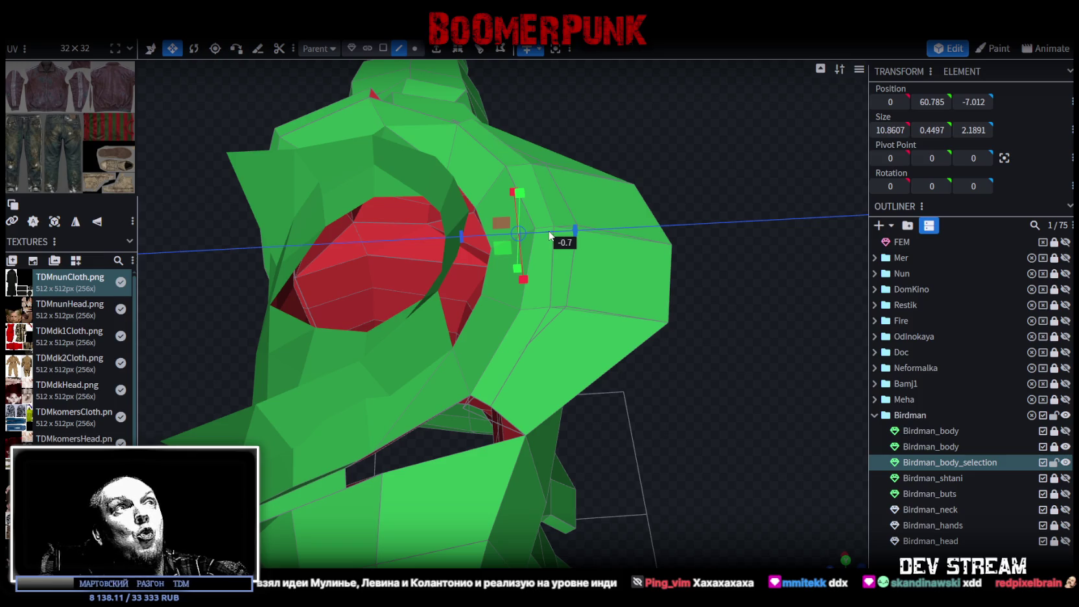
left_click_drag(670, 372, 681, 371)
left_click_drag(569, 254, 583, 256)
- Select the red face and edges along the collar gap
mouse_move(674, 390)
left_mouse_down()
mouse_move(696, 454)
mouse_move(645, 318)
left_mouse_up()
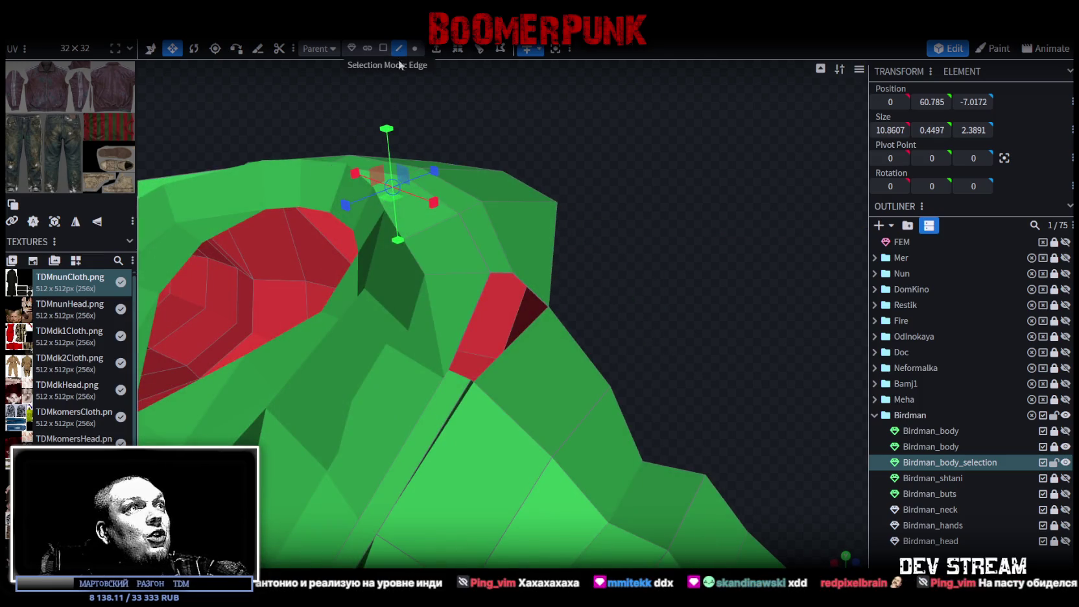
left_click(501, 272)
left_click(456, 377)
mouse_move(610, 376)
left_mouse_down()
mouse_move(688, 291)
mouse_move(671, 305)
left_mouse_up()
left_click(410, 310)
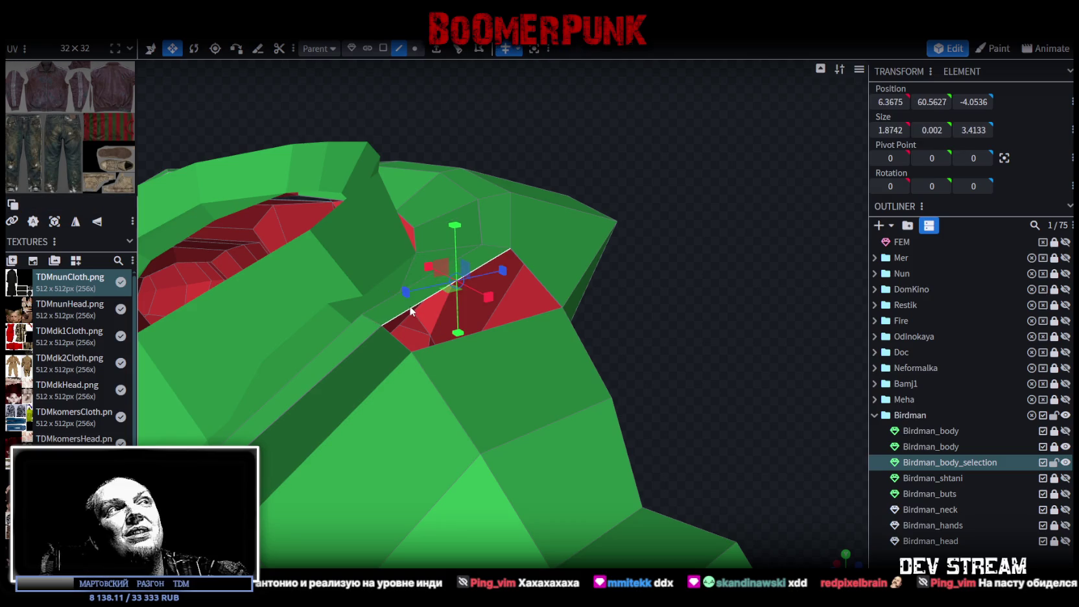
left_click(526, 314)
mouse_move(577, 318)
left_mouse_down()
mouse_move(567, 348)
mouse_move(511, 370)
mouse_move(658, 405)
mouse_move(603, 423)
mouse_move(608, 409)
left_mouse_up()
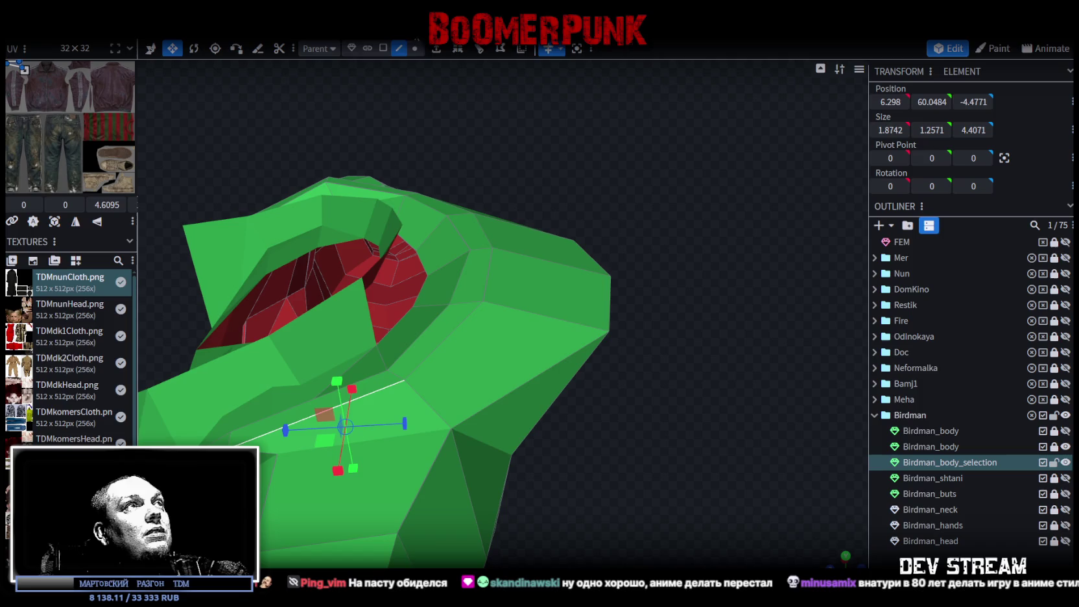
- Push two rim edges back in depth and move the right-tip edge forward
left_click(471, 316)
left_click(494, 266, "shift")
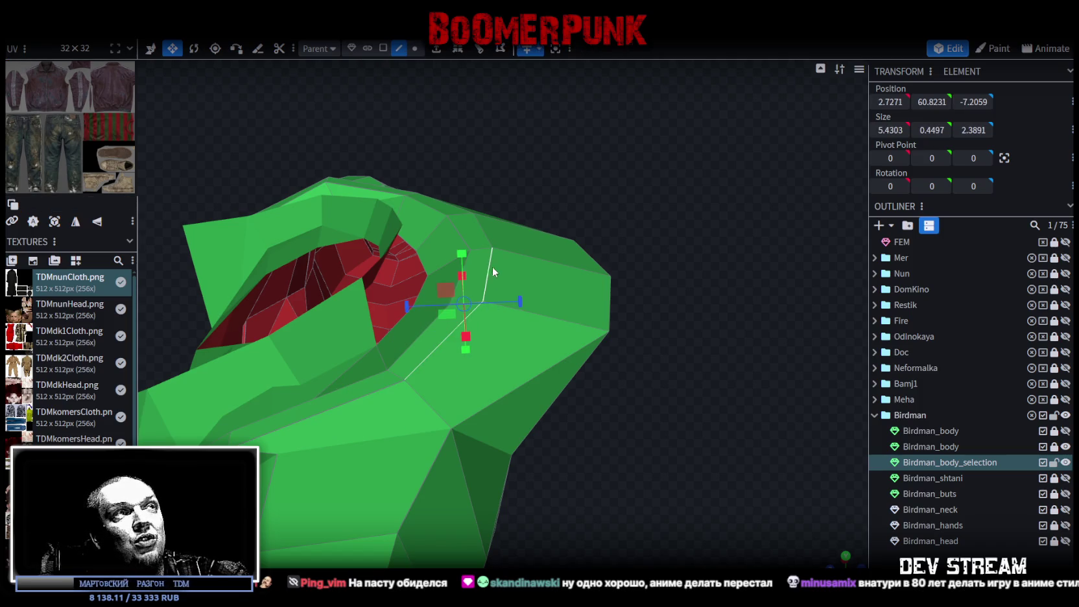
key("v")
mouse_move(411, 309)
left_mouse_down()
mouse_move(691, 311)
mouse_move(663, 271)
mouse_move(416, 260)
mouse_move(631, 289)
mouse_move(640, 323)
mouse_move(716, 376)
left_mouse_up()
left_click(617, 318)
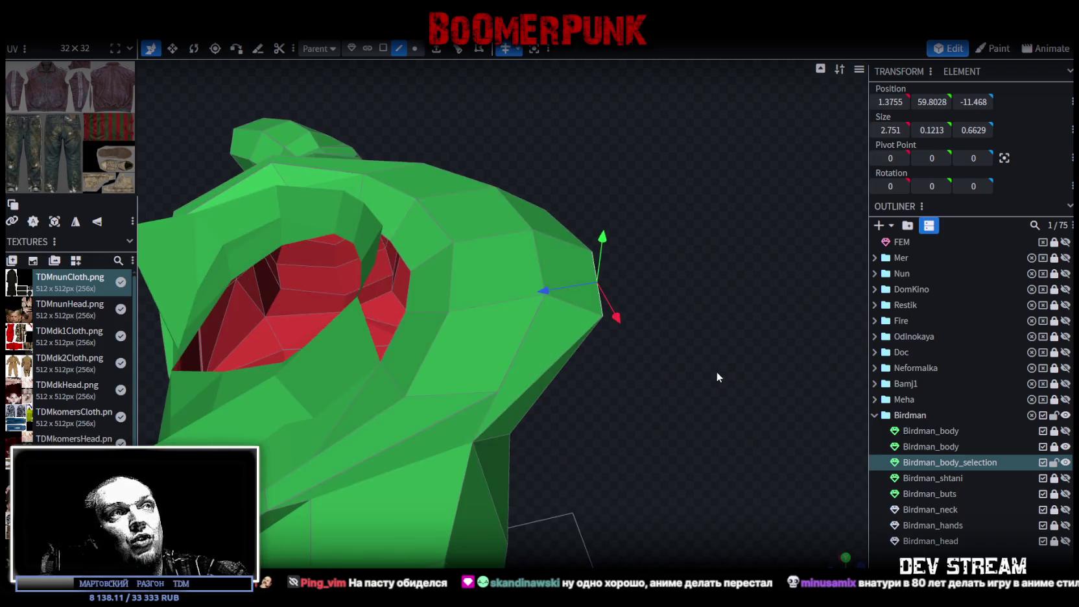
left_click_drag(553, 298, 509, 300)
mouse_move(661, 301)
left_mouse_down()
mouse_move(620, 329)
mouse_move(676, 311)
mouse_move(680, 352)
mouse_move(649, 291)
left_mouse_up()
- Move a rim vertex forward in depth and slightly sideways
left_click(412, 50)
left_click(550, 322)
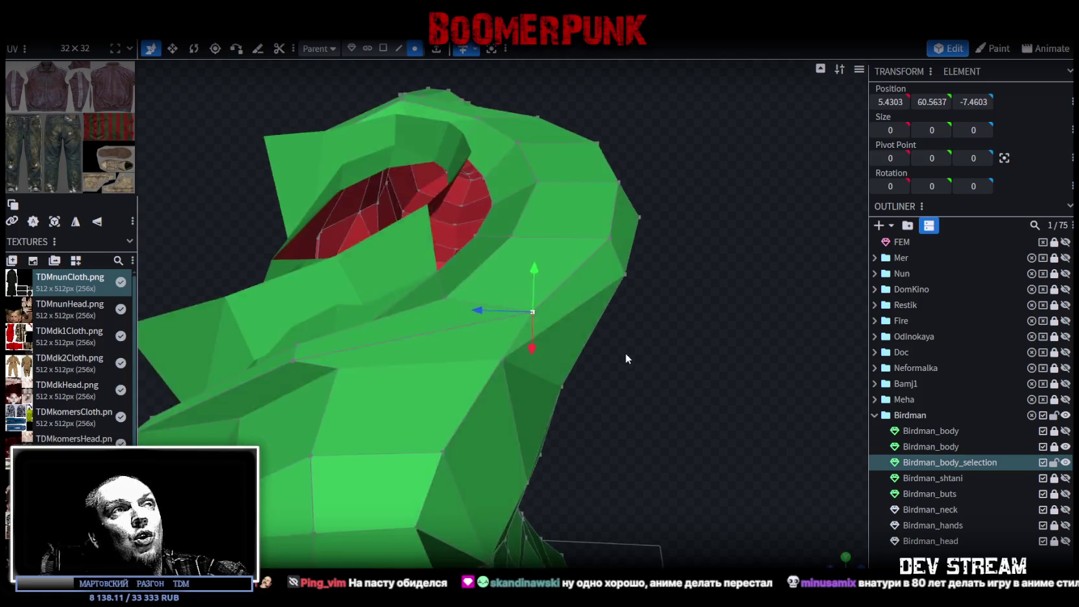
mouse_move(512, 334)
left_mouse_down()
mouse_move(513, 371)
mouse_move(542, 403)
left_mouse_up()
mouse_move(615, 300)
left_mouse_down()
mouse_move(424, 308)
mouse_move(417, 278)
left_mouse_up()
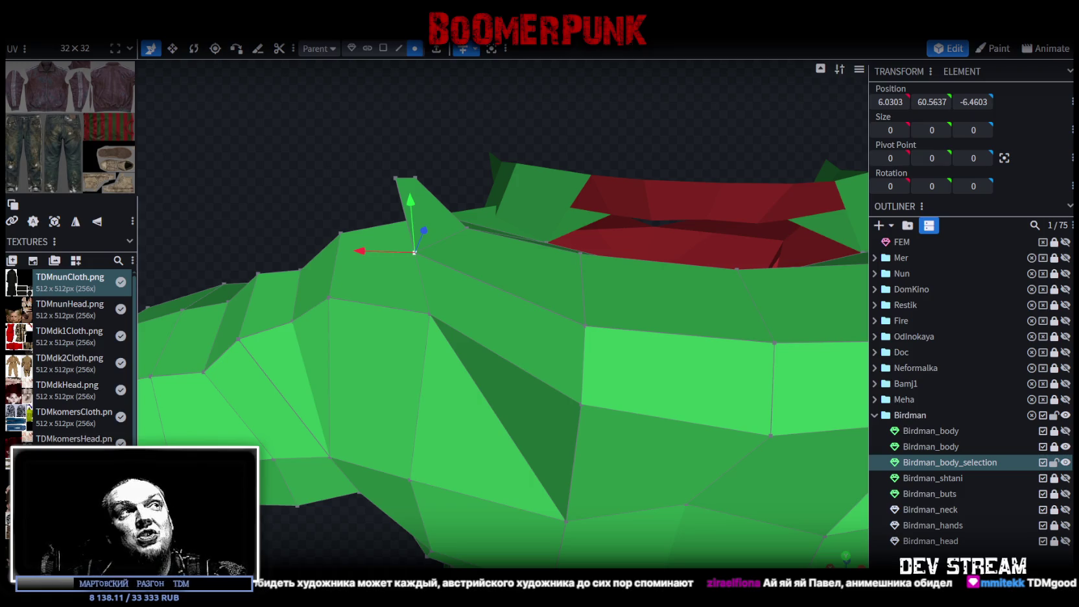
- Push the selected rim edges further back along Z
mouse_move(682, 450)
middle_mouse_down()
mouse_move(398, 251)
mouse_move(510, 196)
mouse_move(577, 179)
mouse_move(597, 279)
mouse_move(550, 248)
mouse_move(549, 258)
mouse_move(601, 264)
mouse_move(612, 299)
mouse_move(552, 258)
mouse_move(592, 259)
mouse_move(415, 94)
middle_mouse_up()
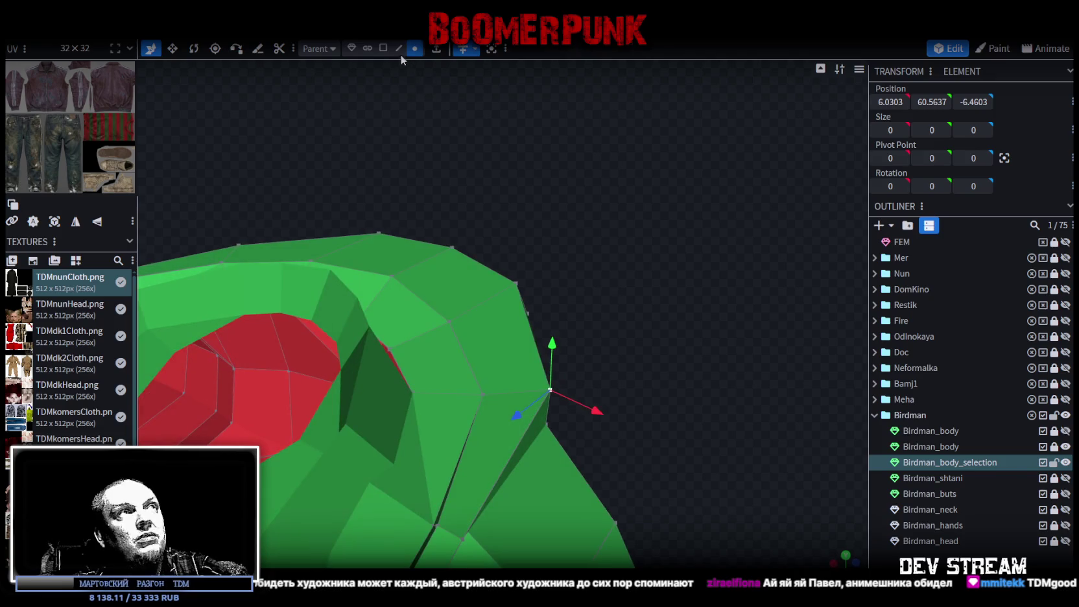
left_click(471, 370)
middle_click_drag(575, 340, 591, 351)
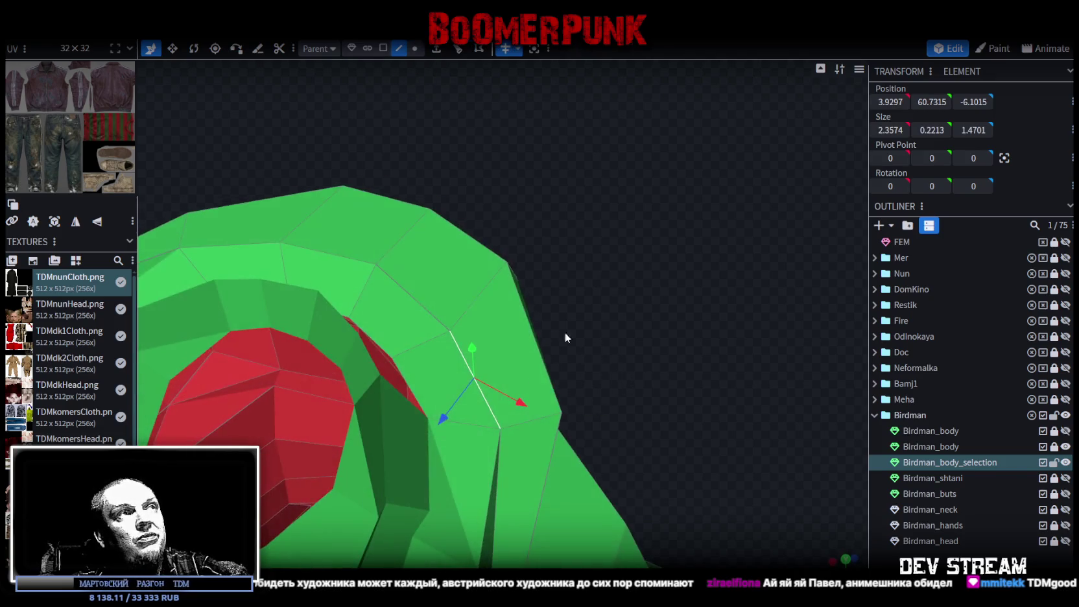
left_click(413, 298, "shift")
left_click_drag(419, 384, 480, 356)
middle_click_drag(615, 361, 577, 289)
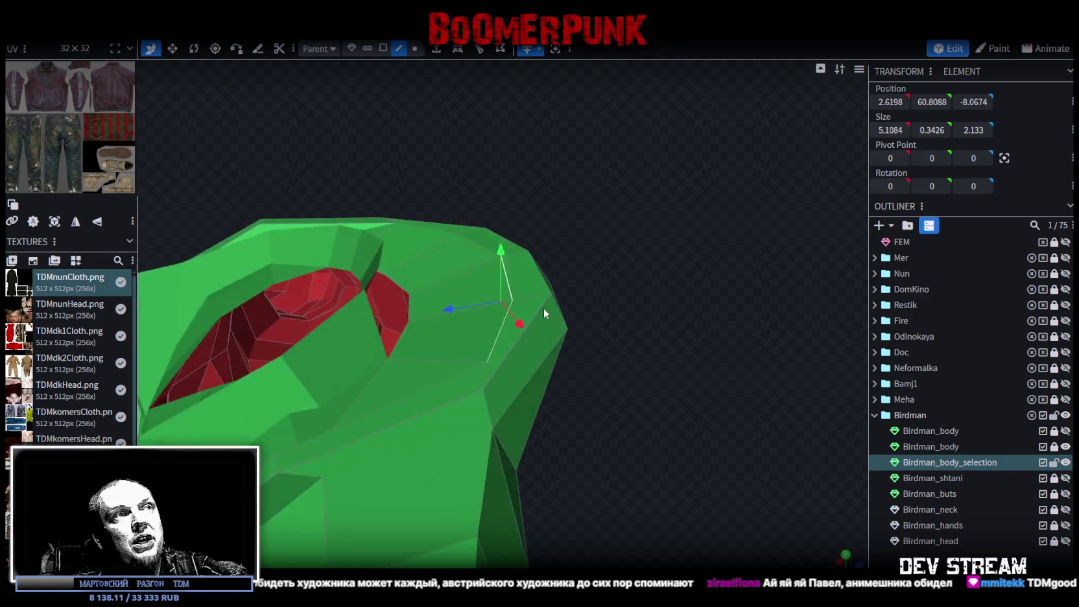
- Select a single rim vertex in vertex mode and inspect it
left_click(414, 48)
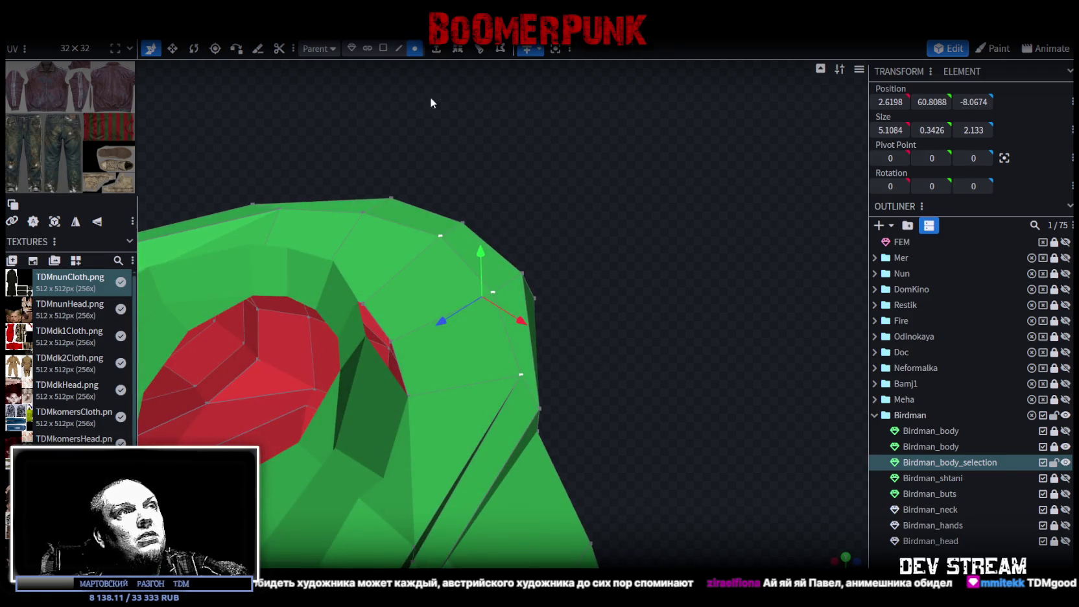
left_click(519, 376)
left_click_drag(521, 374, 464, 413)
mouse_move(465, 413)
middle_mouse_down()
mouse_move(500, 349)
mouse_move(636, 409)
mouse_move(523, 358)
mouse_move(705, 349)
mouse_move(643, 427)
mouse_move(667, 379)
mouse_move(684, 391)
mouse_move(627, 392)
mouse_move(602, 374)
mouse_move(522, 361)
mouse_move(510, 378)
mouse_move(385, 429)
mouse_move(382, 357)
mouse_move(279, 305)
mouse_move(238, 327)
mouse_move(433, 351)
mouse_move(452, 343)
mouse_move(717, 463)
mouse_move(663, 493)
middle_mouse_up()
- Extrude two adjoining upper-torso faces outward by 1
left_click(539, 334)
left_click(570, 340, "shift")
mouse_move(571, 340)
middle_mouse_down()
mouse_move(656, 409)
mouse_move(609, 397)
mouse_move(626, 384)
middle_mouse_up()
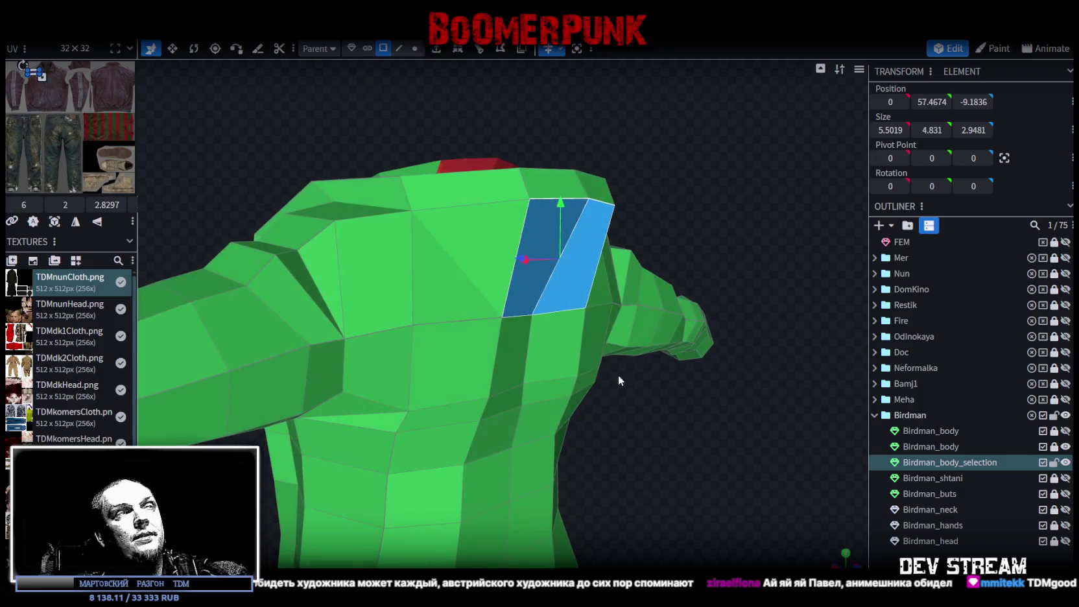
left_click(437, 57)
mouse_move(668, 468)
middle_mouse_down()
mouse_move(693, 463)
mouse_move(679, 482)
mouse_move(650, 448)
mouse_move(655, 491)
mouse_move(658, 463)
middle_mouse_up()
- Select two vertices of the extrusion and bring up their actions menu
left_click(414, 48)
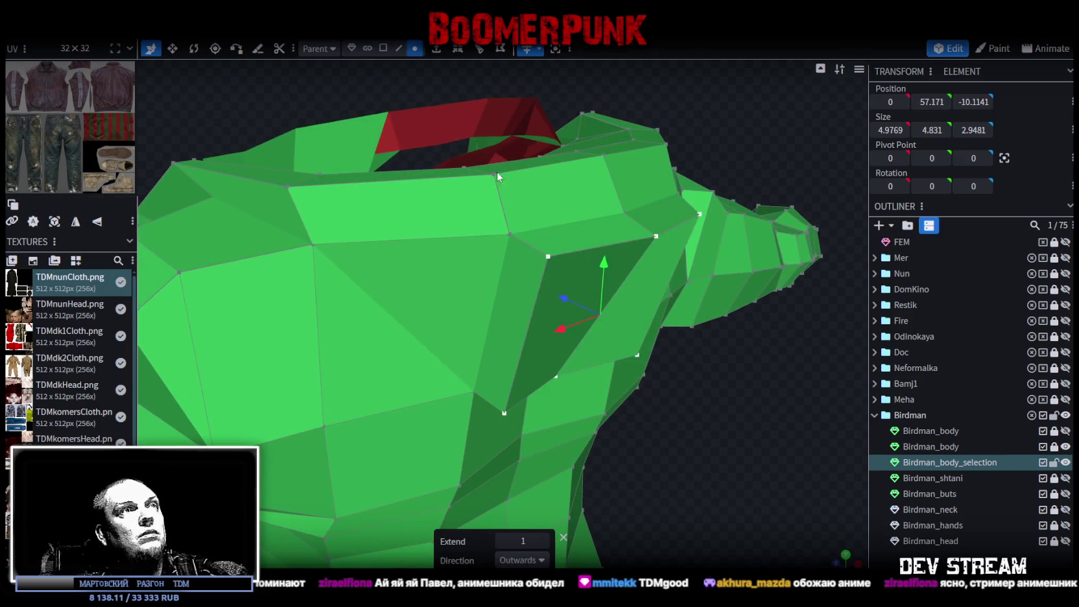
left_click(509, 234)
left_click(549, 258, "shift")
right_click(550, 255)
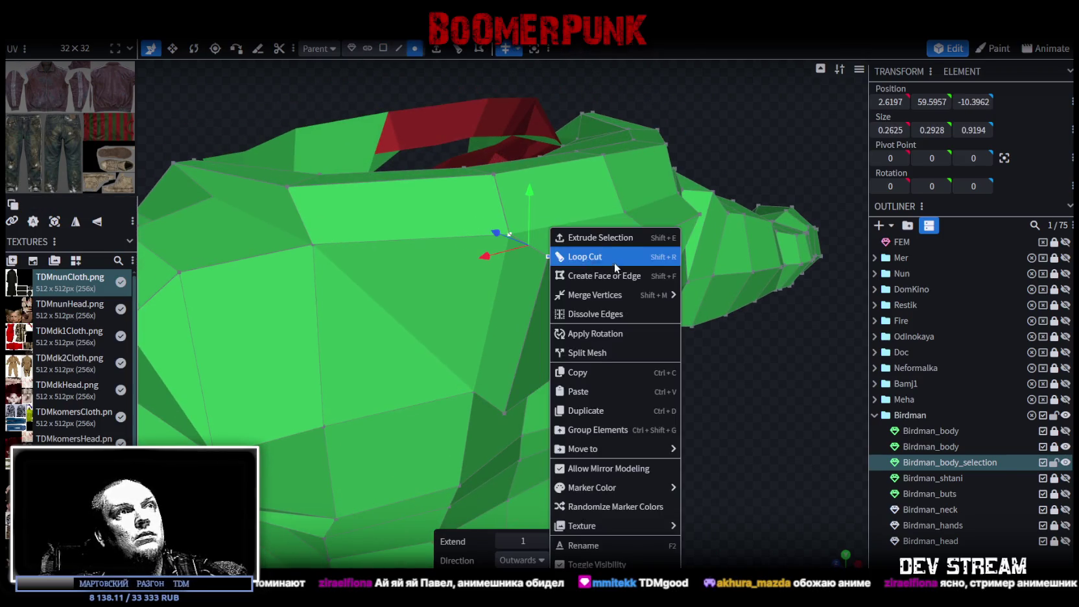
- Merge the extruded vertices together with Merge All
left_click(691, 296)
left_click(624, 211, "shift")
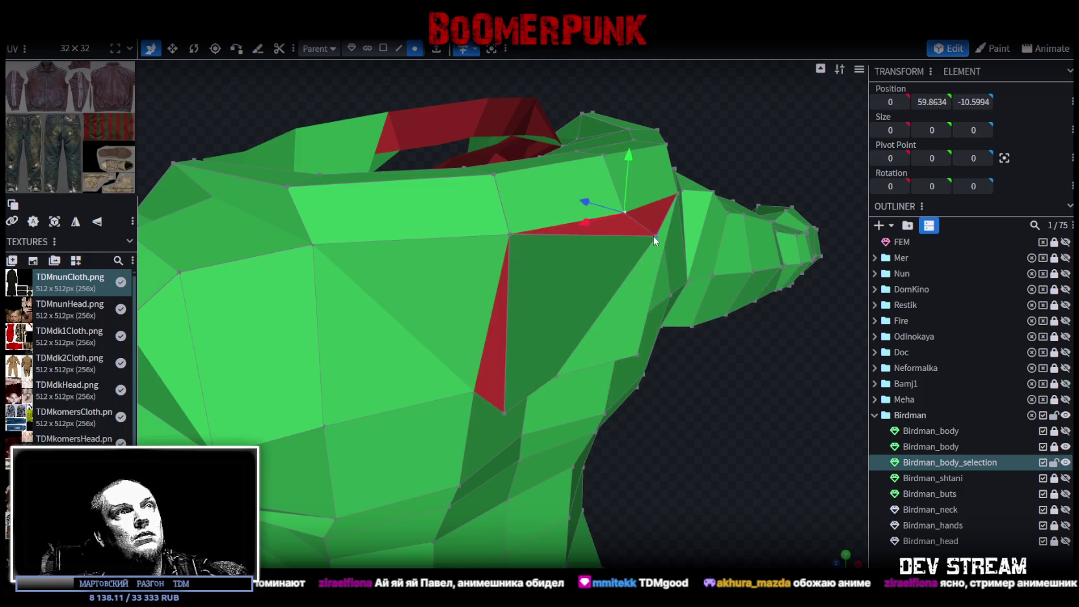
right_click(656, 236)
left_click(818, 294)
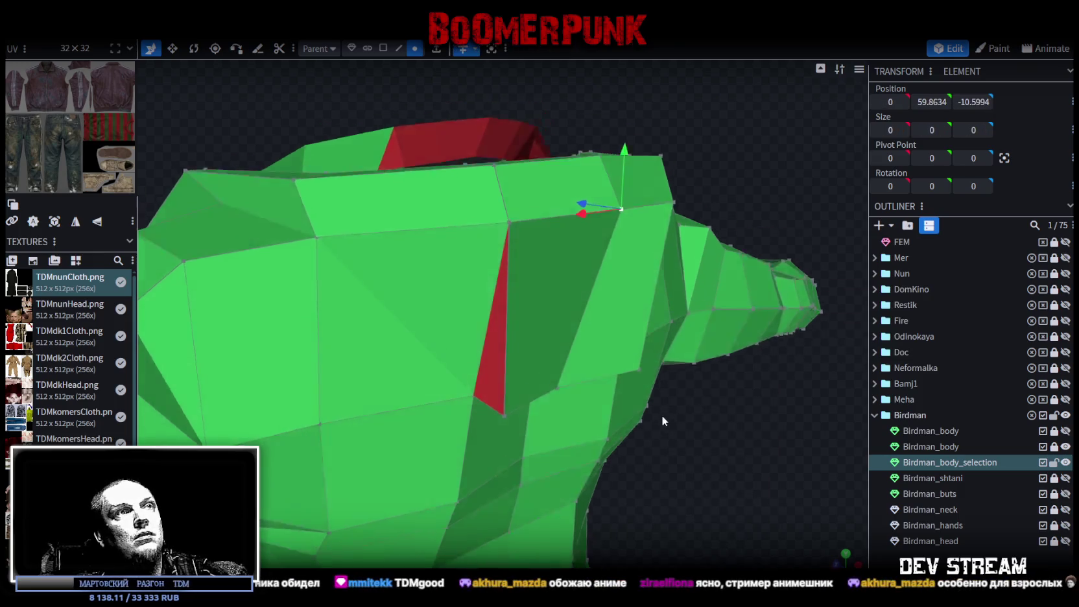
- Slide a torso vertex along depth, then lower three neighbouring torso vertices together
left_click_drag(661, 418, 646, 392)
left_click(542, 406)
mouse_move(519, 399)
left_mouse_down()
mouse_move(583, 415)
mouse_move(555, 396)
left_mouse_up()
left_click(512, 415, "shift")
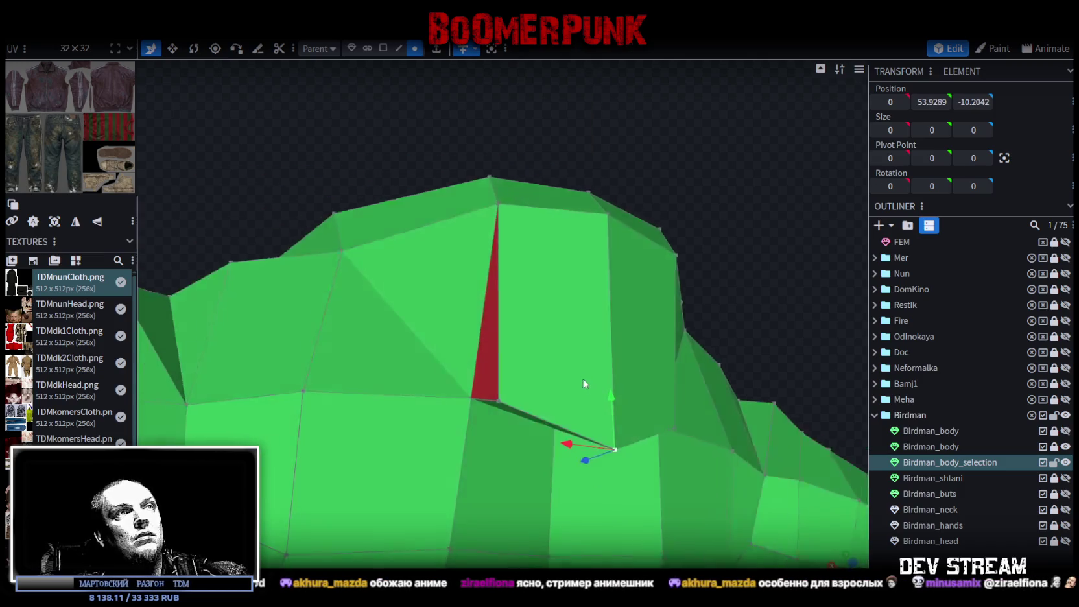
left_click(698, 419, "shift")
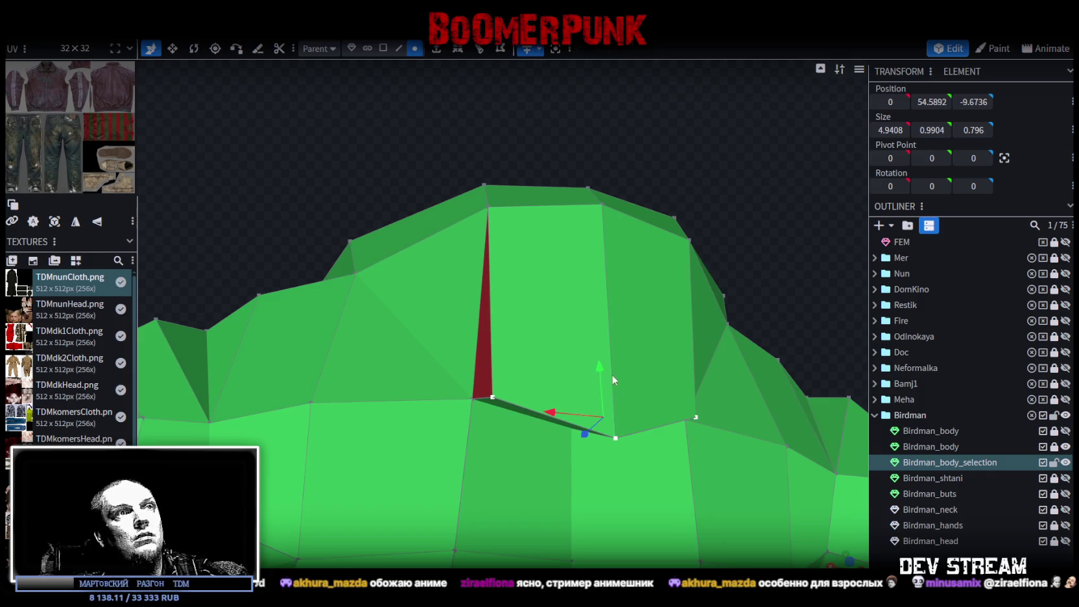
left_click_drag(601, 371, 607, 391)
- Move the vertex beside the red face left to widen that face
left_click_drag(365, 169, 441, 363)
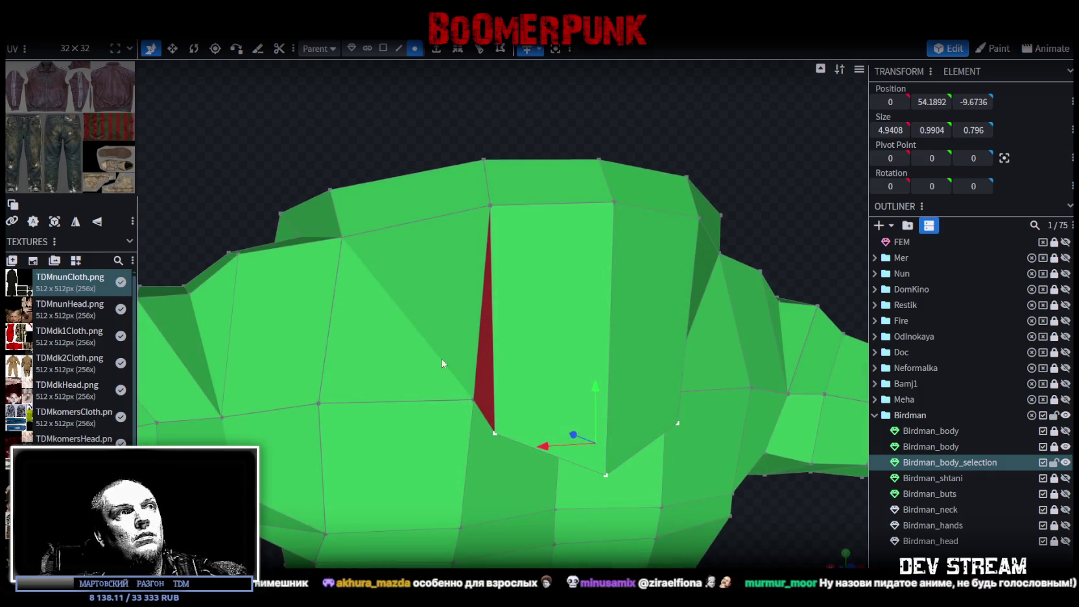
left_click(473, 399)
left_click_drag(420, 407, 385, 406)
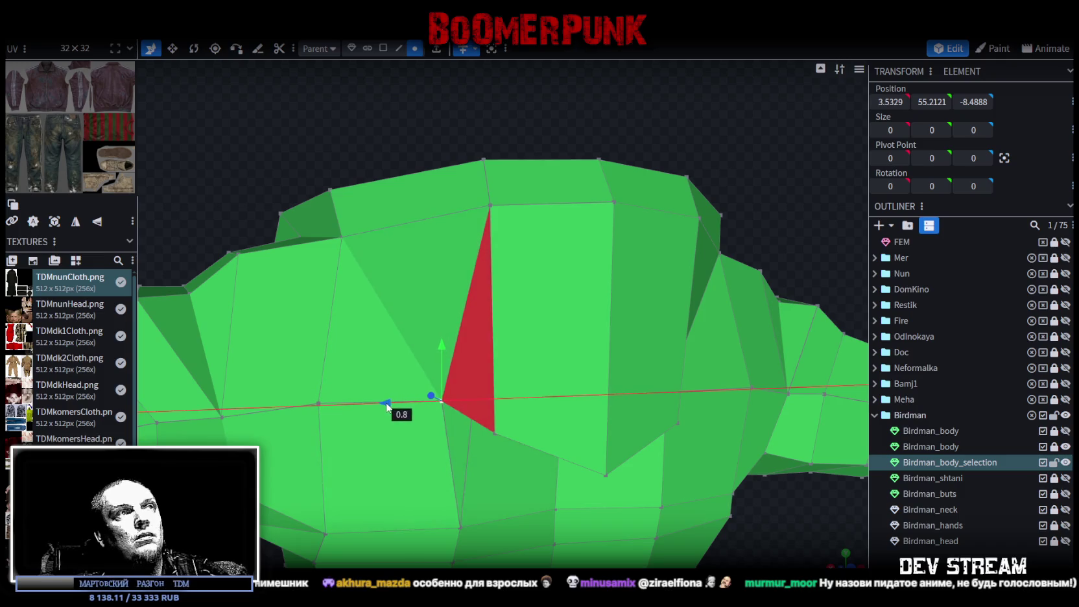
left_click(472, 370)
- Reshape the crease by moving its bottom vertex vertically and lowering the crease vertex 0.4
mouse_move(535, 222)
left_mouse_down()
mouse_move(388, 182)
mouse_move(343, 79)
left_mouse_up()
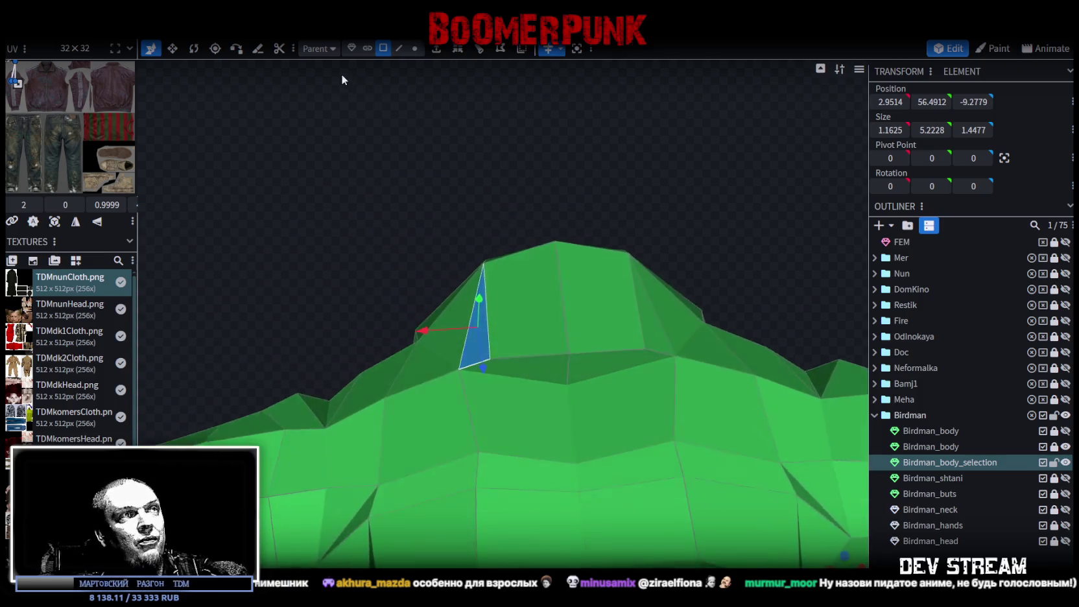
left_click(414, 48)
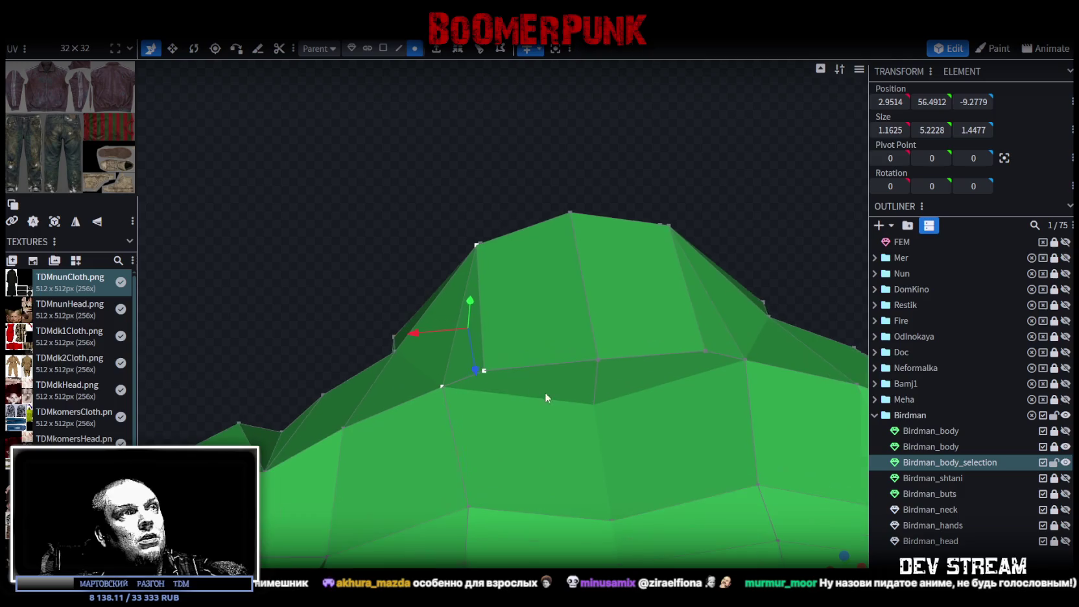
left_click(484, 371)
left_click(594, 403, "shift")
left_click_drag(301, 194, 597, 420)
left_click(612, 472)
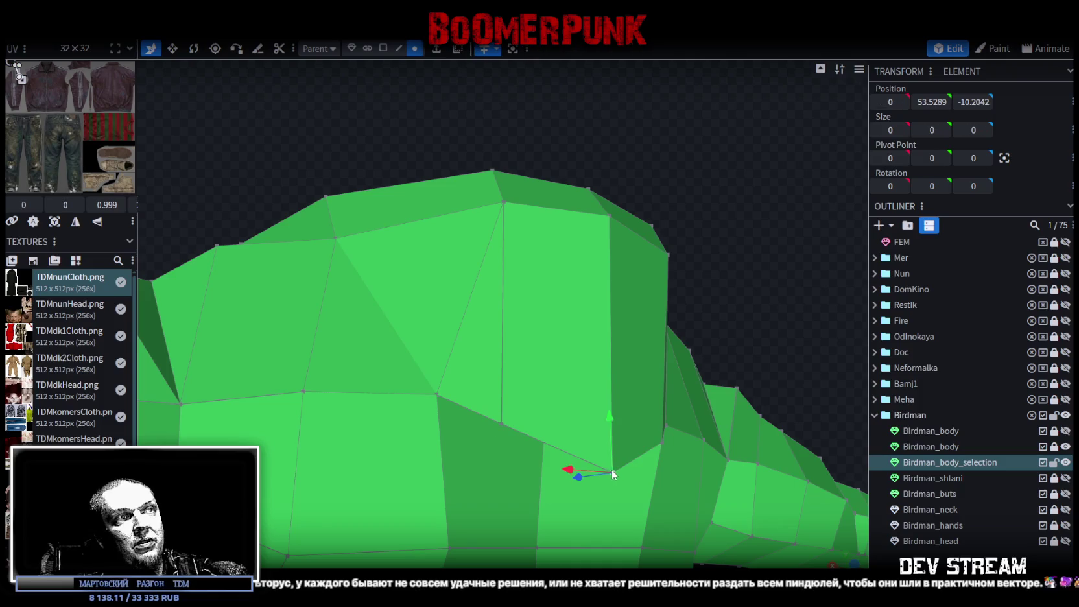
left_click(500, 424)
mouse_move(510, 367)
left_mouse_down()
mouse_move(513, 392)
mouse_move(691, 346)
mouse_move(639, 320)
mouse_move(564, 406)
left_mouse_up()
left_click(560, 411)
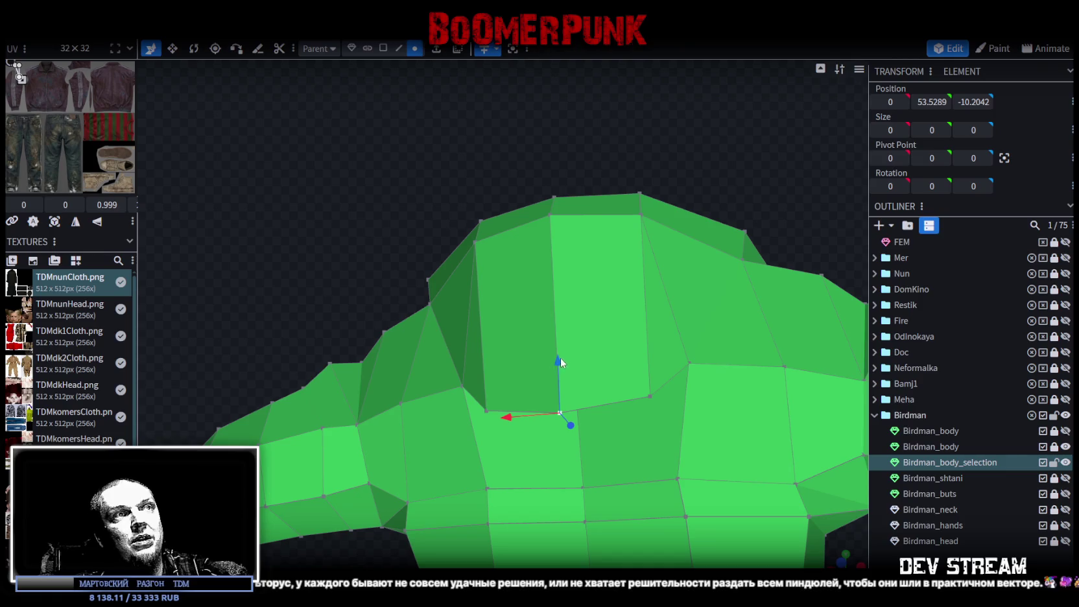
left_click_drag(561, 362, 562, 388)
- Nudge a vertex on the rim's edge slightly back in depth
mouse_move(328, 263)
left_mouse_down()
mouse_move(578, 374)
mouse_move(558, 358)
left_mouse_up()
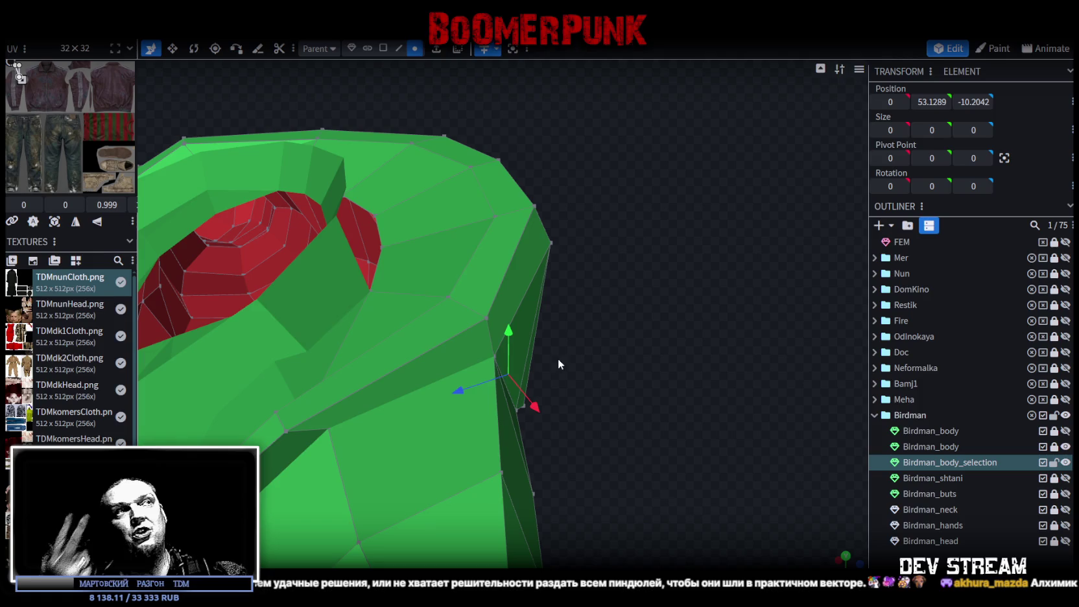
left_click(495, 329)
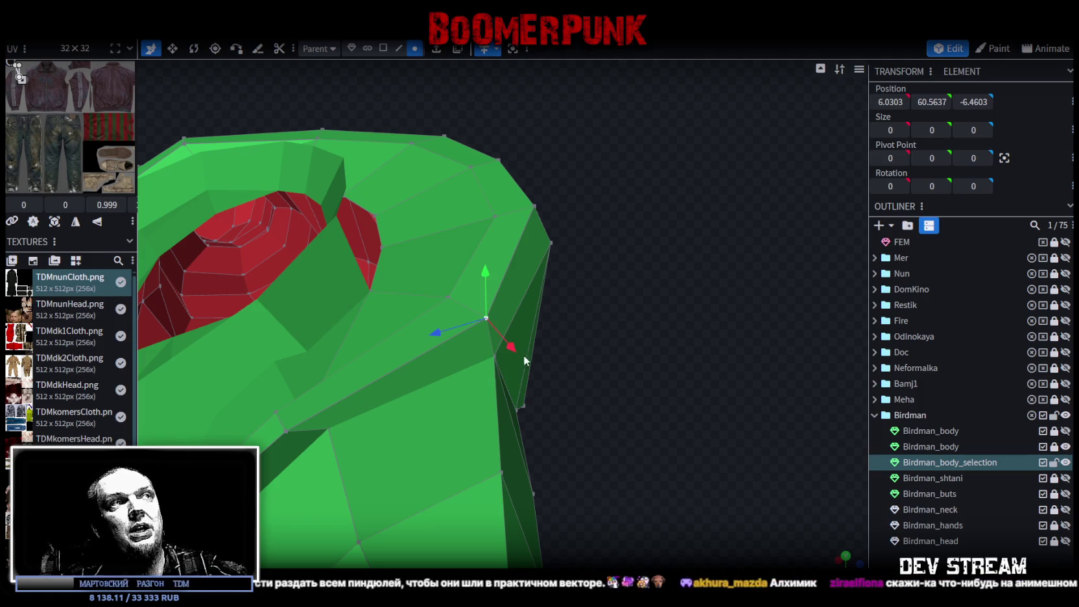
left_click_drag(437, 330, 472, 347)
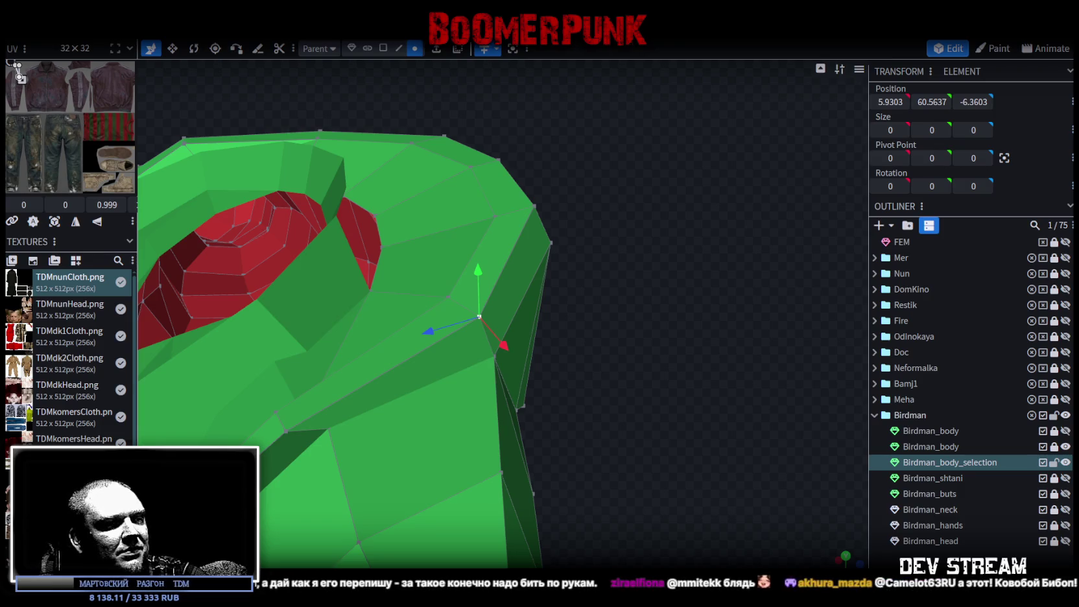
- Switch from Blockbench to the browser showing the DTF article
key("alt+Tab")
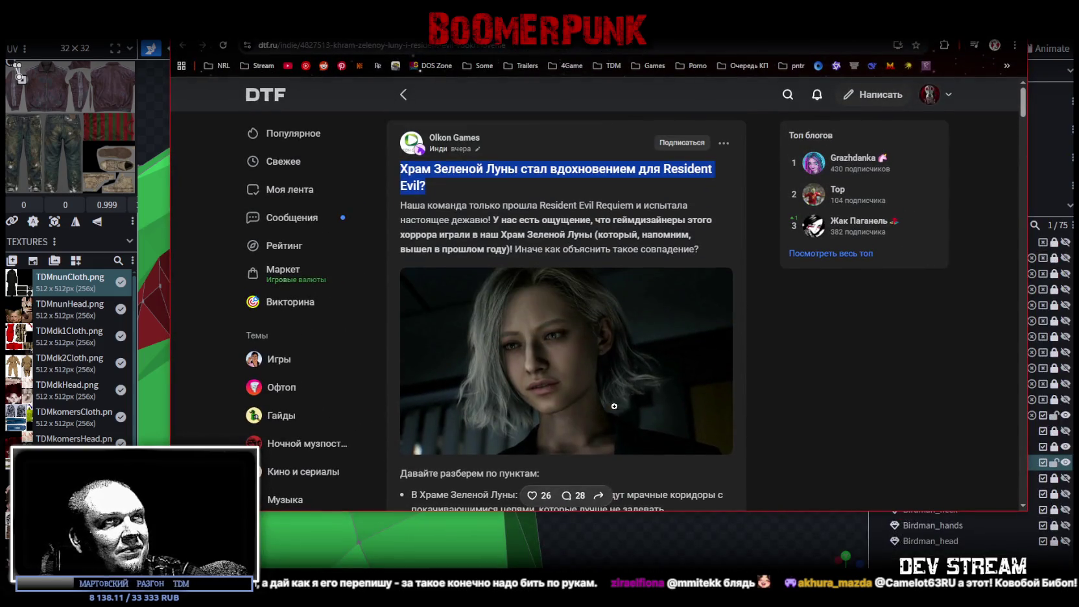
- Read the article's opening bullets, highlighting and clearing lines such as the RE Requiem one
scroll(661, 370, "down", 2)
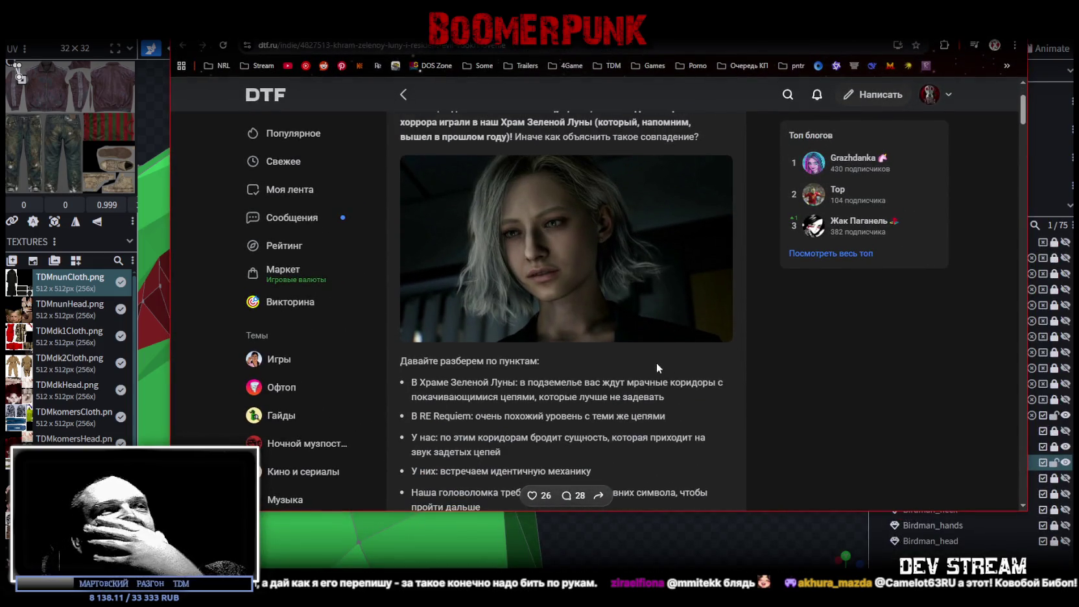
left_click_drag(484, 389, 680, 379)
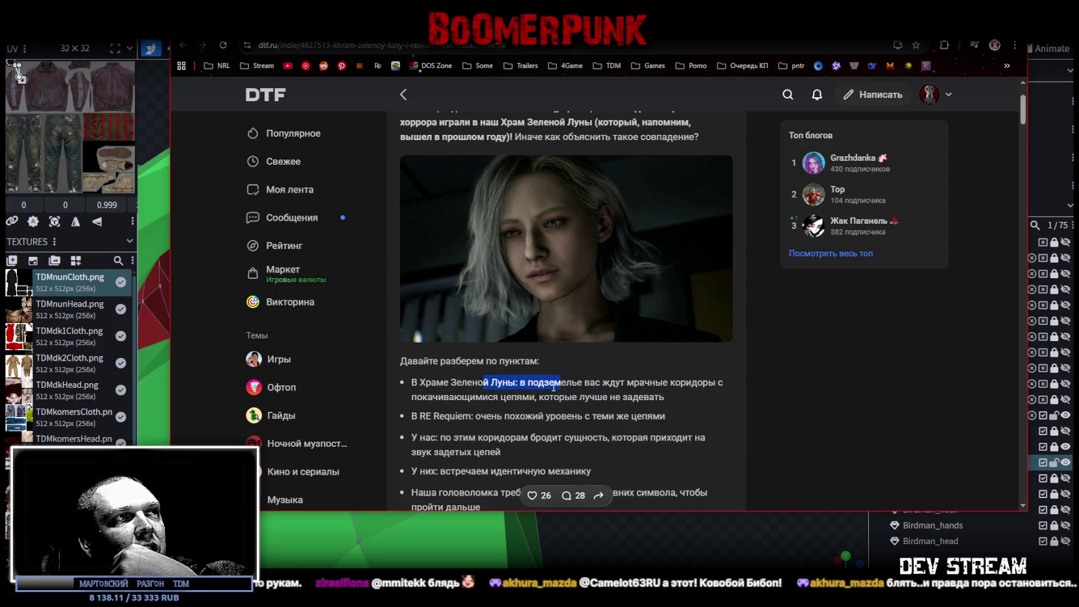
left_click_drag(680, 379, 524, 397)
left_click(524, 397)
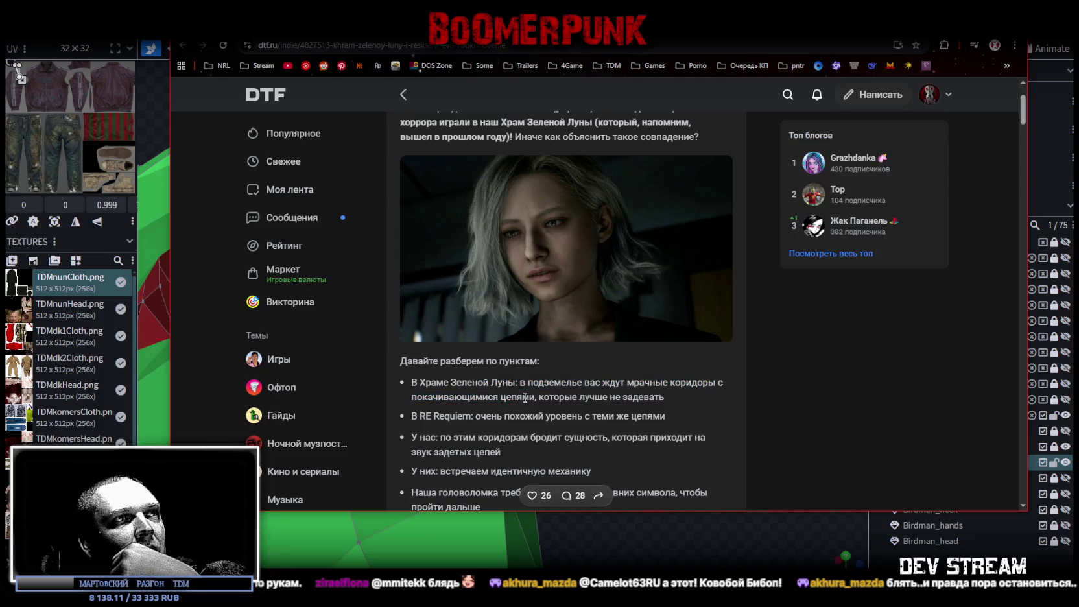
left_click_drag(539, 397, 671, 399)
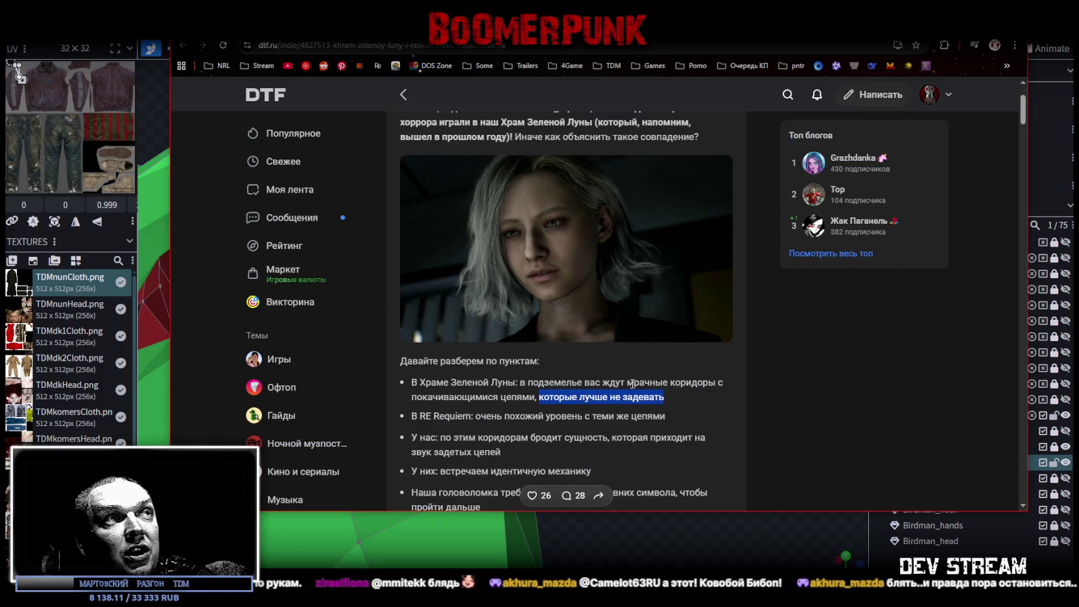
scroll(616, 262, "up", 1)
scroll(612, 256, "up", 1)
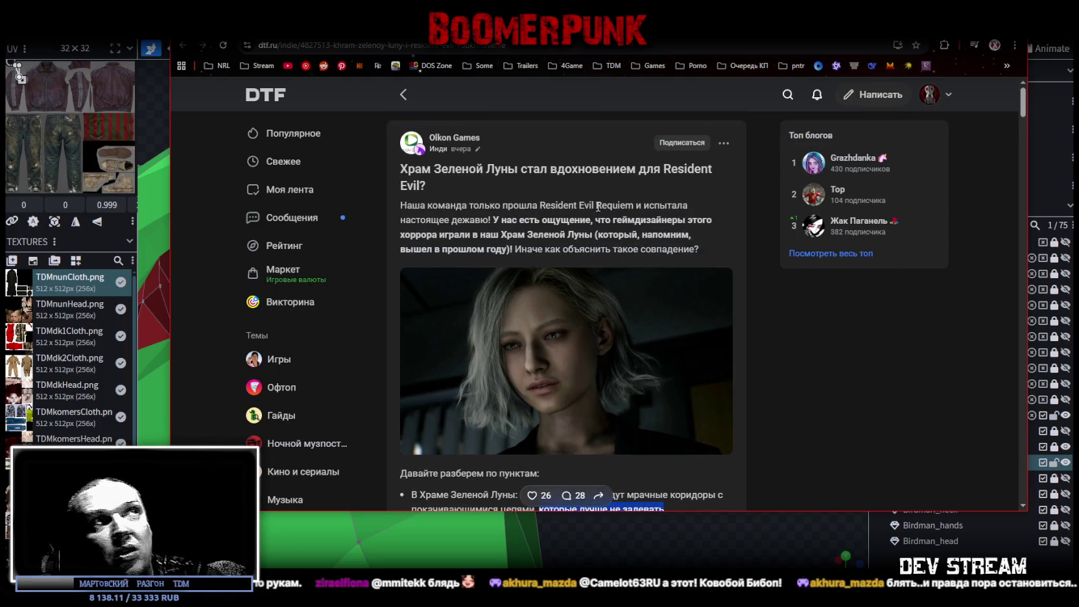
scroll(649, 305, "down", 4)
left_click(689, 353)
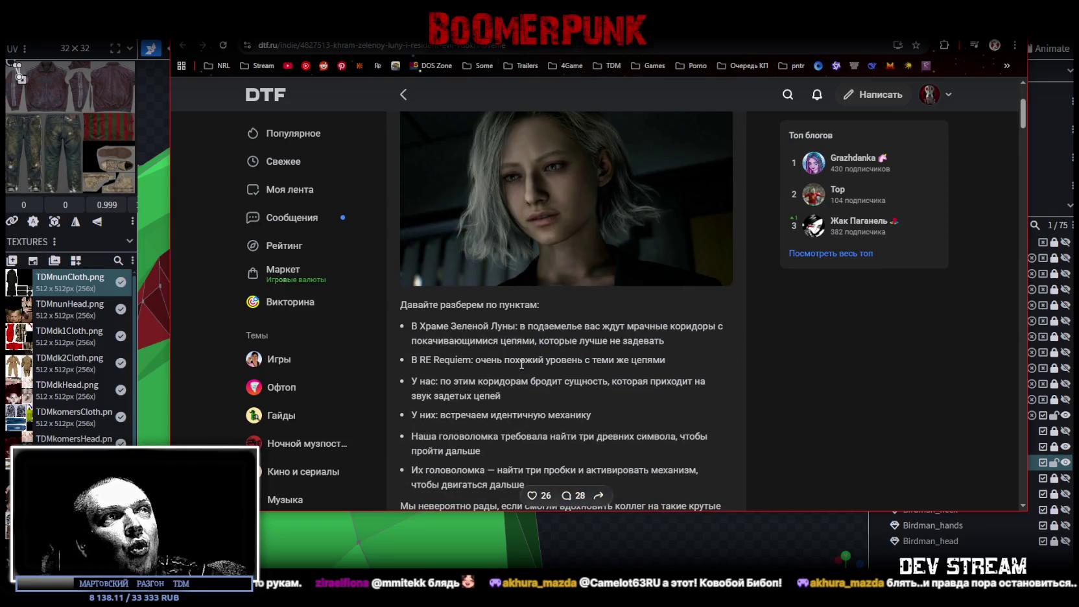
left_click_drag(491, 359, 649, 360)
left_click(659, 360)
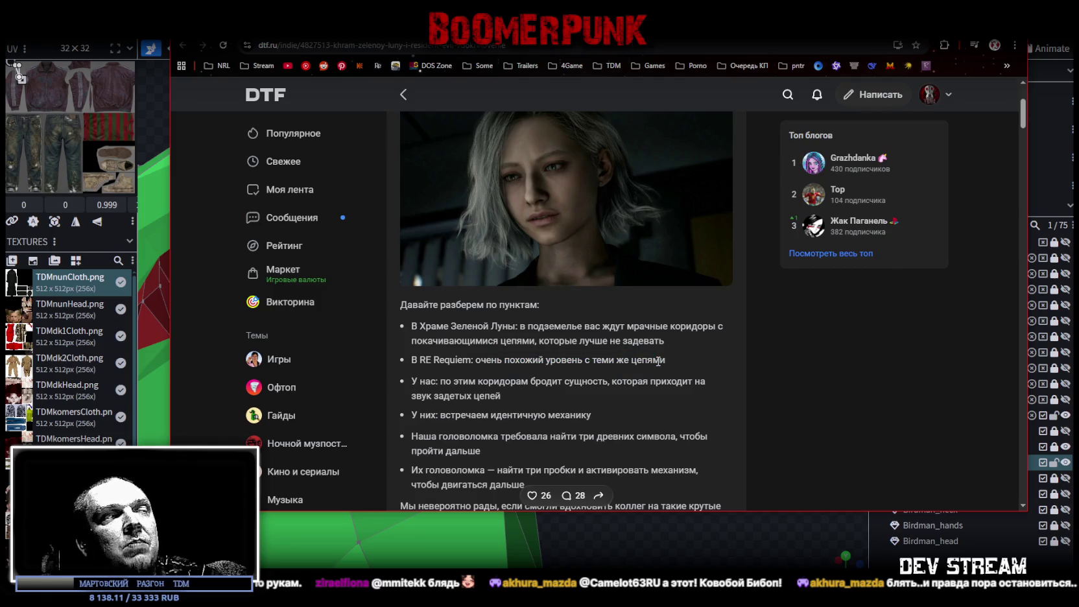
scroll(661, 359, "down", 1)
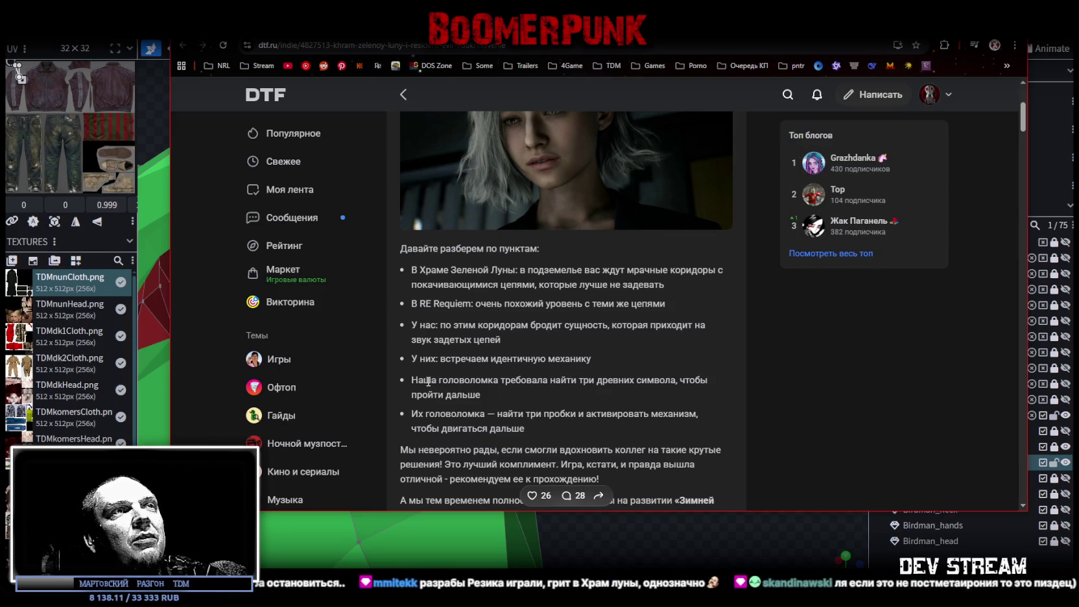
- Read on past the ancient symbols puzzle to the comments, then return to Blockbench
left_click_drag(429, 380, 654, 382)
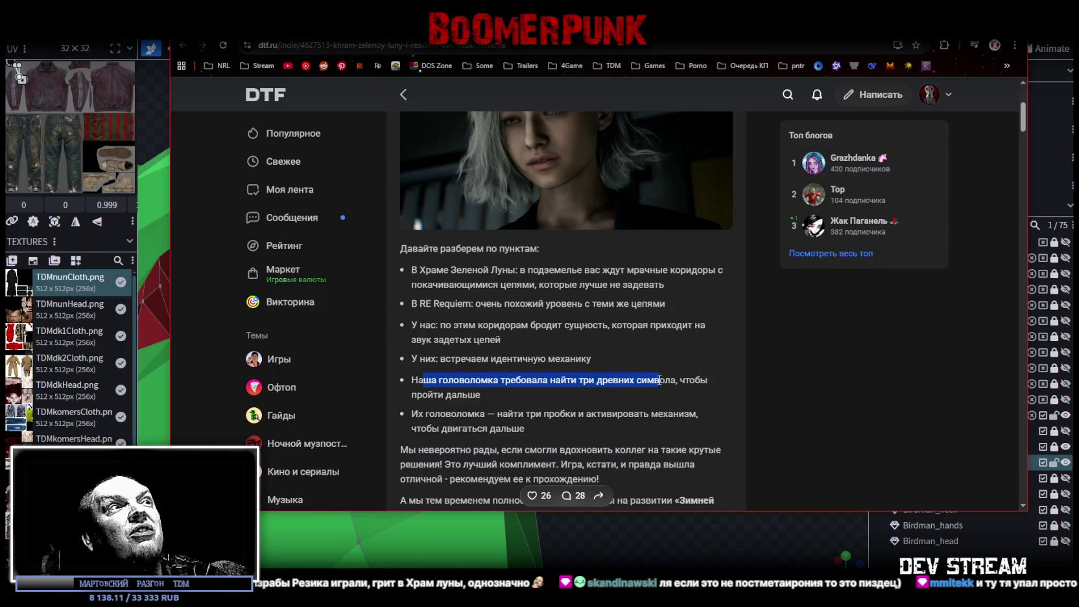
left_click(512, 395)
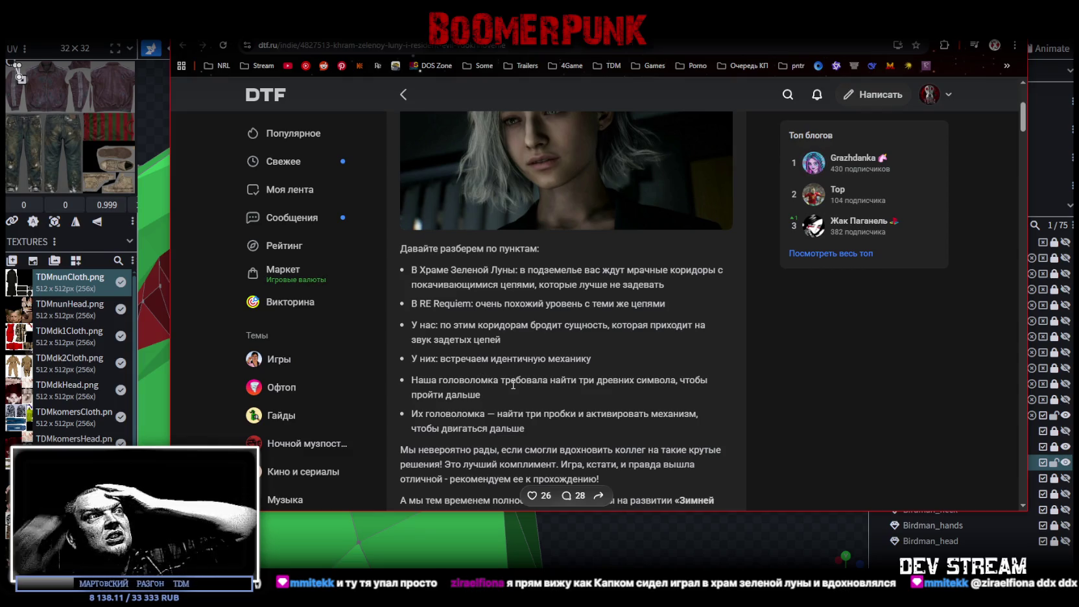
scroll(644, 360, "down", 2)
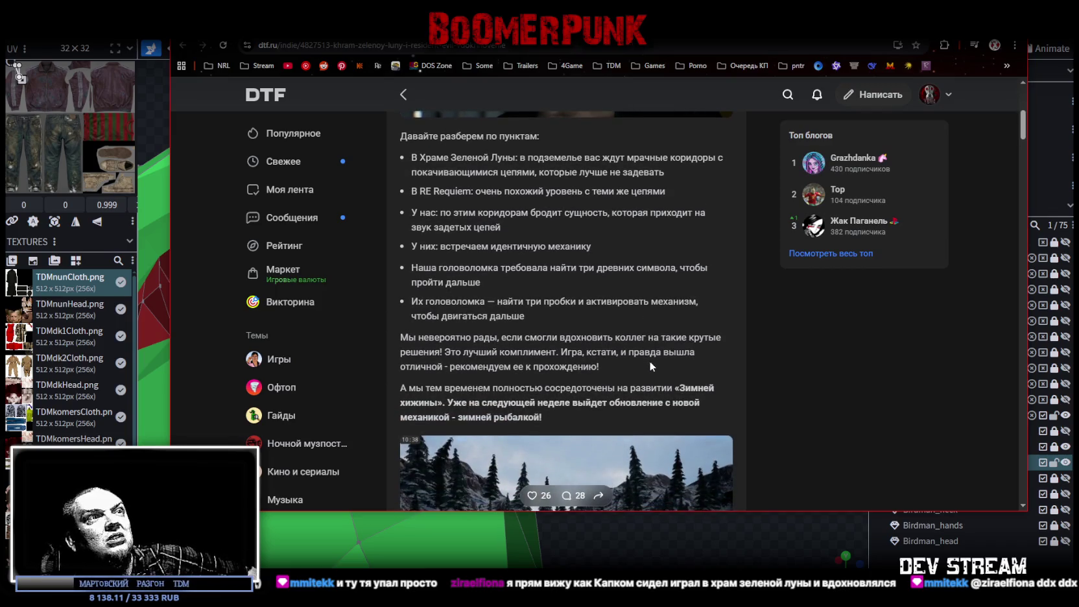
scroll(782, 339, "down", 3)
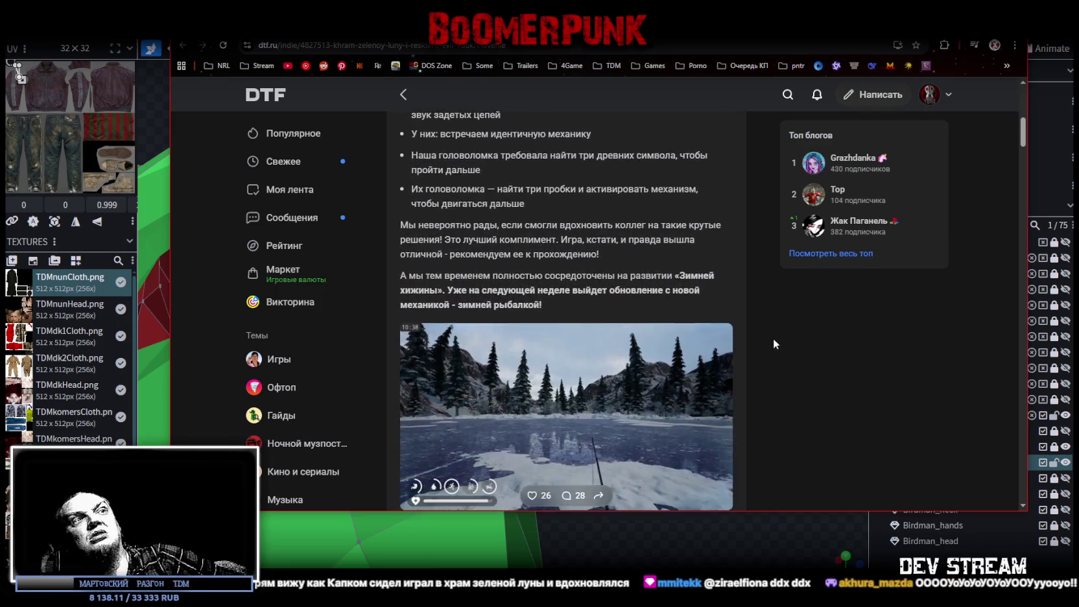
scroll(771, 337, "down", 1)
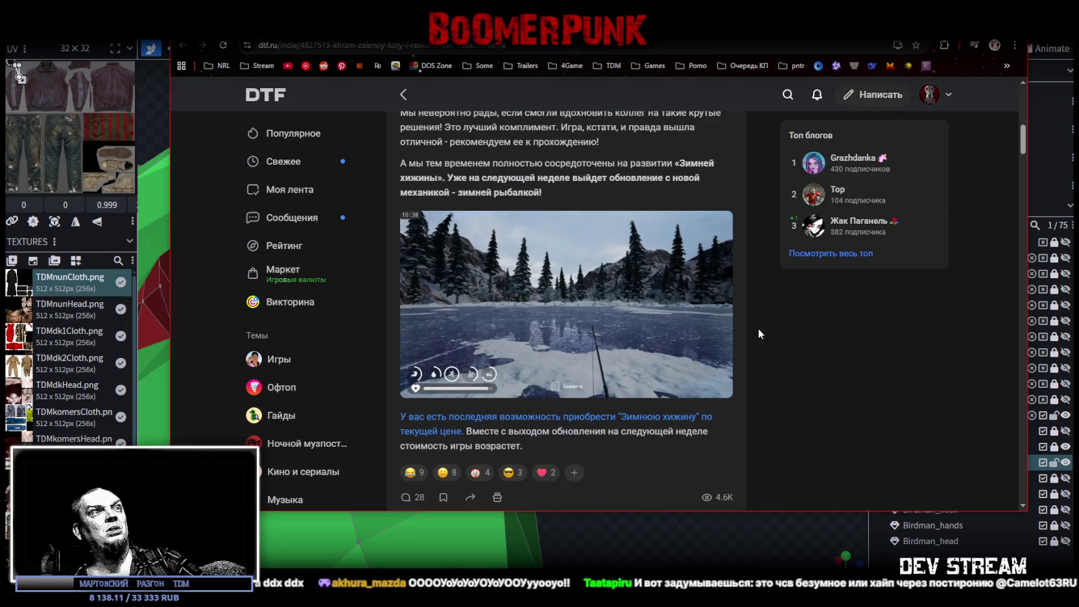
scroll(720, 337, "down", 1)
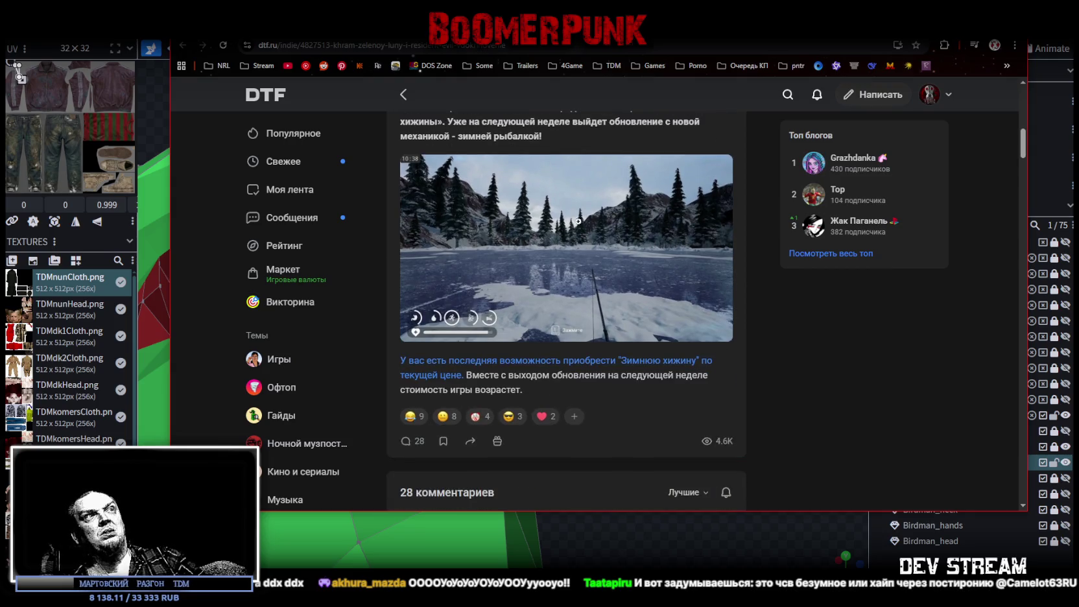
scroll(594, 289, "up", 5)
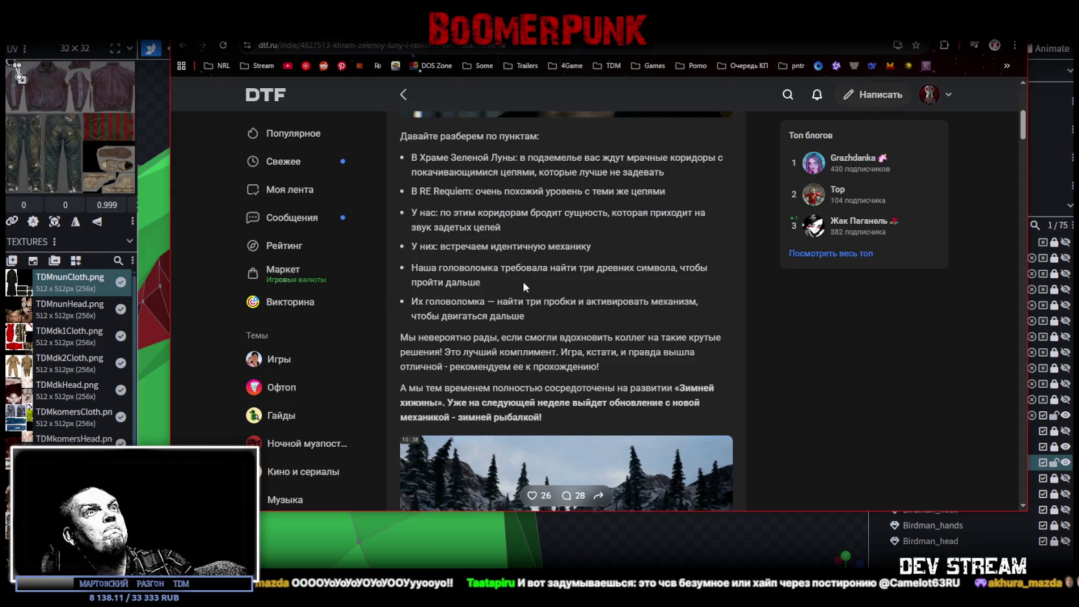
key("alt+Tab")
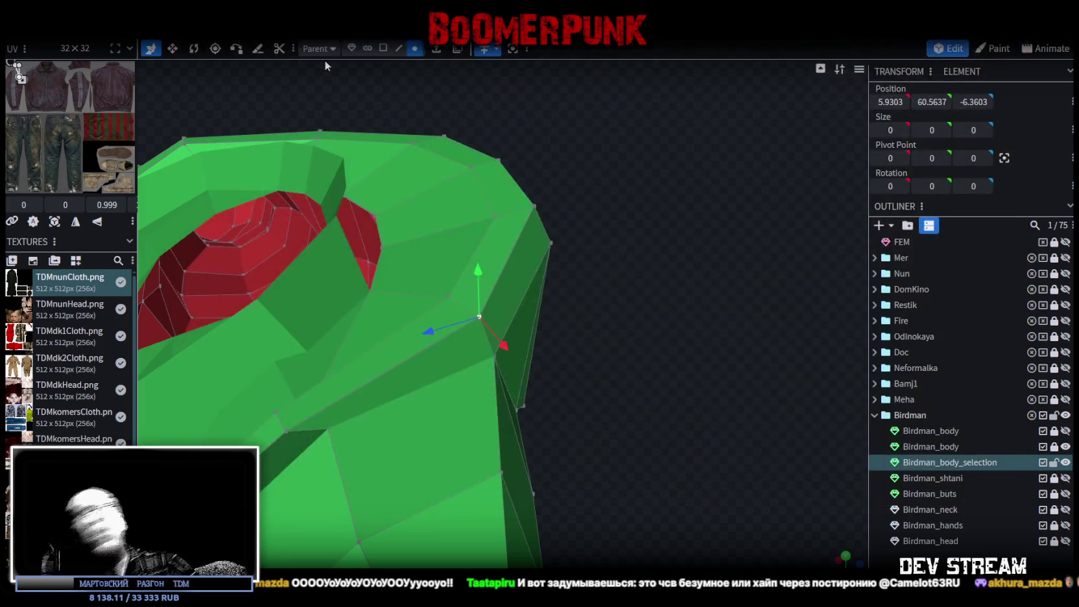
- Push the vertex on the opening's edge back 0.25 along Z
mouse_move(650, 268)
left_mouse_down()
mouse_move(639, 233)
mouse_move(652, 239)
left_mouse_up()
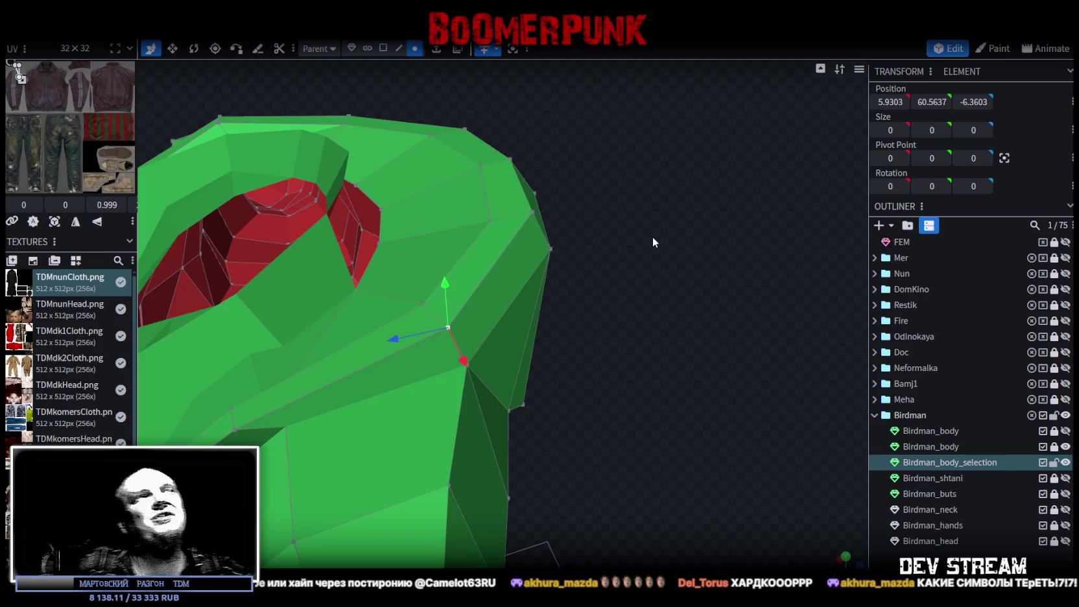
mouse_move(671, 231)
left_mouse_down()
mouse_move(642, 260)
mouse_move(677, 295)
mouse_move(634, 297)
mouse_move(698, 282)
mouse_move(608, 273)
mouse_move(693, 294)
mouse_move(702, 281)
mouse_move(692, 255)
left_mouse_up()
left_click(480, 292)
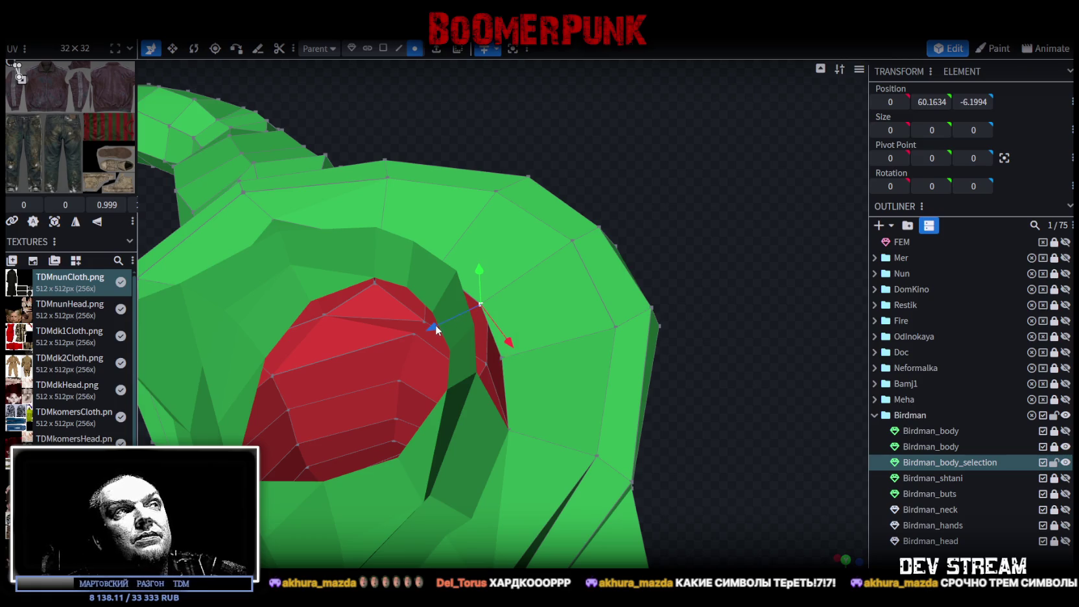
mouse_move(717, 264)
left_mouse_down()
mouse_move(722, 250)
mouse_move(719, 295)
mouse_move(706, 284)
mouse_move(427, 377)
left_mouse_up()
left_click(444, 407)
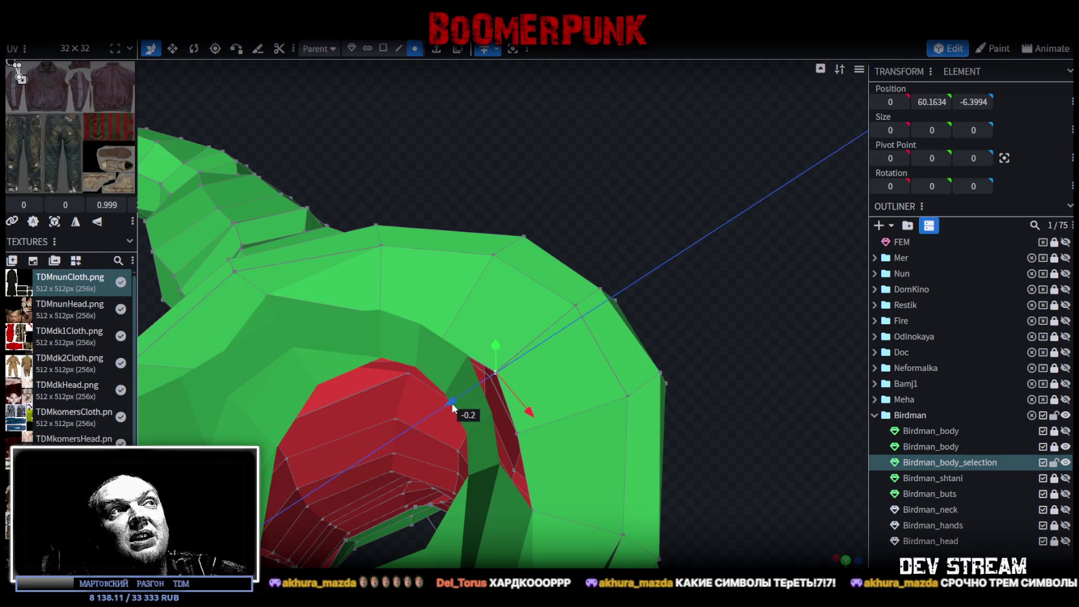
mouse_move(443, 404)
left_mouse_down()
mouse_move(454, 404)
mouse_move(477, 462)
left_mouse_up()
left_click_drag(713, 308, 641, 421)
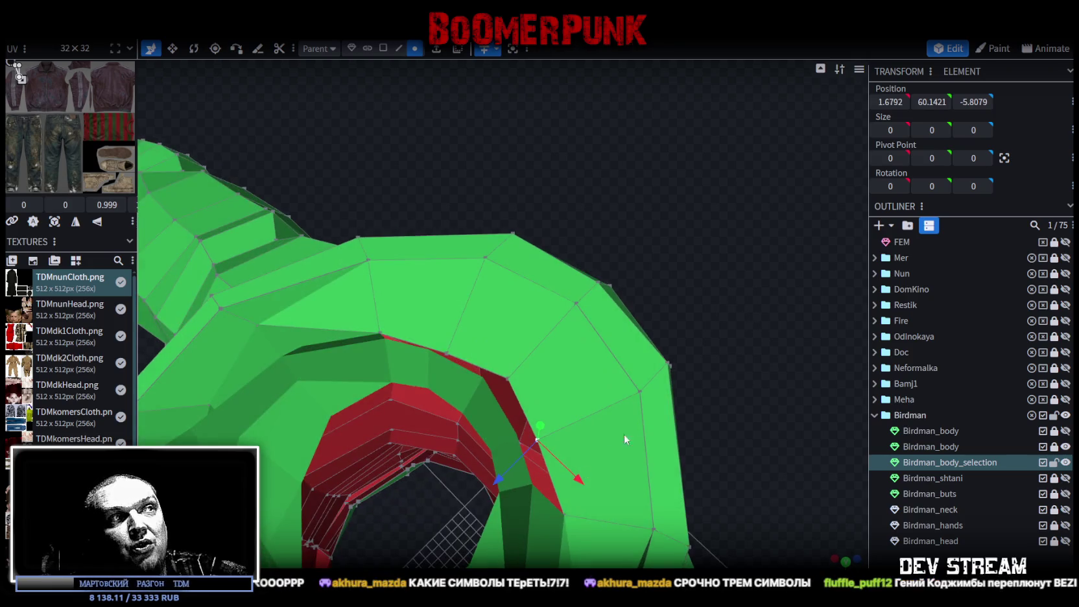
left_click_drag(496, 483, 512, 477)
mouse_move(705, 408)
left_mouse_down()
mouse_move(639, 273)
mouse_move(646, 286)
left_mouse_up()
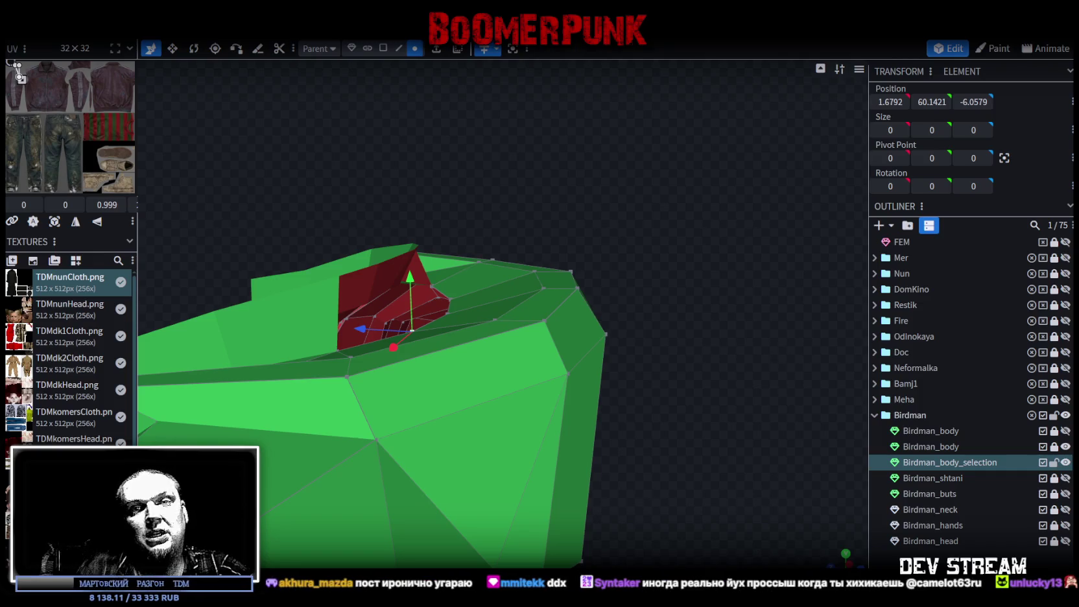
- Select Birdman_body and pick the upper rim edges of the red-lined opening in Edge mode
mouse_move(738, 285)
left_mouse_down()
mouse_move(542, 314)
mouse_move(486, 344)
mouse_move(620, 366)
mouse_move(705, 311)
left_mouse_up()
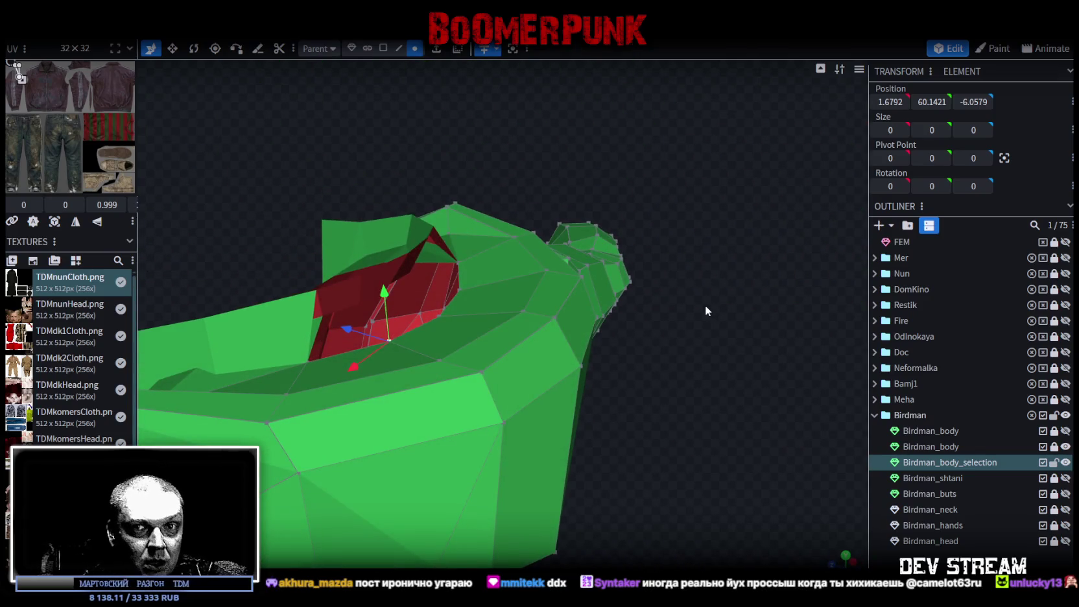
mouse_move(690, 402)
left_mouse_down()
mouse_move(735, 410)
mouse_move(749, 365)
left_mouse_up()
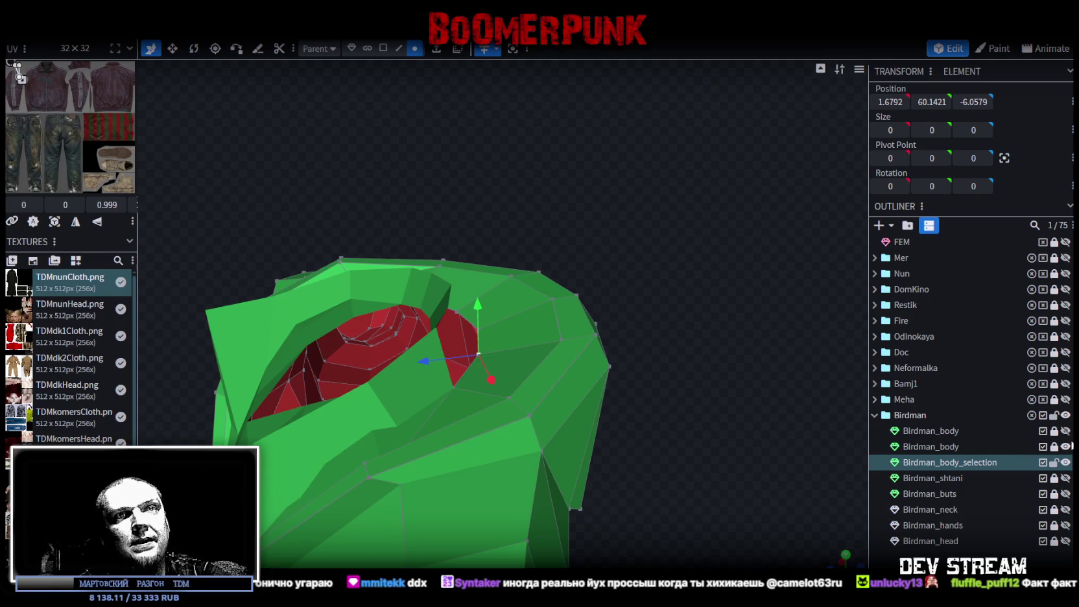
left_click(936, 448)
mouse_move(693, 399)
left_mouse_down()
mouse_move(609, 453)
mouse_move(712, 446)
mouse_move(685, 348)
mouse_move(759, 340)
mouse_move(770, 273)
mouse_move(643, 465)
mouse_move(649, 403)
mouse_move(570, 467)
mouse_move(593, 468)
left_mouse_up()
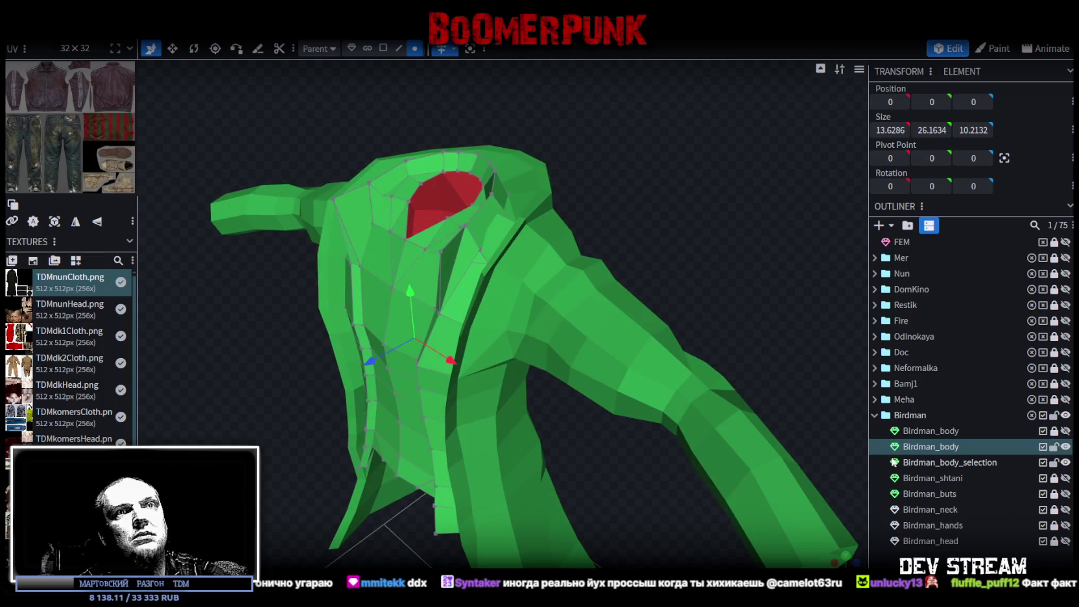
mouse_move(664, 289)
left_mouse_down()
mouse_move(660, 346)
mouse_move(638, 375)
mouse_move(613, 381)
mouse_move(672, 389)
mouse_move(670, 399)
left_mouse_up()
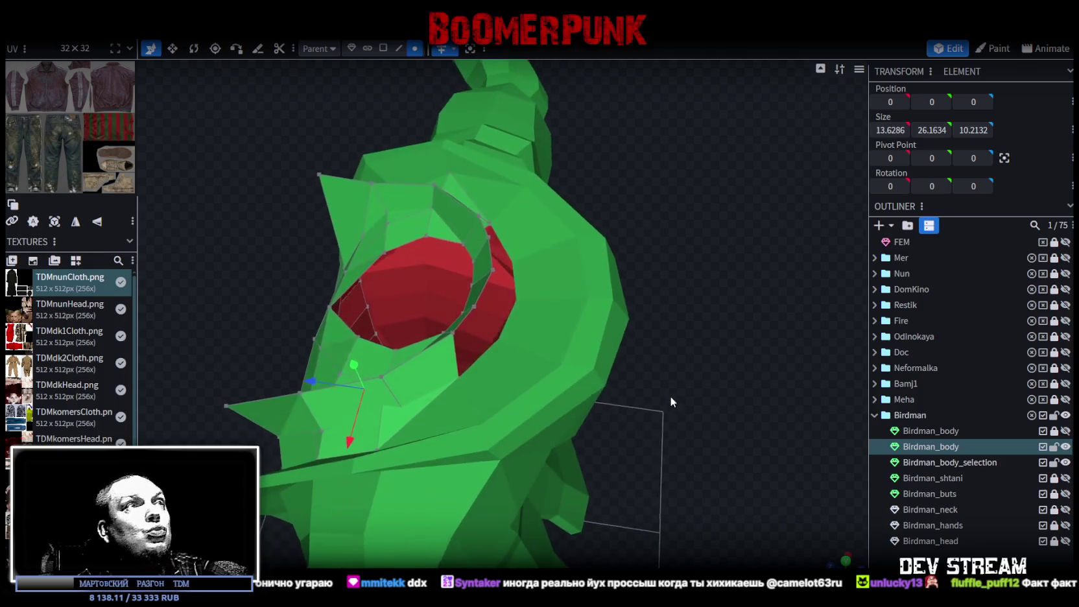
left_click(396, 50)
mouse_move(733, 256)
left_mouse_down()
mouse_move(721, 236)
mouse_move(739, 250)
mouse_move(534, 270)
left_mouse_up()
left_click(464, 289)
left_click(531, 268, "shift")
left_click(517, 242, "shift")
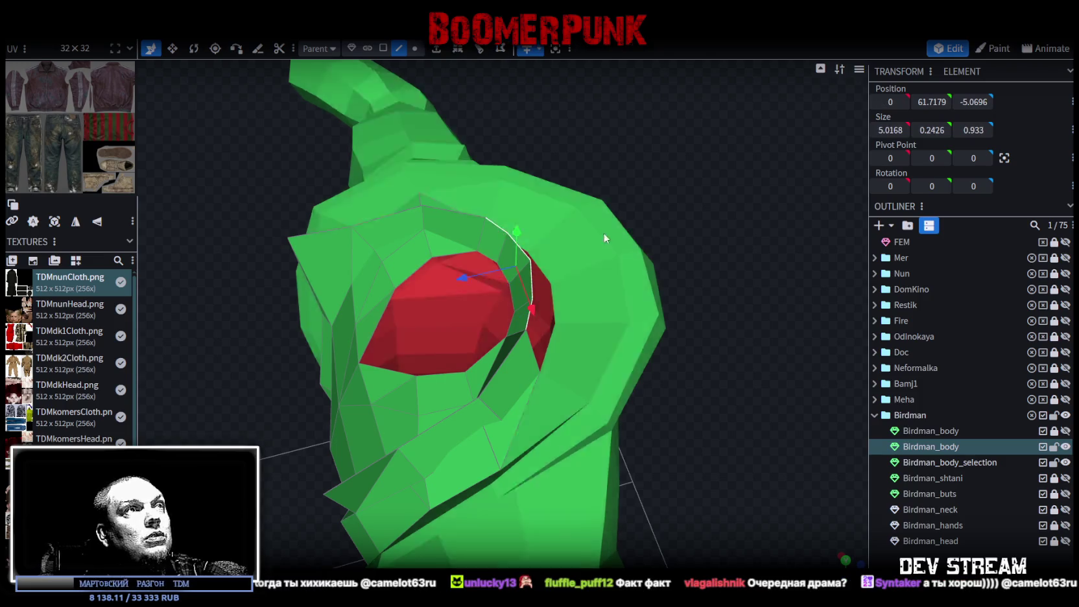
left_click_drag(569, 233, 688, 194)
- Extrude the selected rim edges toward Z- and select a face of the new strip
left_click(436, 49)
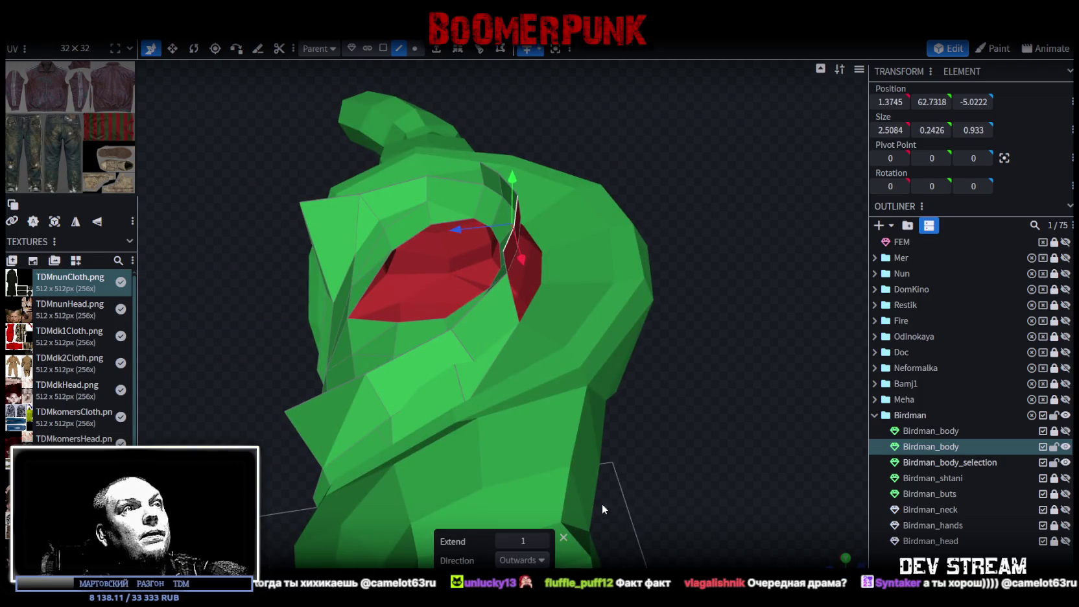
left_click(522, 560)
left_click(507, 543)
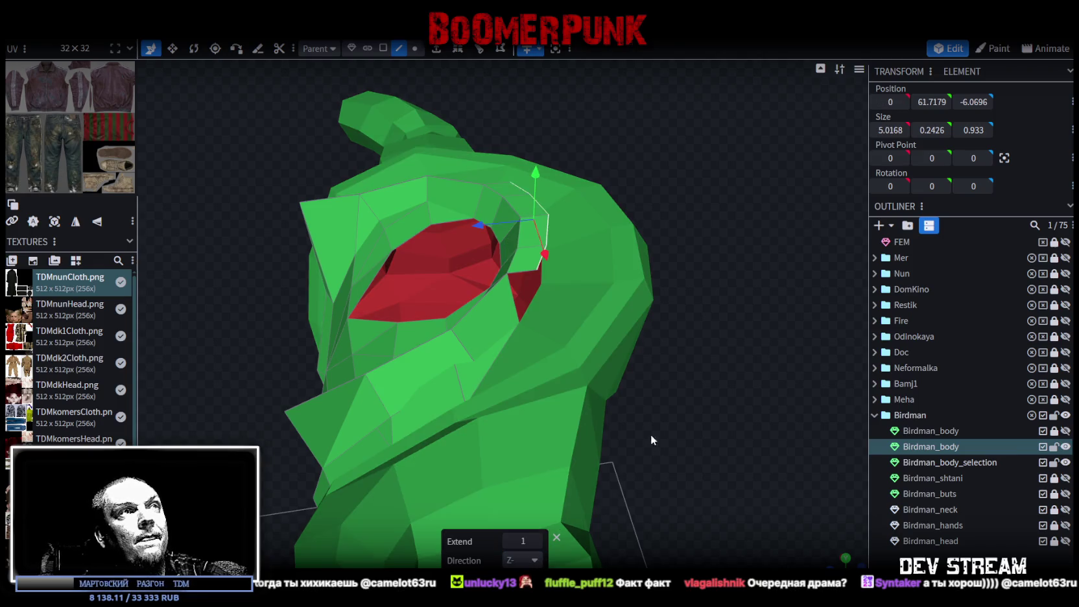
left_click_drag(651, 434, 649, 426)
left_click(383, 48)
left_click(522, 237)
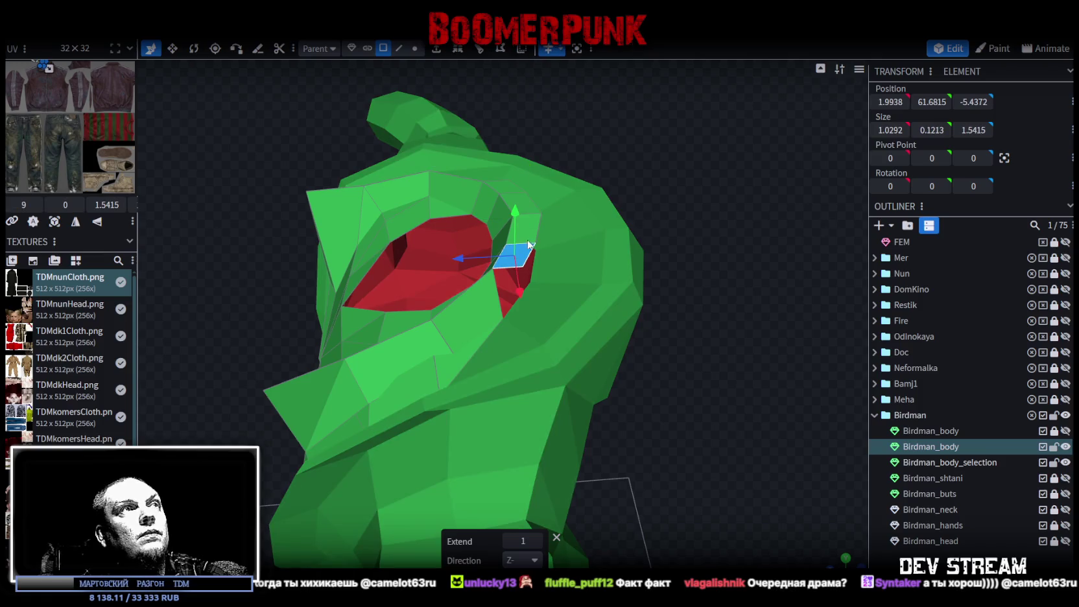
- Split the strip faces into their own mesh and merge the two Birdman_body_selection meshes
left_click(504, 187, "shift")
right_click(524, 208)
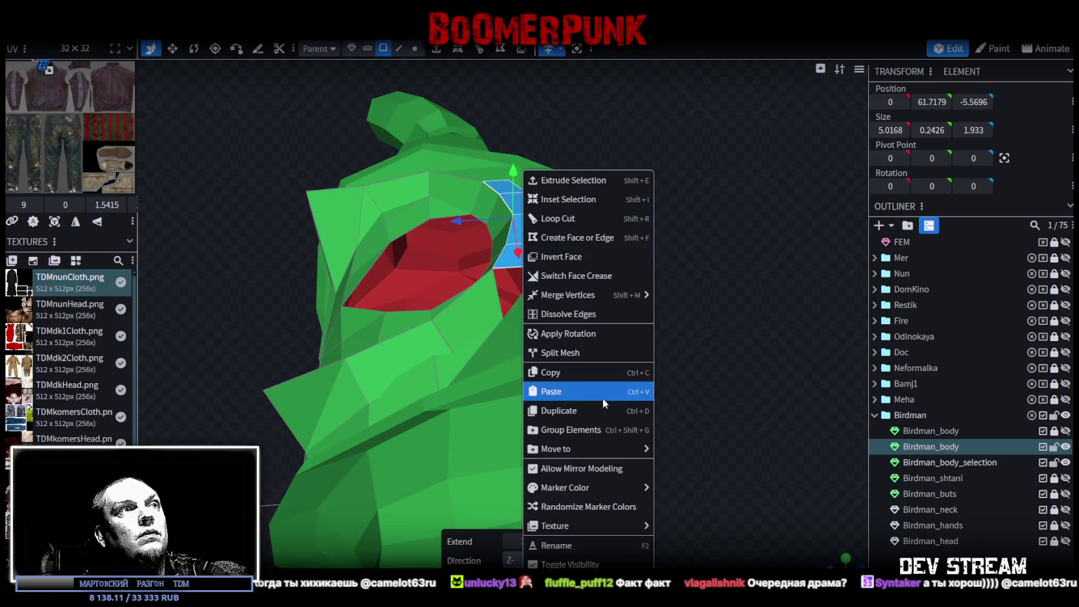
left_click(577, 352)
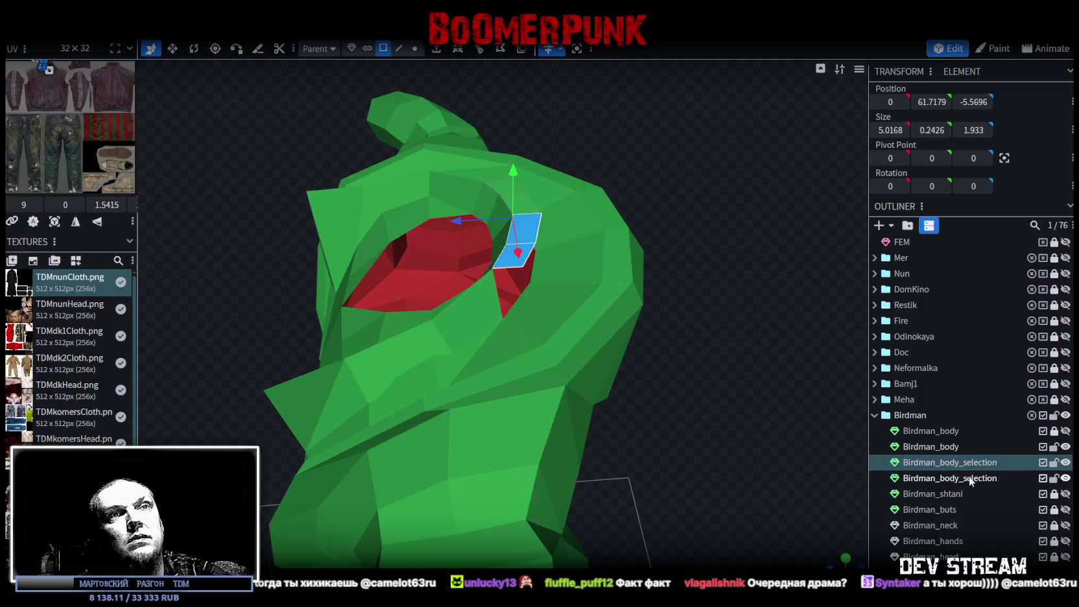
left_click(969, 476, "ctrl")
right_click(968, 464)
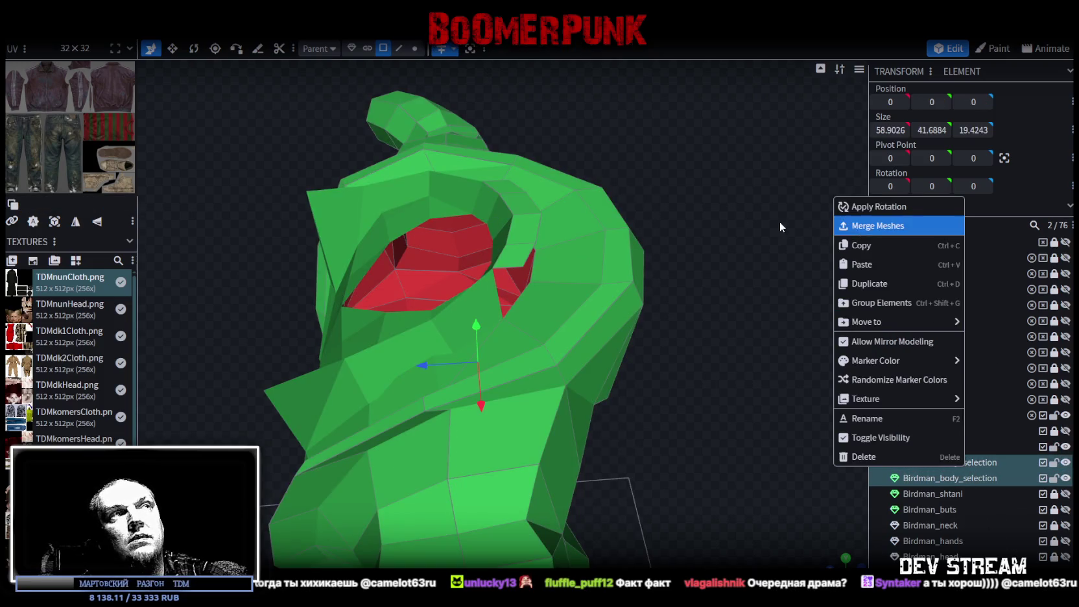
left_click(878, 225)
- Merge a vertex beside the new strip with the strip's corner vertex
left_click(415, 48)
mouse_move(567, 312)
left_mouse_down()
mouse_move(706, 308)
mouse_move(498, 360)
left_mouse_up()
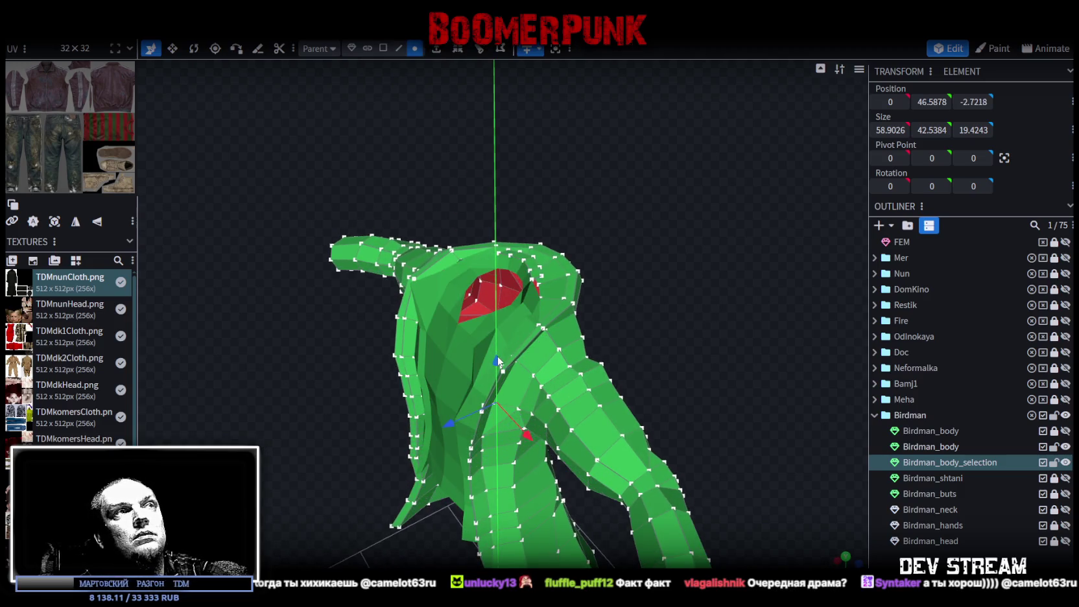
mouse_move(699, 262)
left_mouse_down()
mouse_move(676, 269)
mouse_move(704, 299)
mouse_move(655, 313)
left_mouse_up()
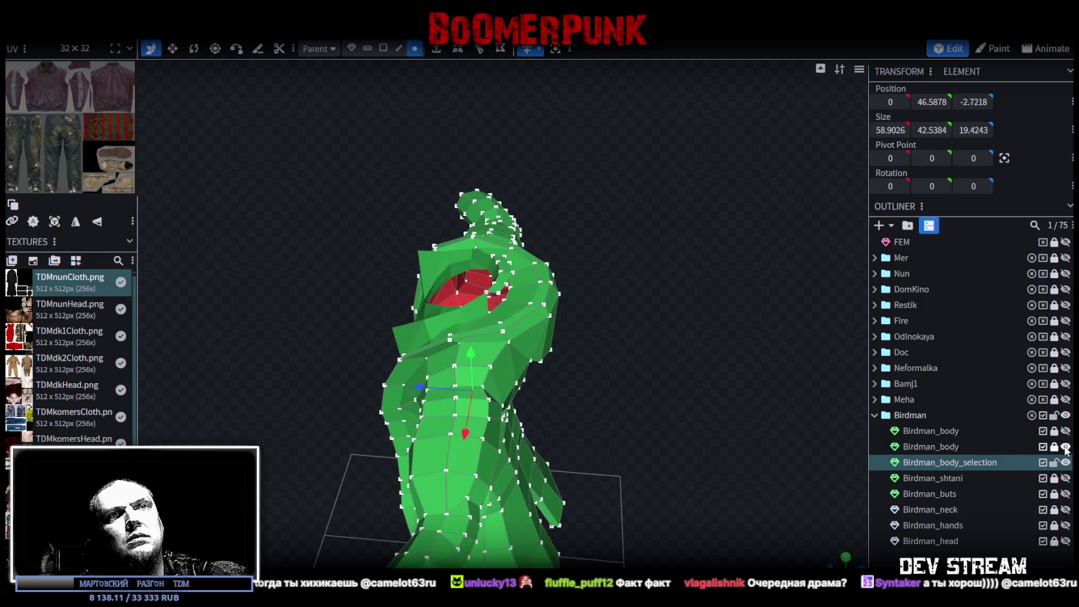
left_click_drag(690, 363, 583, 402)
scroll(611, 401, "up", 3)
scroll(448, 381, "up", 3)
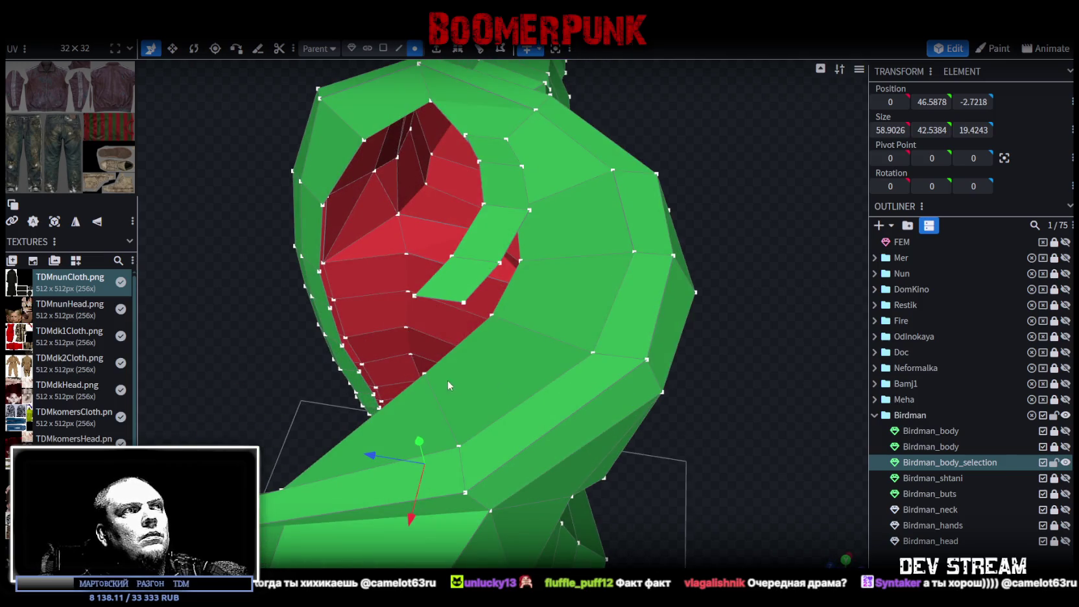
left_click(419, 374)
left_click(461, 300, "shift")
right_click(460, 301)
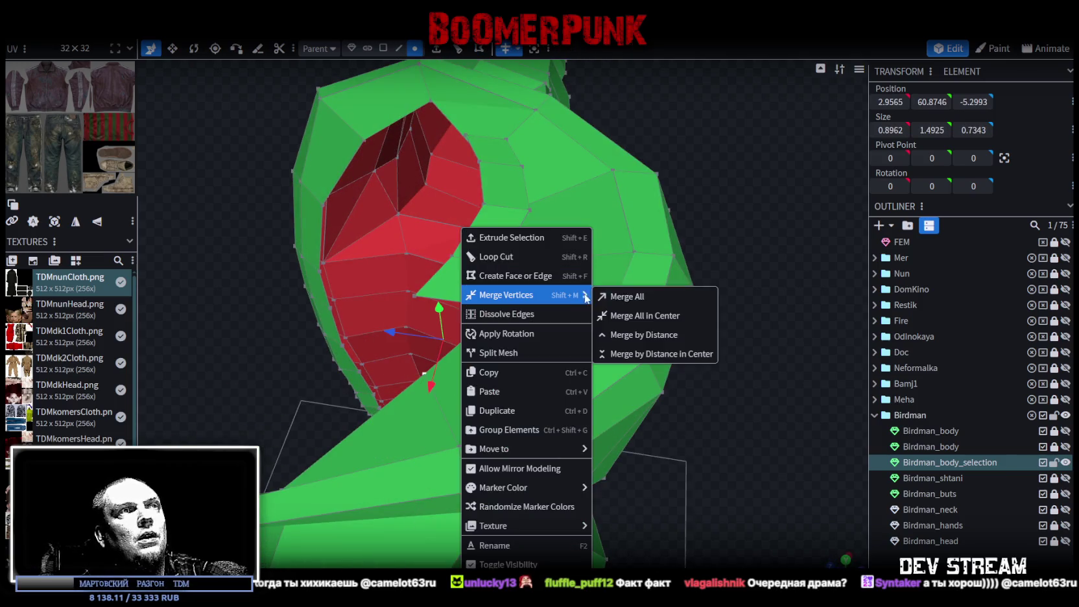
left_click(600, 292)
- Merge the strip's other corner vertex and the two neck-gap vertices, closing the gap
left_click(490, 316)
left_click(500, 262, "shift")
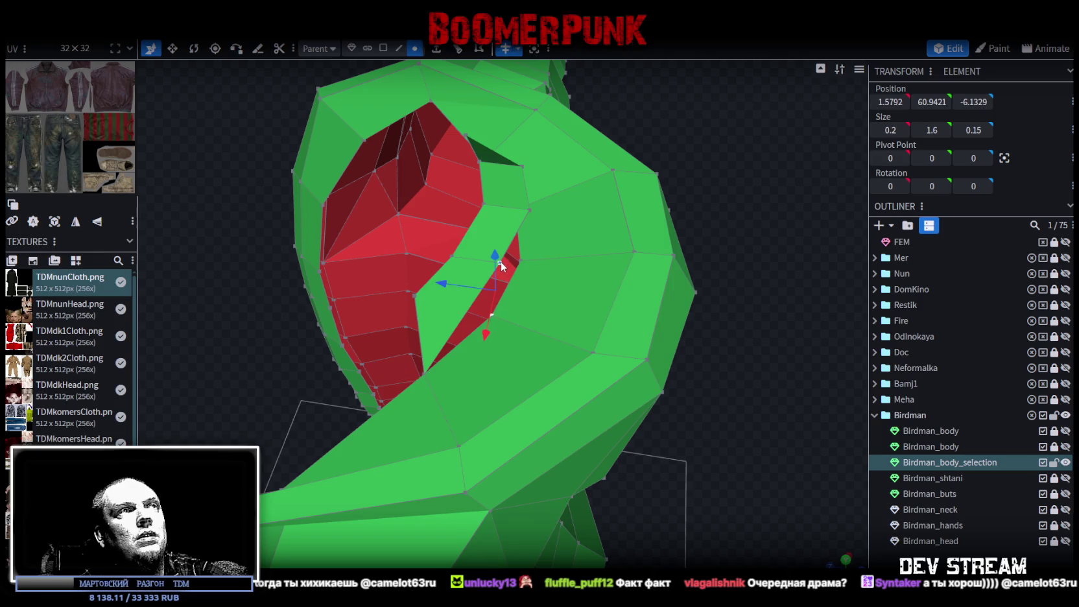
right_click(500, 263)
left_click(665, 297)
left_click_drag(746, 339, 682, 348)
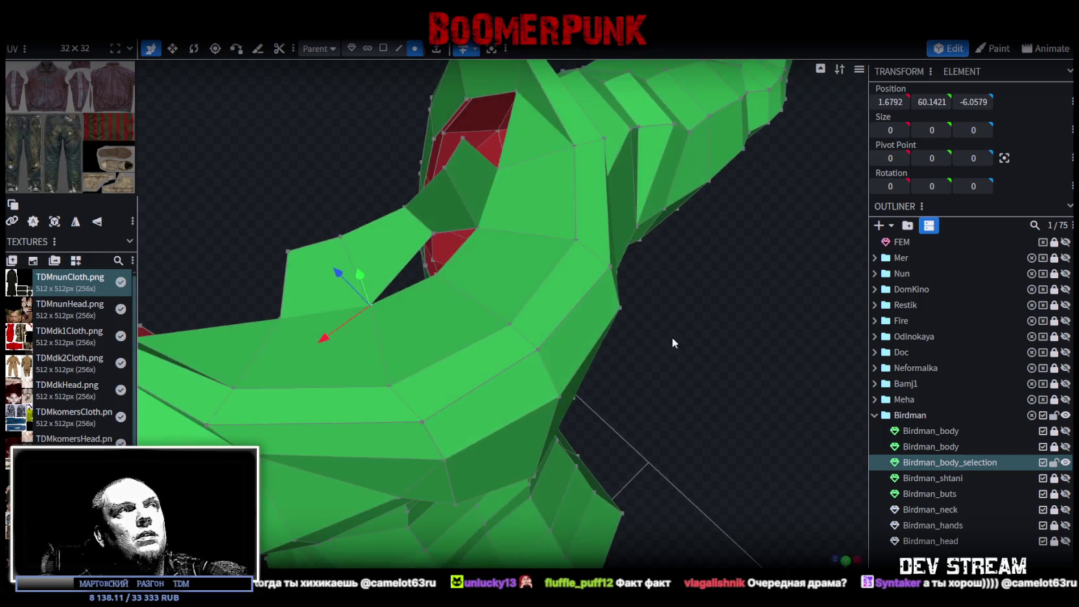
left_click(438, 274)
left_click(439, 232, "shift")
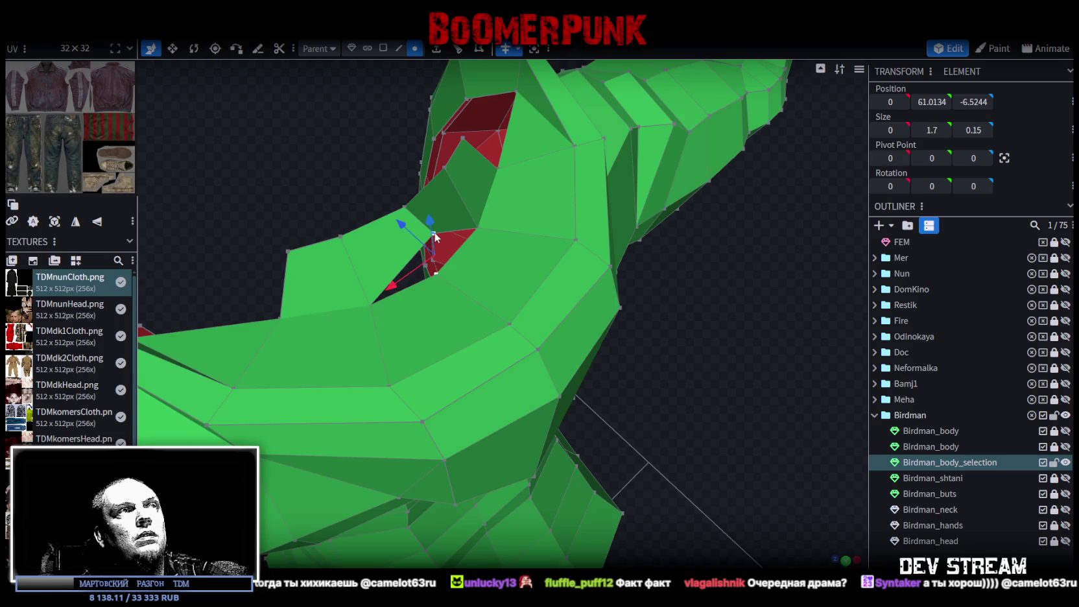
right_click(436, 238)
left_click(600, 297)
mouse_move(623, 351)
left_mouse_down()
mouse_move(712, 384)
mouse_move(777, 379)
mouse_move(723, 268)
mouse_move(528, 218)
mouse_move(520, 235)
left_mouse_up()
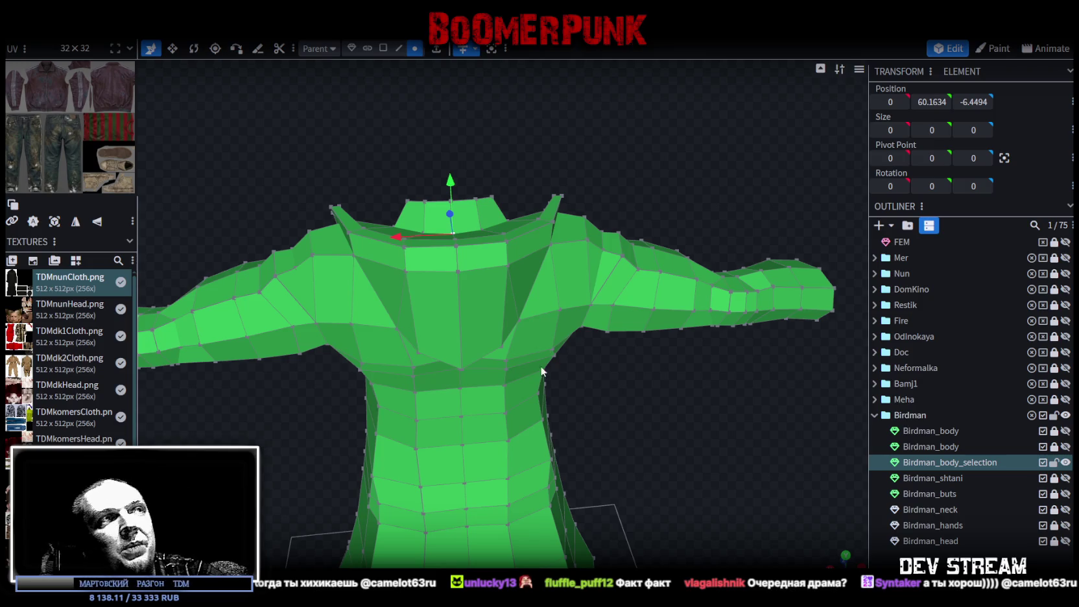
mouse_move(542, 371)
left_mouse_down()
mouse_move(574, 406)
mouse_move(457, 337)
mouse_move(452, 294)
mouse_move(533, 307)
mouse_move(598, 391)
mouse_move(722, 411)
mouse_move(515, 430)
mouse_move(579, 390)
left_mouse_up()
- Box-select the neck faces and split them into a separate mesh
left_click(383, 50)
scroll(514, 133, "up", 2)
left_click_drag(411, 236, 515, 269)
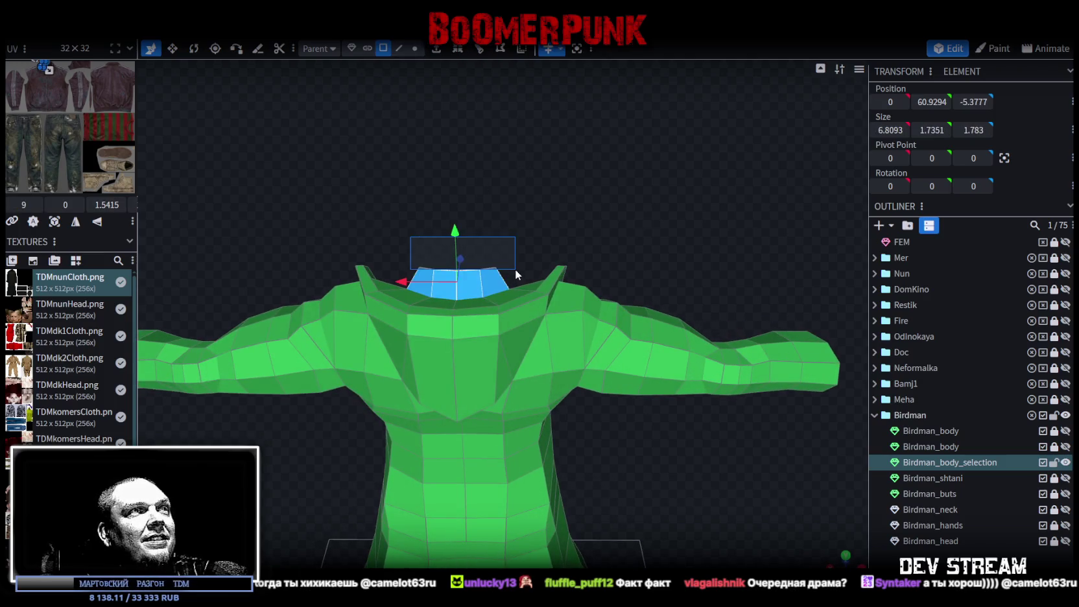
right_click(489, 171)
left_click_drag(438, 189, 517, 297)
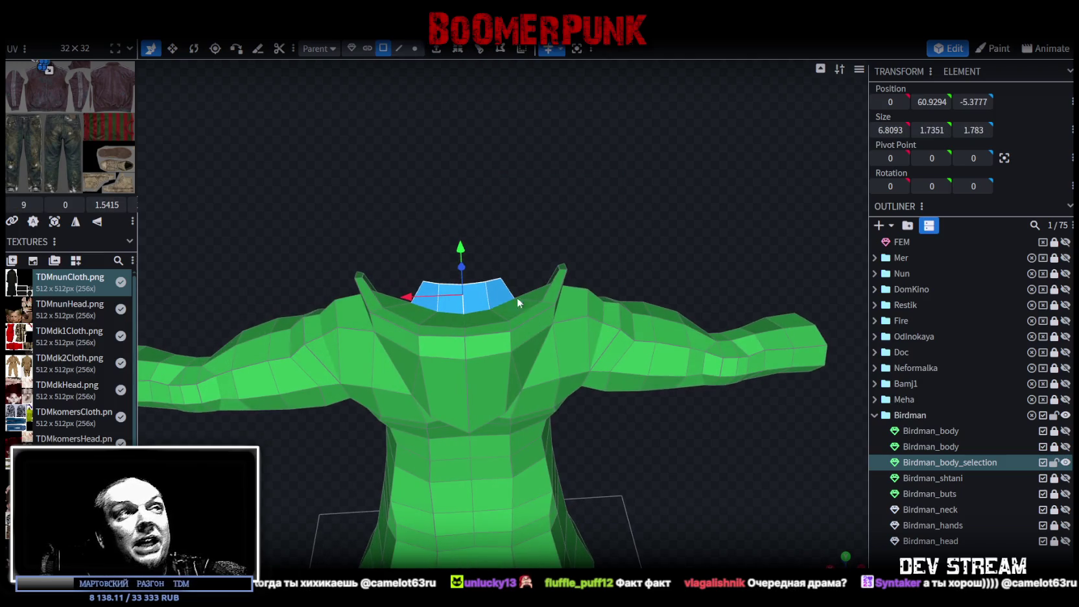
right_click(480, 299)
left_click(548, 355)
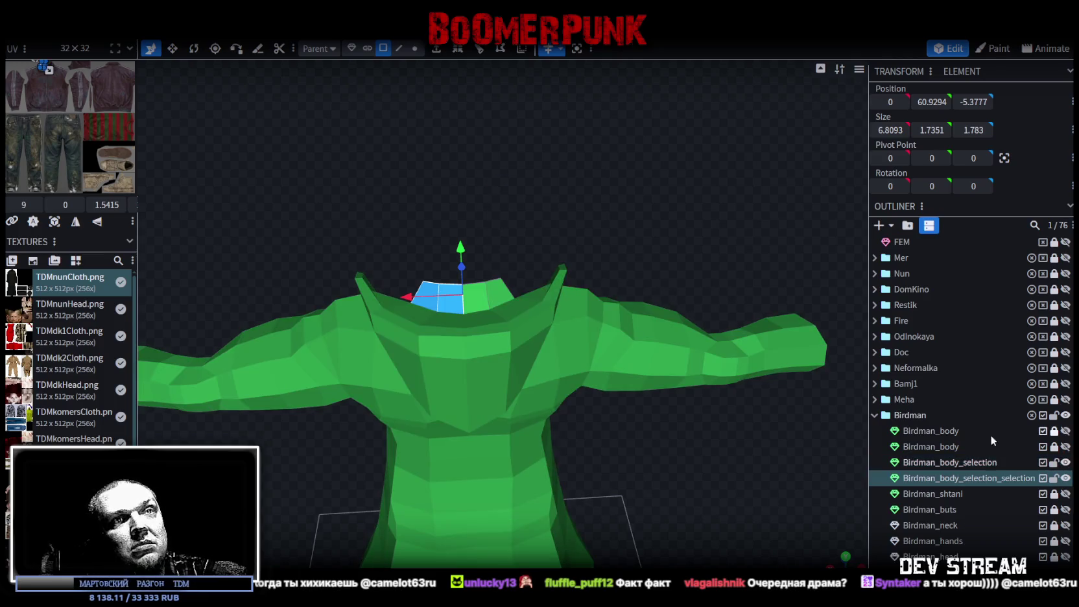
- Unlock and show the second Birdman_body, then merge it with the split-off neck piece
left_click(1054, 447)
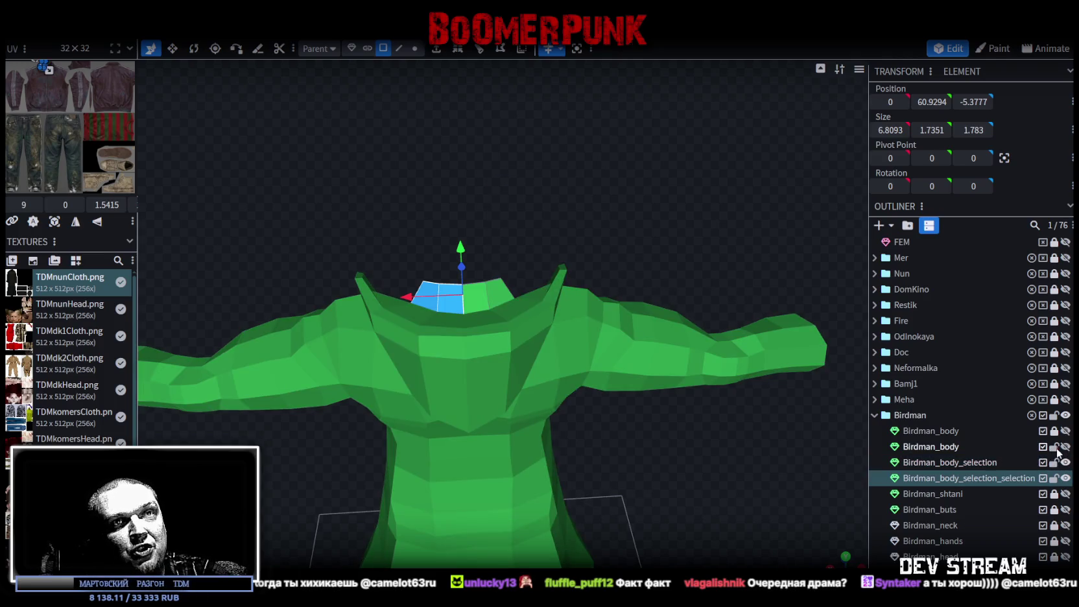
left_click(1065, 447)
left_click(934, 447)
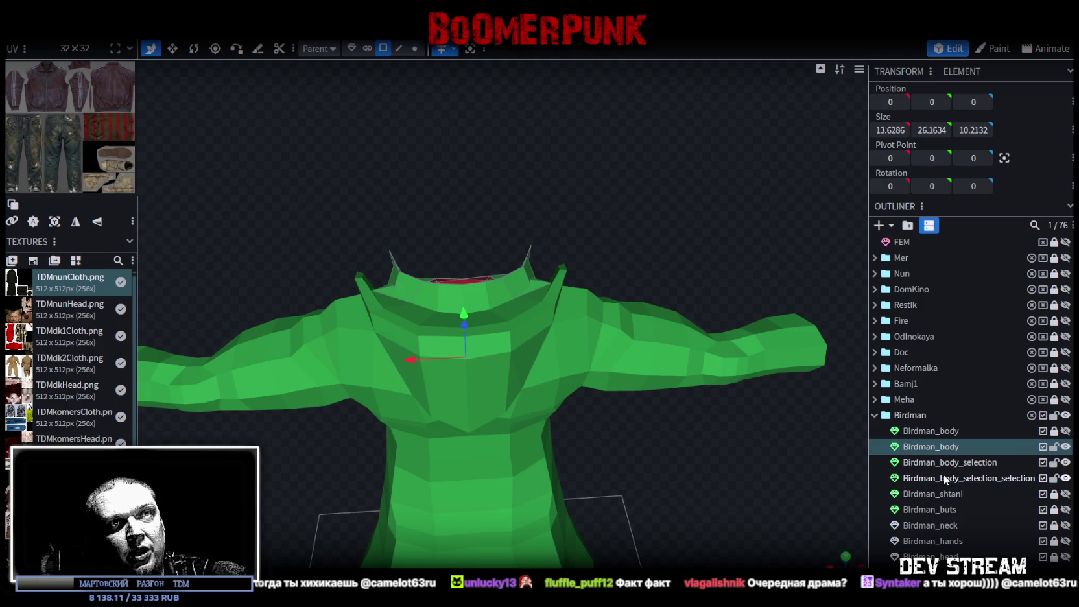
left_click(949, 478, "ctrl")
right_click(949, 478)
left_click(1003, 246)
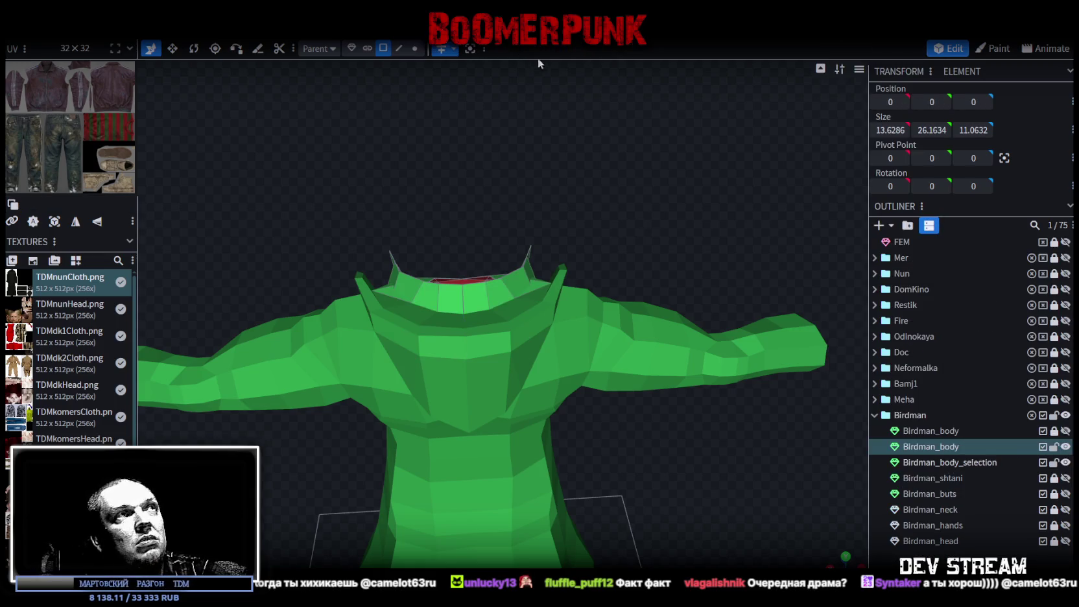
- Weld the four overlapping neck vertices together with the Auto Fix merge
left_click(415, 48)
mouse_move(476, 228)
left_mouse_down()
mouse_move(646, 281)
mouse_move(653, 297)
mouse_move(766, 309)
mouse_move(753, 271)
left_mouse_up()
left_click_drag(475, 273, 480, 266)
left_click(476, 141)
- Try moving a neck vertex slightly along X, then undo the move
mouse_move(562, 182)
left_mouse_down()
mouse_move(691, 246)
mouse_move(668, 250)
mouse_move(678, 299)
mouse_move(677, 289)
mouse_move(715, 277)
mouse_move(593, 294)
mouse_move(805, 302)
mouse_move(694, 290)
mouse_move(623, 313)
mouse_move(657, 308)
left_mouse_up()
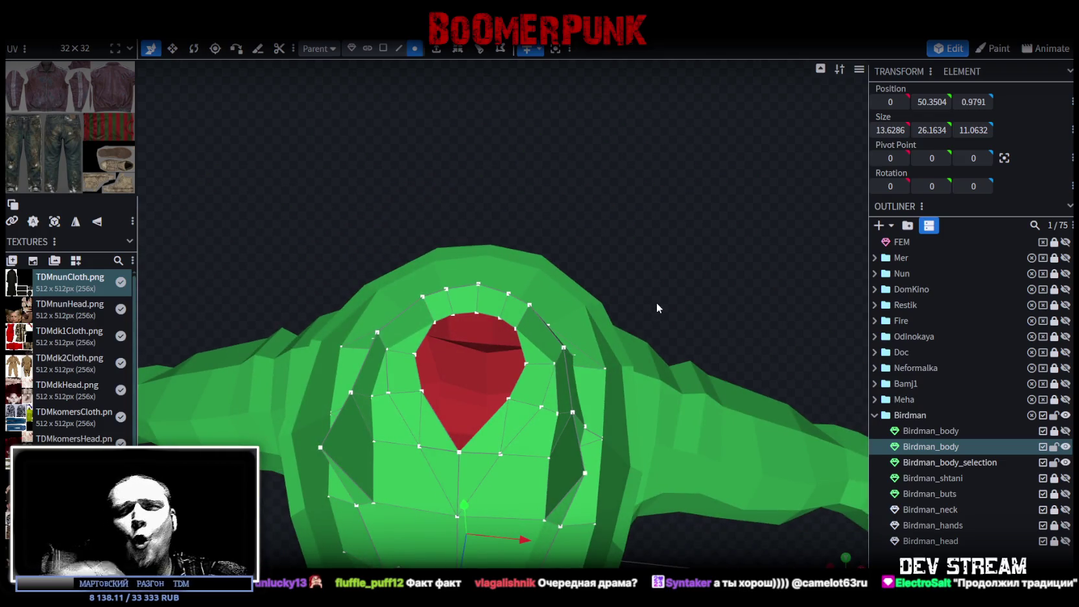
mouse_move(654, 301)
left_mouse_down()
mouse_move(638, 278)
mouse_move(516, 292)
mouse_move(745, 269)
mouse_move(626, 275)
mouse_move(665, 185)
mouse_move(653, 176)
mouse_move(663, 258)
left_mouse_up()
left_click(606, 289)
mouse_move(727, 213)
left_mouse_down()
mouse_move(571, 187)
mouse_move(599, 220)
mouse_move(566, 242)
mouse_move(611, 310)
mouse_move(676, 298)
mouse_move(654, 323)
mouse_move(725, 308)
left_mouse_up()
key("ctrl+z")
mouse_move(683, 273)
left_mouse_down()
mouse_move(587, 284)
mouse_move(458, 92)
mouse_move(668, 307)
left_mouse_up()
- Select three faces of the collar strip in Face mode
left_click(383, 49)
left_click(378, 293)
left_click(443, 292, "shift")
left_click(476, 253, "shift")
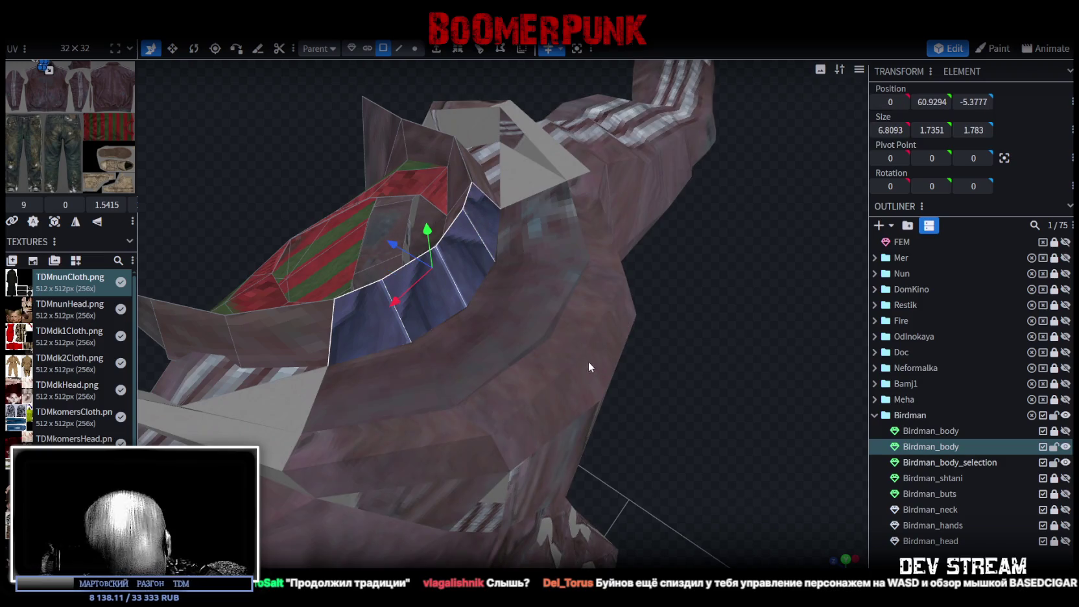
- Delete the old collar faces, then show Birdman_body and select three of its collar faces
key("Delete")
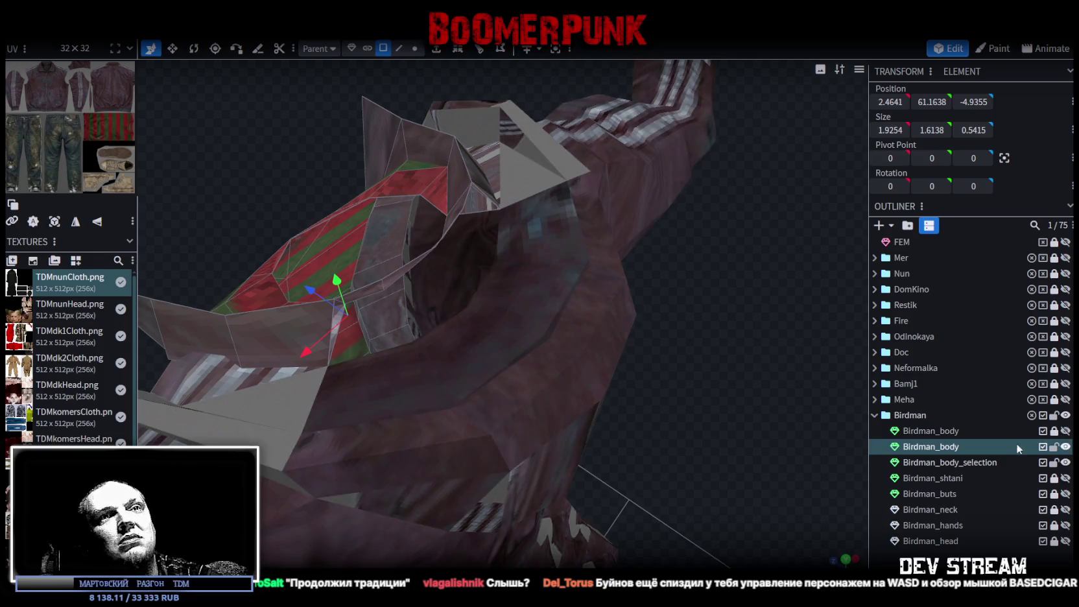
left_click(1066, 431)
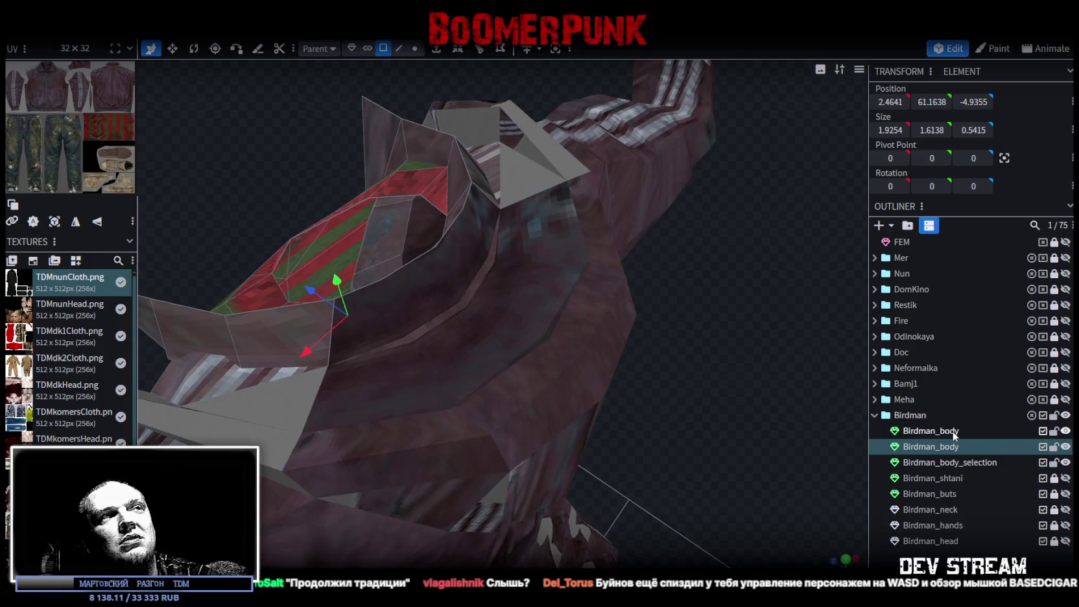
left_click(954, 434)
left_click(387, 299)
left_click(454, 266, "shift")
left_click(478, 219, "shift")
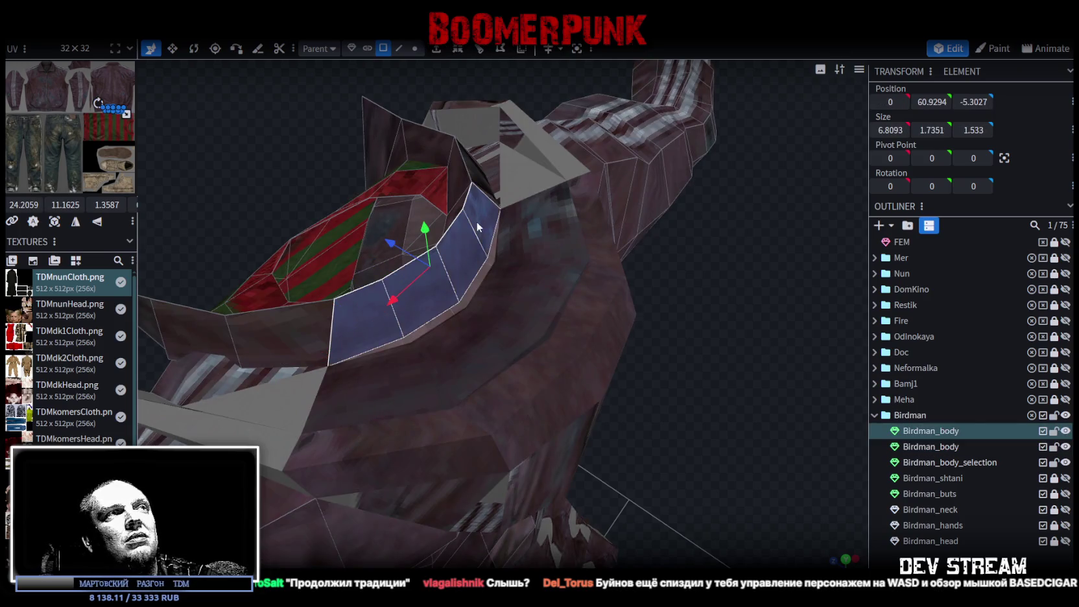
- Split the selected collar faces off into a separate mesh
right_click(478, 219)
left_click(520, 402)
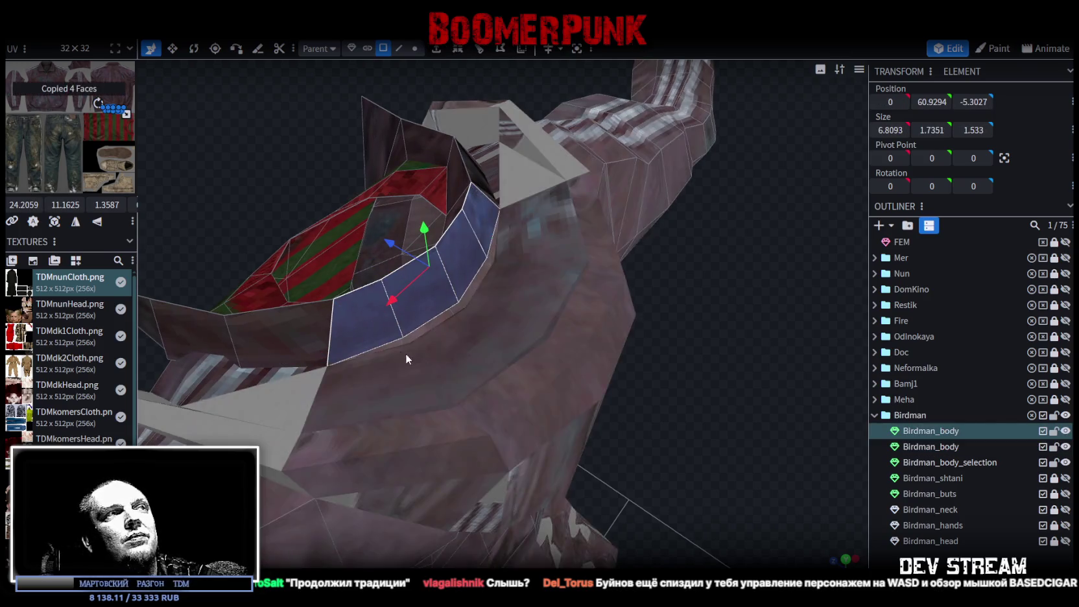
right_click(406, 349)
left_click(405, 411)
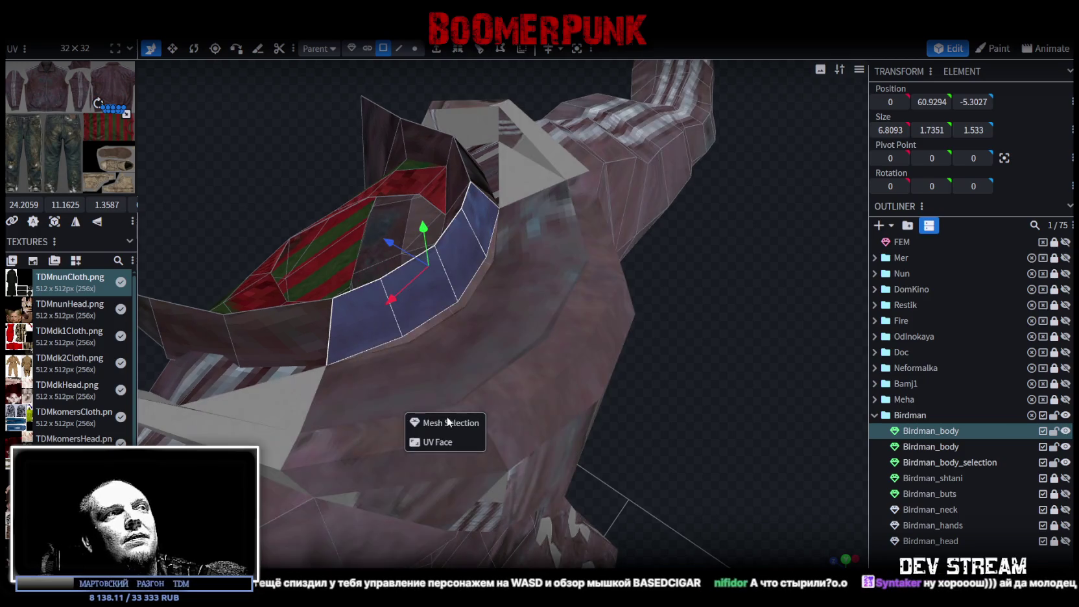
right_click(367, 342)
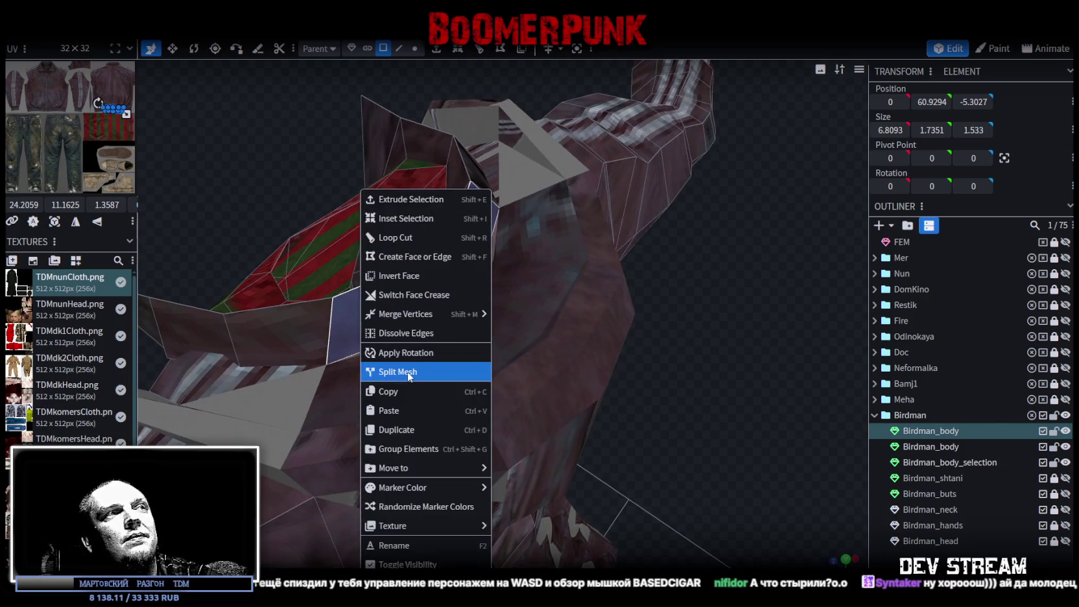
left_click(402, 371)
- Merge the split collar piece into the Birdman_body mesh
left_click(946, 462, "ctrl")
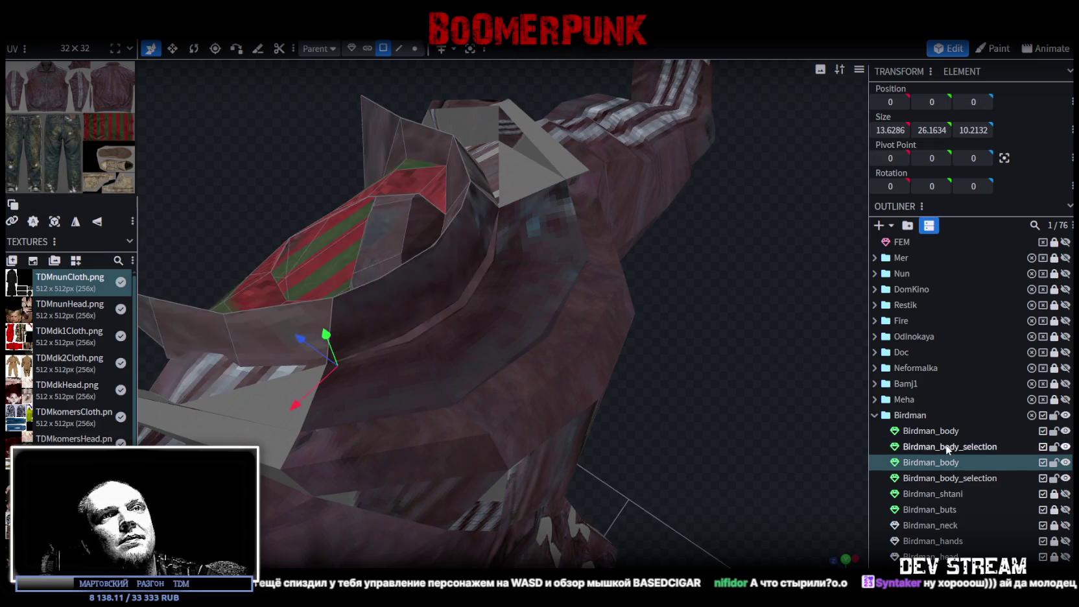
right_click(947, 446)
left_click(997, 227)
- Move the collar vertices into place and merge the overlapping ones
left_click(414, 48)
mouse_move(590, 375)
left_mouse_down()
mouse_move(654, 355)
mouse_move(611, 402)
mouse_move(436, 251)
mouse_move(449, 242)
mouse_move(447, 252)
left_mouse_up()
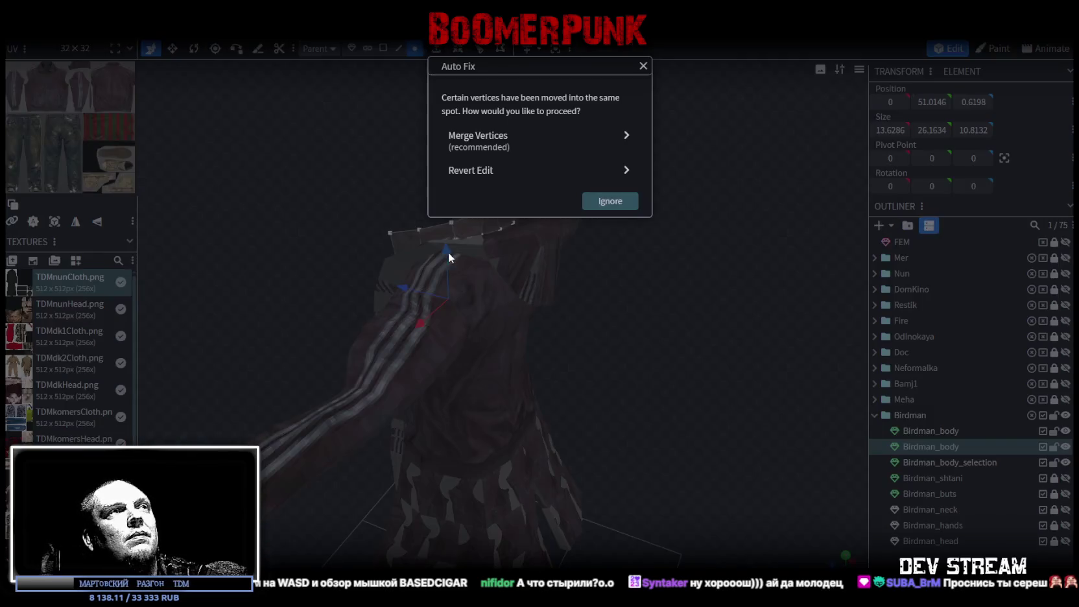
left_click(480, 138)
left_click_drag(493, 156, 746, 325)
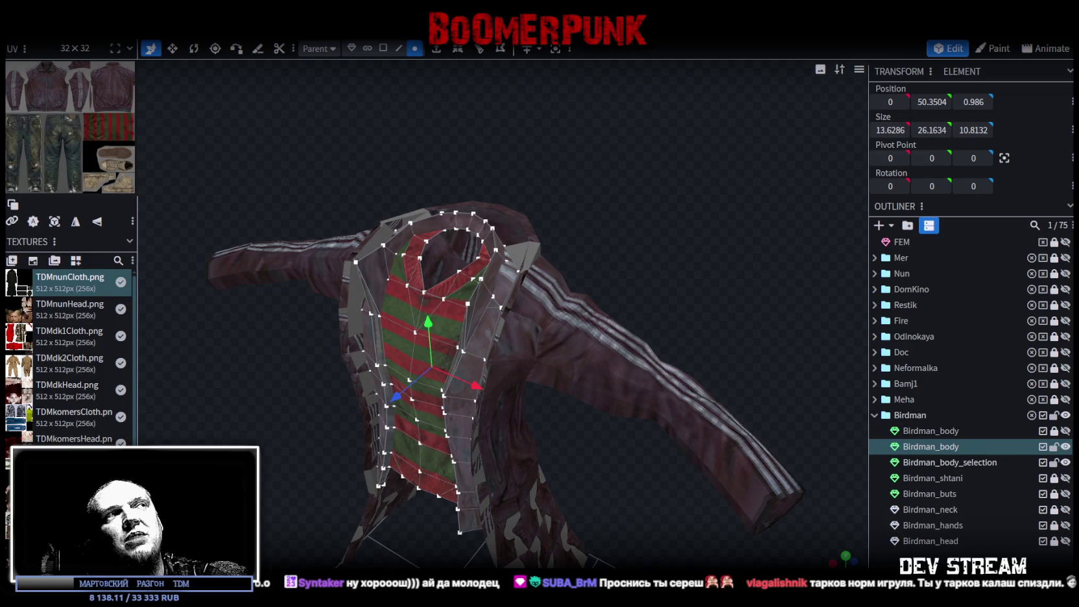
- Lock Birdman_body and select the coat mesh Birdman_body_selection
mouse_move(799, 415)
left_mouse_down()
mouse_move(673, 292)
mouse_move(669, 258)
mouse_move(826, 260)
mouse_move(745, 403)
mouse_move(675, 346)
mouse_move(628, 340)
mouse_move(582, 378)
mouse_move(638, 425)
mouse_move(652, 413)
mouse_move(650, 392)
mouse_move(626, 388)
mouse_move(623, 373)
mouse_move(634, 394)
mouse_move(684, 405)
mouse_move(673, 424)
mouse_move(695, 422)
mouse_move(674, 418)
left_mouse_up()
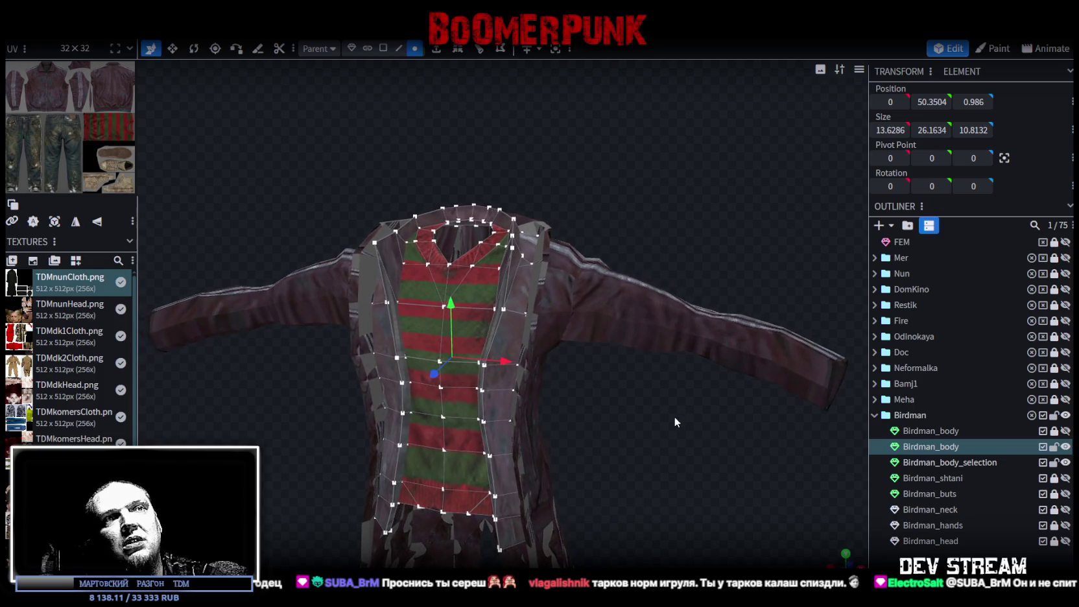
left_click(1054, 447)
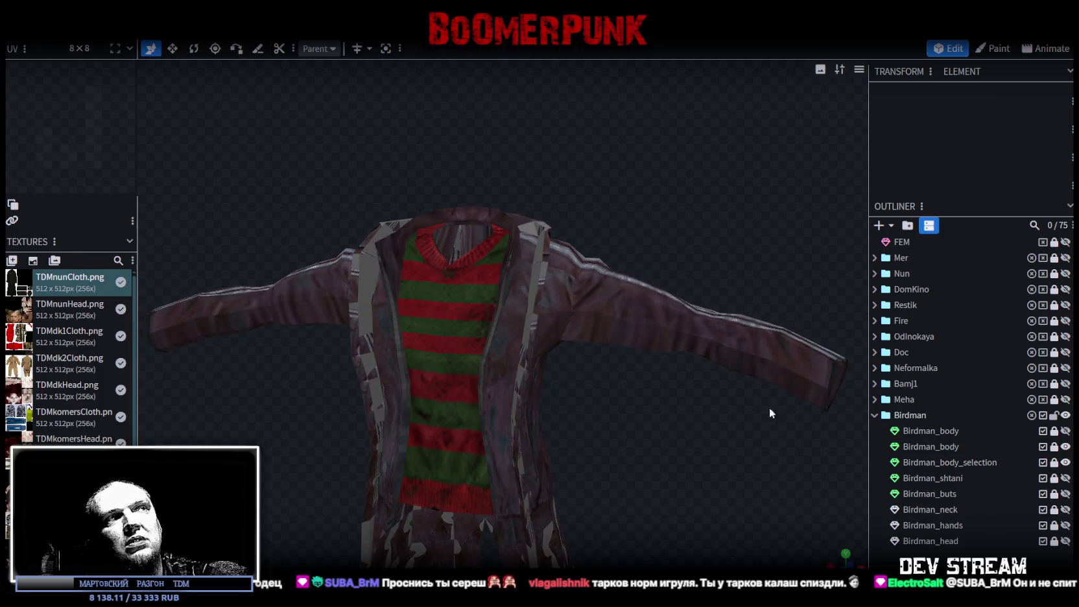
left_click(989, 465)
- Shift two faces on the coat's right lapel left by 1.2 each
mouse_move(626, 378)
left_mouse_down()
mouse_move(591, 414)
mouse_move(641, 418)
mouse_move(589, 388)
mouse_move(602, 309)
left_mouse_up()
scroll(589, 387, "up", 3)
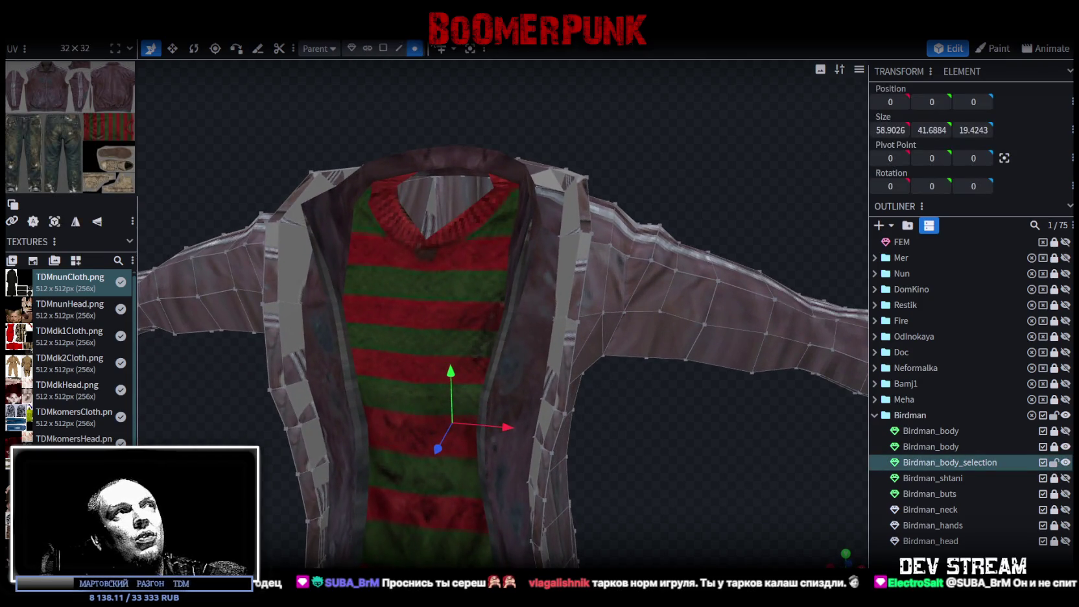
left_click(383, 49)
left_click(576, 259)
left_click_drag(611, 297, 661, 419)
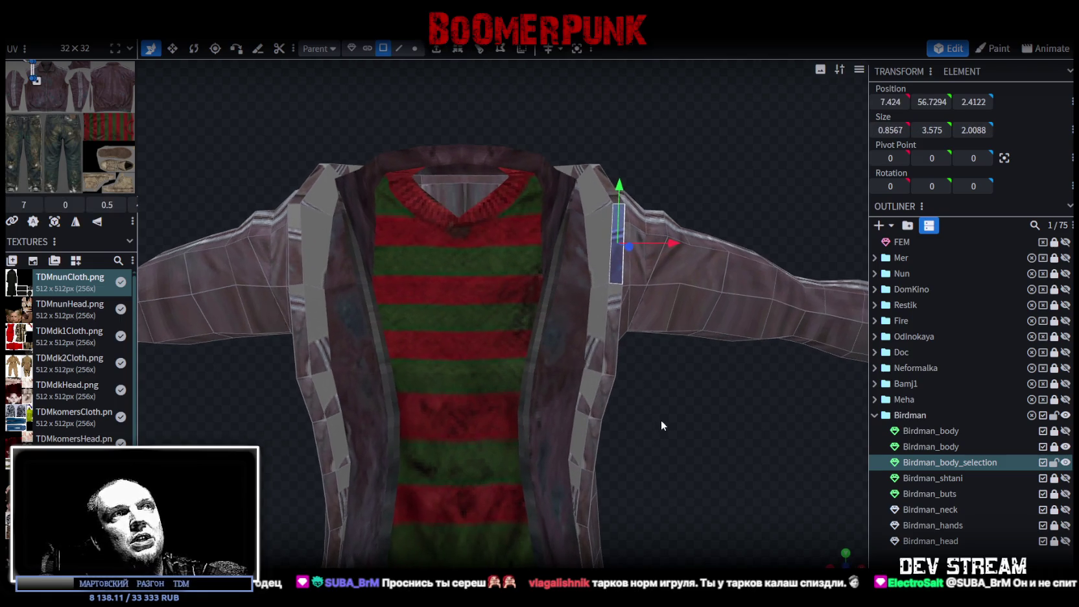
left_click_drag(675, 241, 641, 239)
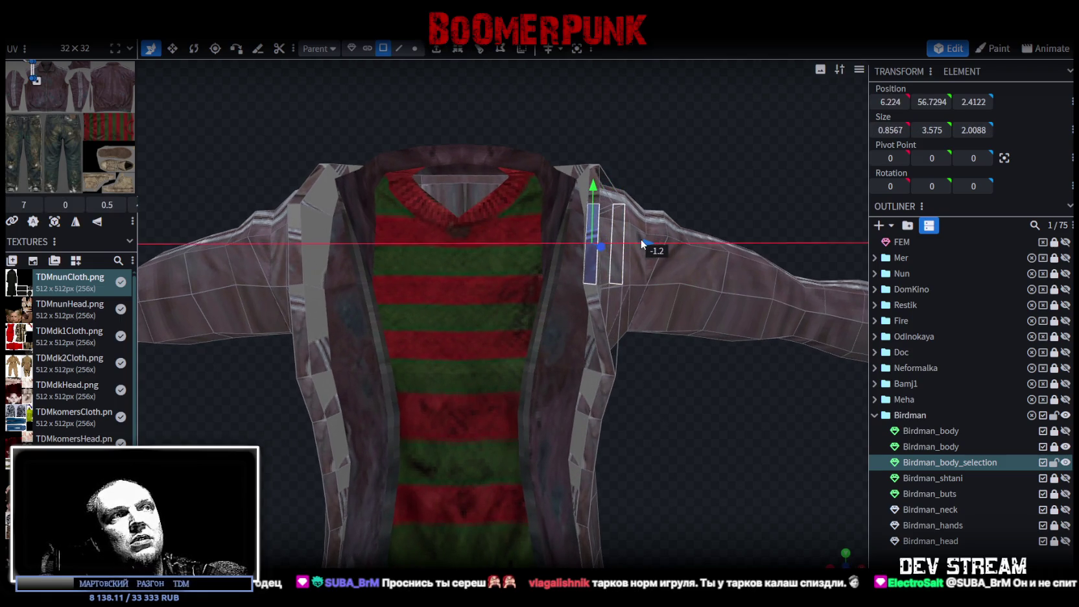
left_click(603, 401)
mouse_move(659, 396)
left_mouse_down()
mouse_move(637, 392)
mouse_move(668, 367)
mouse_move(636, 351)
left_mouse_up()
- Rotate the lapel face by 10 degrees
key("r")
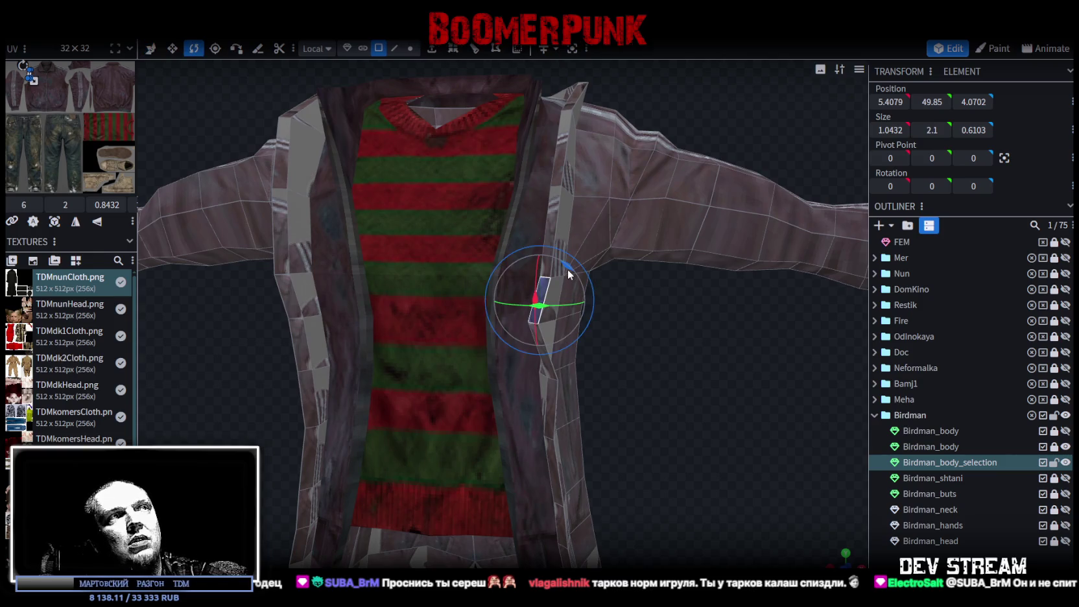
left_click_drag(567, 267, 561, 262)
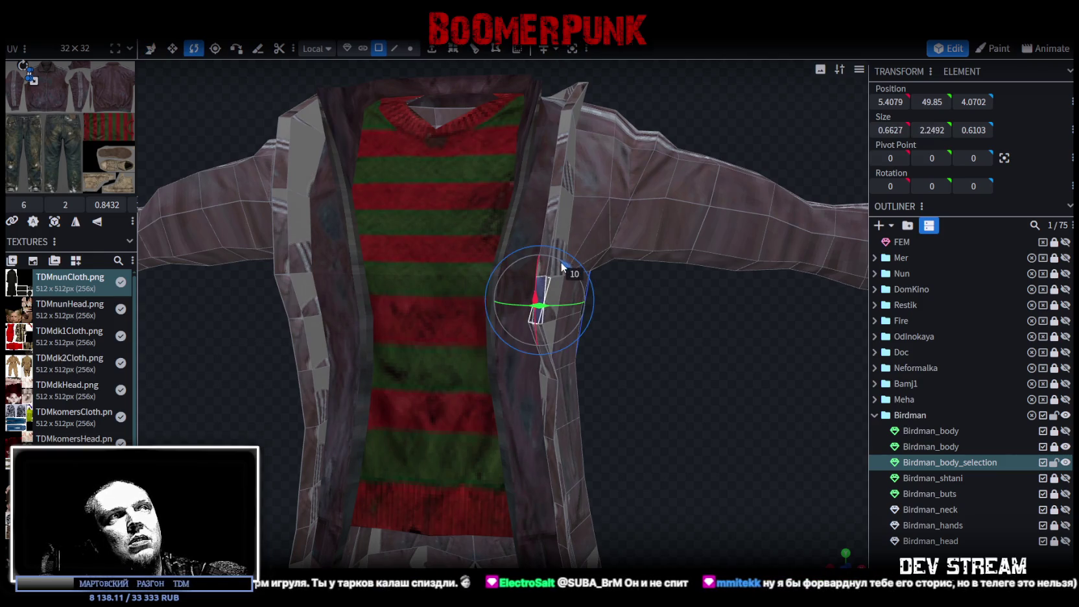
mouse_move(654, 362)
left_mouse_down()
mouse_move(607, 257)
mouse_move(695, 349)
left_mouse_up()
- Move front-edge vertices inward along X, adjusting one left 0.5 then right 0.3
left_click(410, 48)
scroll(701, 324, "up", 3)
left_click(647, 305)
mouse_move(646, 291)
left_mouse_down()
mouse_move(705, 403)
mouse_move(639, 357)
left_mouse_up()
key("v")
mouse_move(698, 445)
left_mouse_down()
mouse_move(694, 334)
mouse_move(756, 315)
left_mouse_up()
left_click(626, 229, "shift")
mouse_move(605, 239)
left_mouse_down()
mouse_move(687, 284)
mouse_move(658, 306)
mouse_move(780, 300)
mouse_move(678, 276)
left_mouse_up()
left_click(615, 228)
mouse_move(634, 233)
left_mouse_down()
mouse_move(648, 228)
mouse_move(680, 305)
mouse_move(670, 298)
left_mouse_up()
left_click_drag(638, 244, 643, 241)
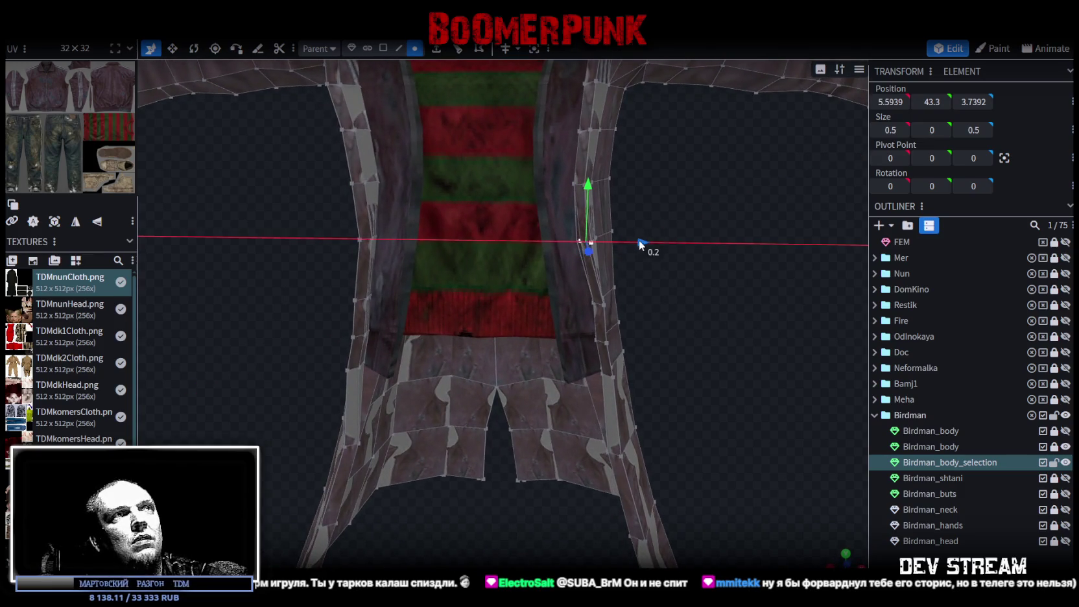
- Select vertices lower on the coat and along its hem
mouse_move(657, 297)
left_mouse_down()
mouse_move(744, 298)
mouse_move(658, 276)
mouse_move(679, 349)
mouse_move(658, 280)
mouse_move(728, 278)
left_mouse_up()
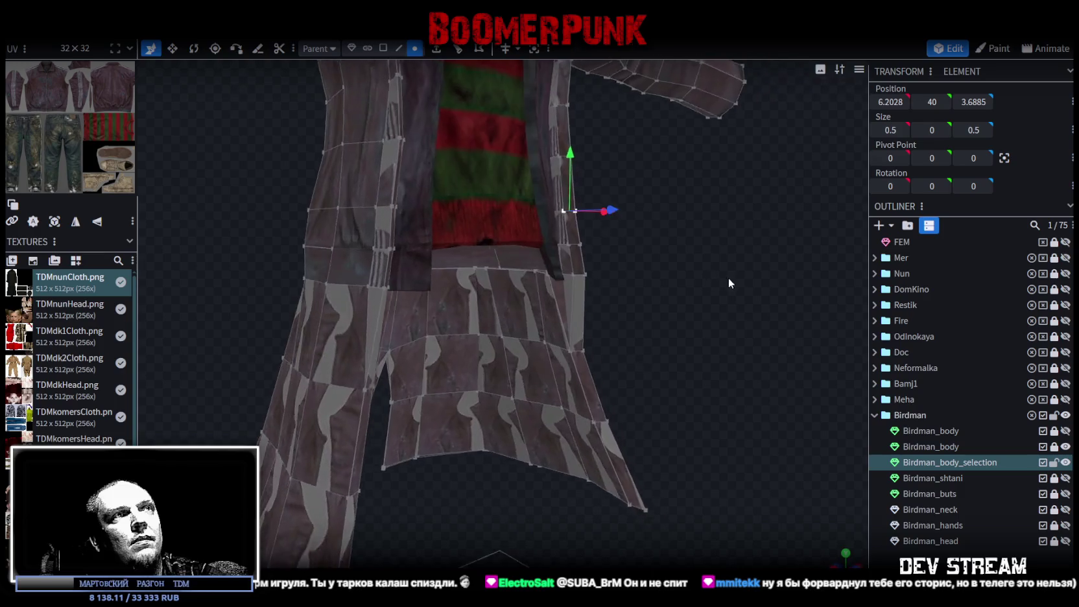
left_click(571, 278)
mouse_move(639, 308)
left_mouse_down()
mouse_move(584, 364)
mouse_move(717, 270)
mouse_move(695, 280)
mouse_move(673, 332)
mouse_move(714, 283)
mouse_move(806, 261)
mouse_move(787, 289)
mouse_move(799, 322)
mouse_move(731, 333)
mouse_move(688, 295)
mouse_move(654, 314)
mouse_move(571, 312)
mouse_move(593, 299)
mouse_move(691, 294)
left_mouse_up()
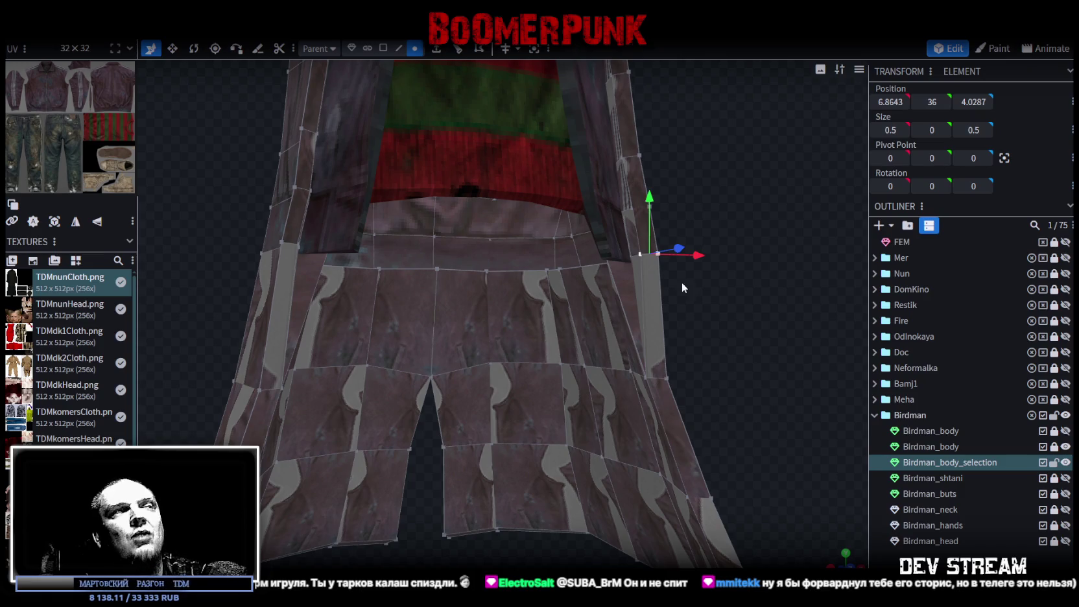
scroll(512, 350, "down", 5)
left_click_drag(655, 306, 704, 310)
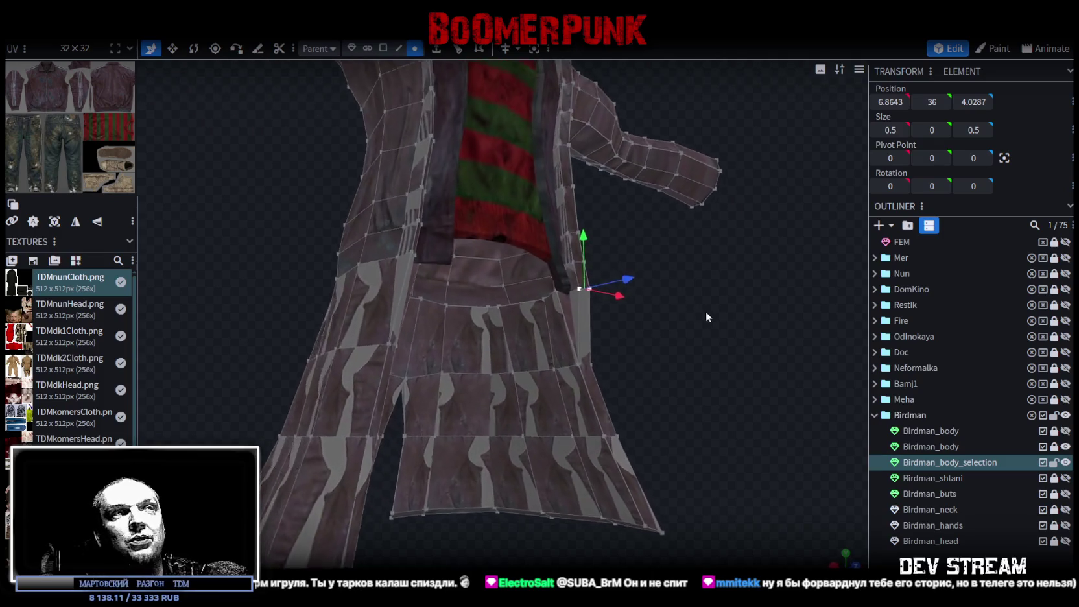
scroll(689, 334, "up", 3)
left_click(571, 372)
- Select another hem vertex, then show the Birdman_shtani trousers and Birdman_buts boots
mouse_move(663, 345)
left_mouse_down()
mouse_move(503, 365)
mouse_move(460, 428)
mouse_move(351, 408)
mouse_move(380, 349)
mouse_move(375, 364)
mouse_move(418, 357)
mouse_move(404, 358)
mouse_move(495, 316)
mouse_move(640, 303)
mouse_move(669, 269)
mouse_move(666, 259)
mouse_move(594, 258)
mouse_move(610, 263)
left_mouse_up()
left_click(496, 361)
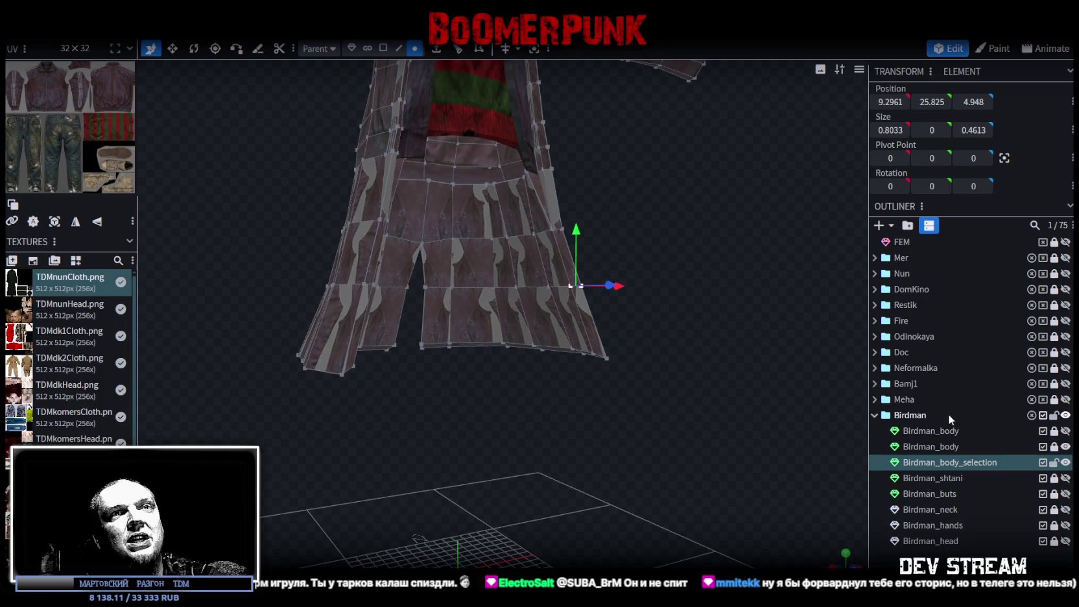
left_click_drag(1067, 478, 1070, 543)
scroll(532, 331, "up", 5)
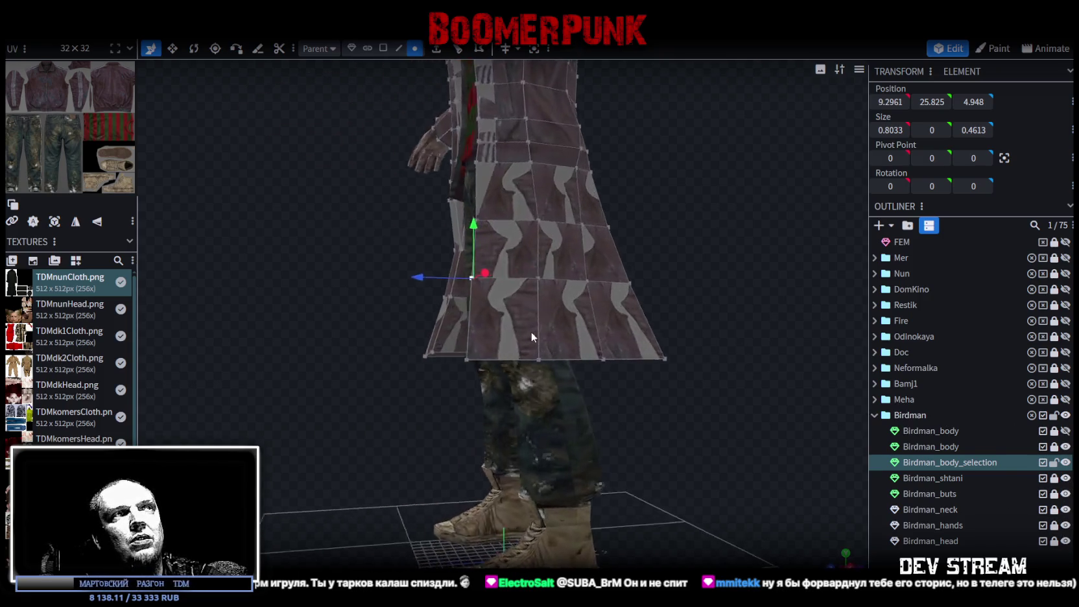
- Open and dismiss the Mirror Modeling options while viewing the coat
left_click_drag(531, 331, 515, 354)
scroll(534, 358, "down", 5)
left_click_drag(653, 370, 729, 364)
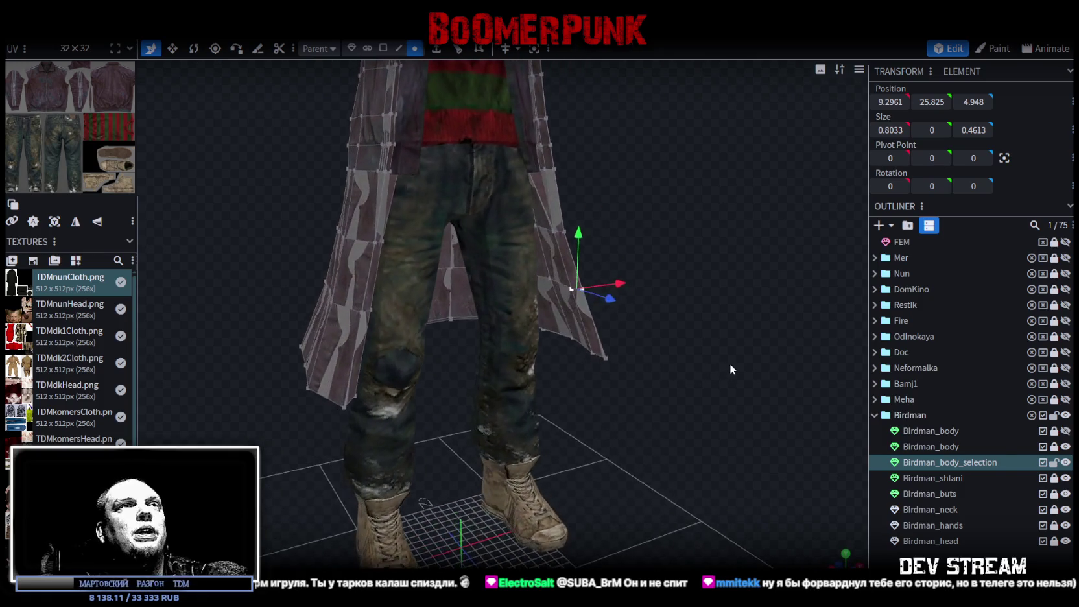
left_click(517, 50)
mouse_move(607, 102)
left_mouse_down()
mouse_move(655, 205)
mouse_move(708, 192)
left_mouse_up()
scroll(642, 265, "up", 3)
- Push the coat's lower panel back 0.2 along Z, to Z 4.748
left_click_drag(650, 271, 588, 275)
scroll(679, 269, "down", 3)
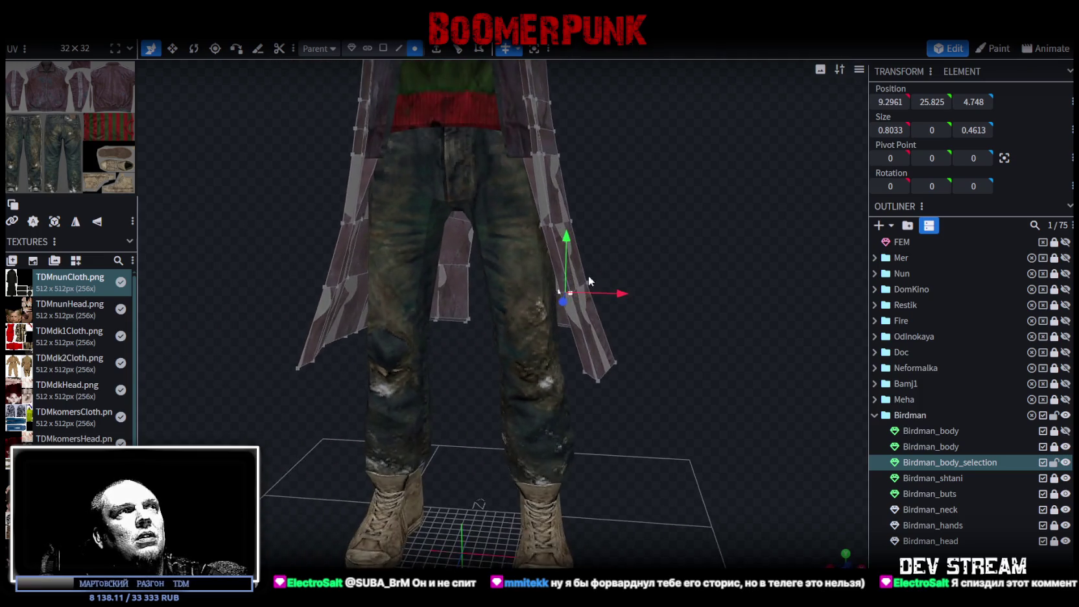
scroll(696, 307, "down", 2)
scroll(638, 309, "down", 3)
- Orbit and zoom to inspect the coat from front, side and sleeve
mouse_move(695, 307)
left_mouse_down()
mouse_move(638, 310)
mouse_move(682, 284)
left_mouse_up()
scroll(638, 349, "up", 1)
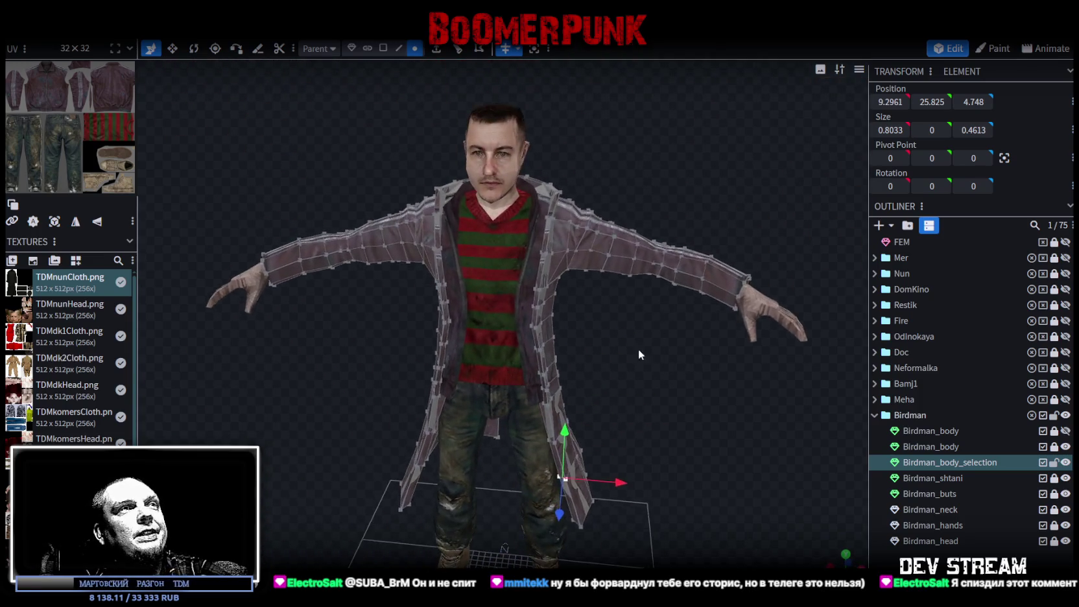
left_click_drag(639, 349, 696, 350)
scroll(594, 321, "up", 2)
left_click_drag(595, 321, 512, 341)
scroll(520, 368, "up", 2)
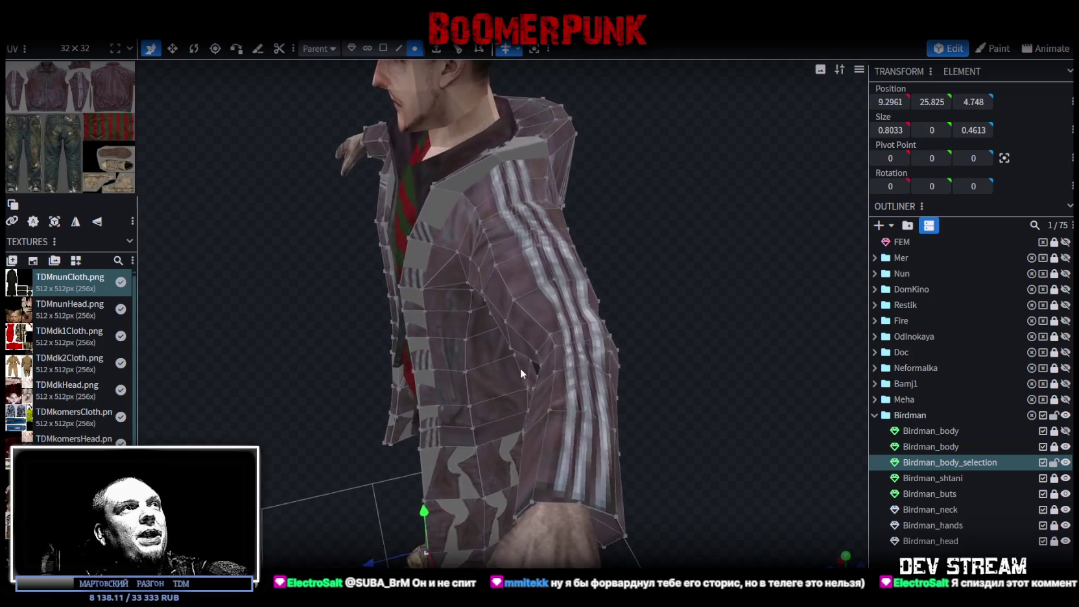
scroll(520, 368, "down", 2)
mouse_move(614, 249)
left_mouse_down()
mouse_move(744, 232)
mouse_move(717, 251)
mouse_move(658, 245)
left_mouse_up()
scroll(675, 256, "up", 2)
scroll(624, 221, "up", 3)
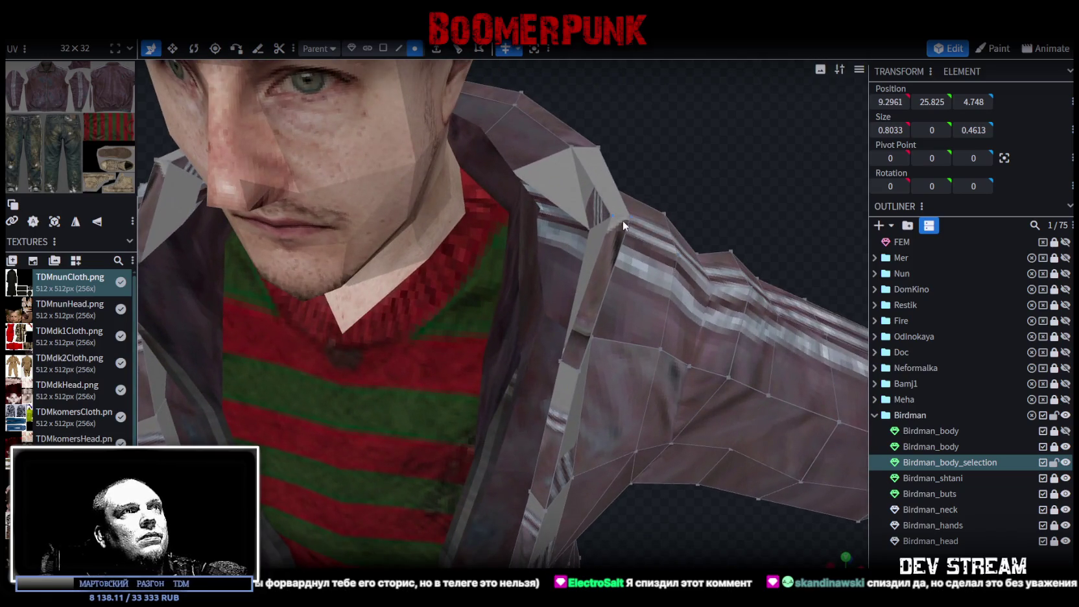
- Move a shoulder vertex outward and push a shoulder face back along Z
left_click(609, 212)
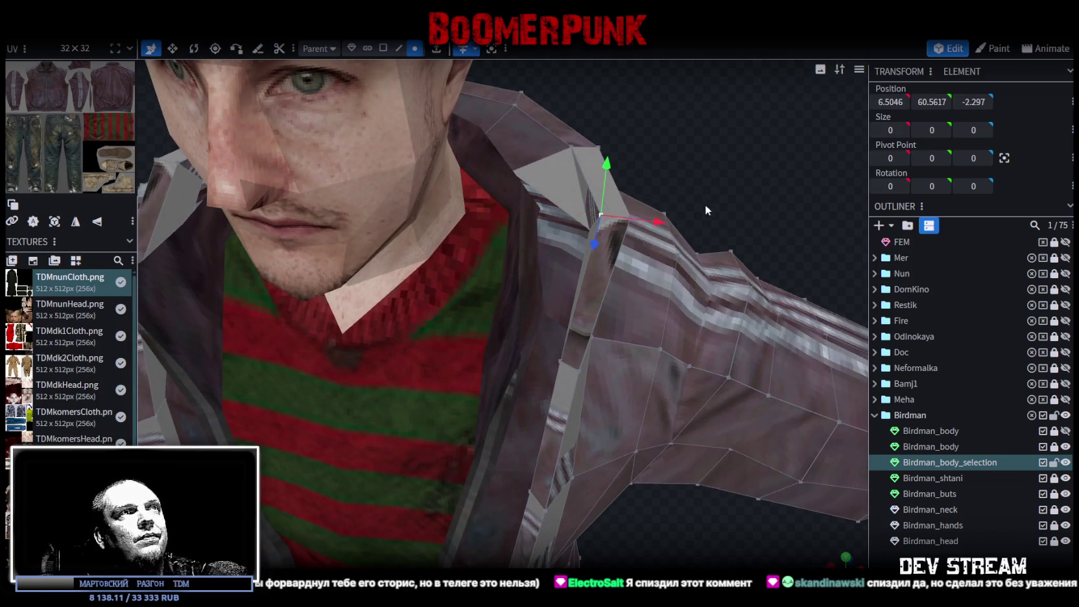
right_click_drag(700, 208, 692, 177)
mouse_move(571, 122)
left_mouse_down()
mouse_move(582, 154)
mouse_move(640, 157)
mouse_move(567, 158)
mouse_move(600, 252)
mouse_move(590, 218)
mouse_move(589, 252)
mouse_move(576, 248)
left_mouse_up()
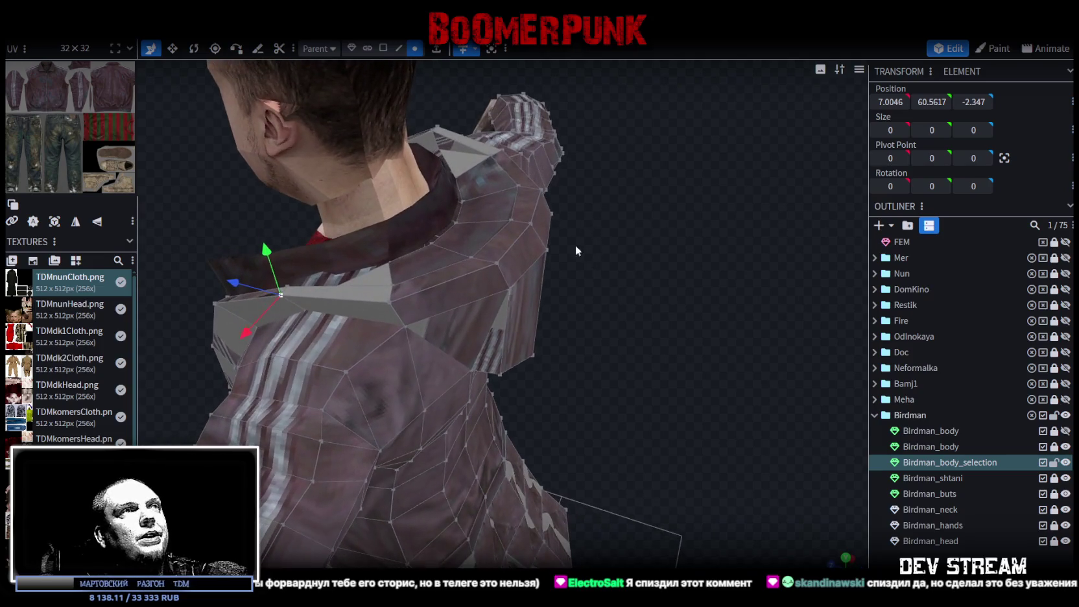
left_click(502, 245)
mouse_move(609, 280)
left_mouse_down()
mouse_move(523, 308)
mouse_move(634, 312)
left_mouse_up()
left_click_drag(485, 301, 493, 297)
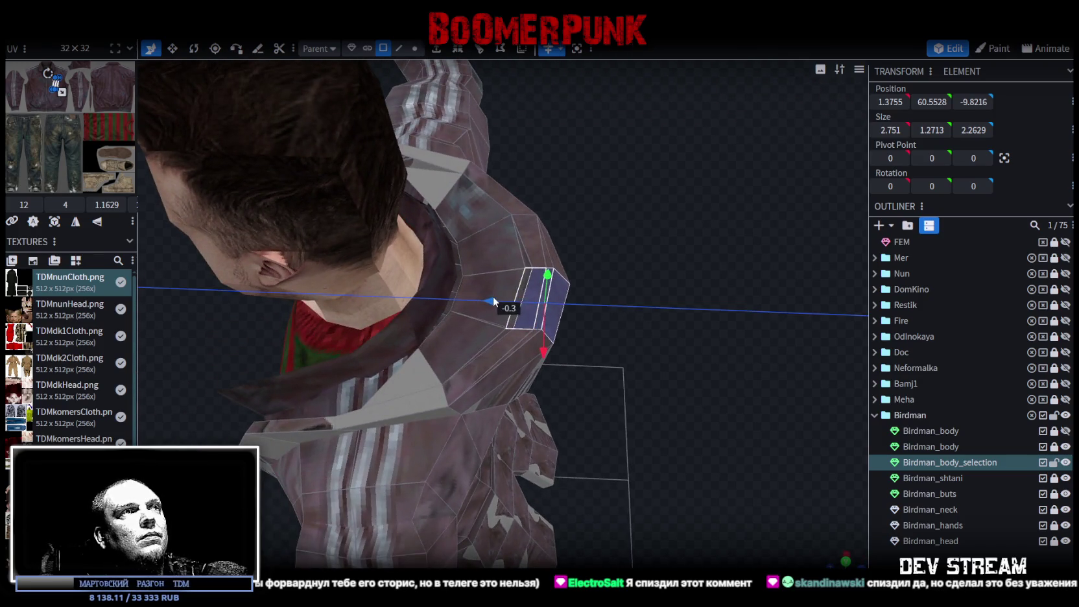
mouse_move(643, 247)
left_mouse_down()
mouse_move(666, 266)
mouse_move(685, 230)
mouse_move(657, 288)
left_mouse_up()
scroll(649, 241, "up", 3)
- Nudge a vertical shoulder edge along Z and save as TDMchars2.bbmodel
left_click(399, 48)
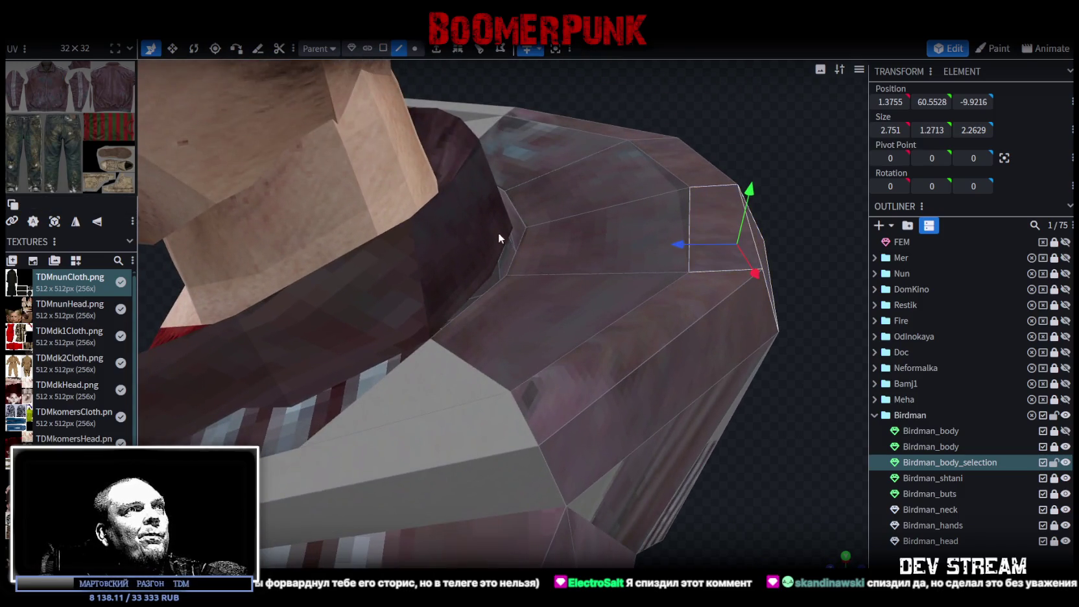
left_click(519, 248)
left_click_drag(457, 251, 451, 252)
mouse_move(609, 275)
left_mouse_down()
mouse_move(642, 287)
mouse_move(678, 279)
mouse_move(719, 333)
mouse_move(811, 314)
mouse_move(818, 291)
mouse_move(807, 283)
mouse_move(792, 307)
mouse_move(708, 356)
mouse_move(658, 301)
mouse_move(689, 283)
mouse_move(718, 304)
mouse_move(669, 317)
mouse_move(447, 283)
mouse_move(511, 309)
mouse_move(504, 326)
mouse_move(685, 295)
mouse_move(677, 367)
mouse_move(713, 409)
mouse_move(701, 386)
mouse_move(629, 363)
mouse_move(467, 91)
left_mouse_up()
key("ctrl+s")
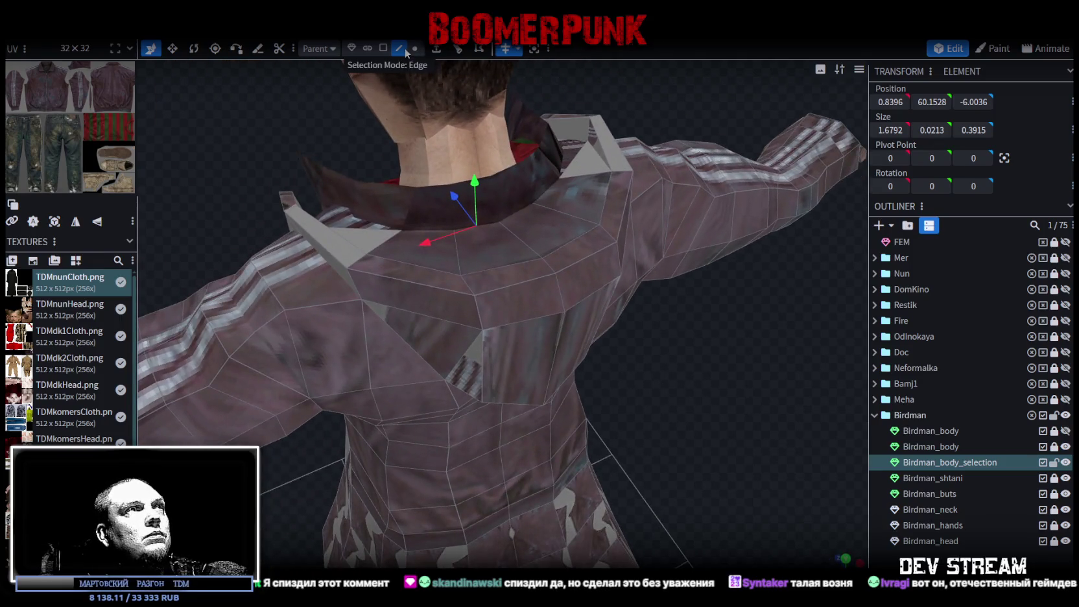
- Shift an edge on the collar's back sideways along X
left_click(478, 315)
left_click_drag(433, 325, 418, 329)
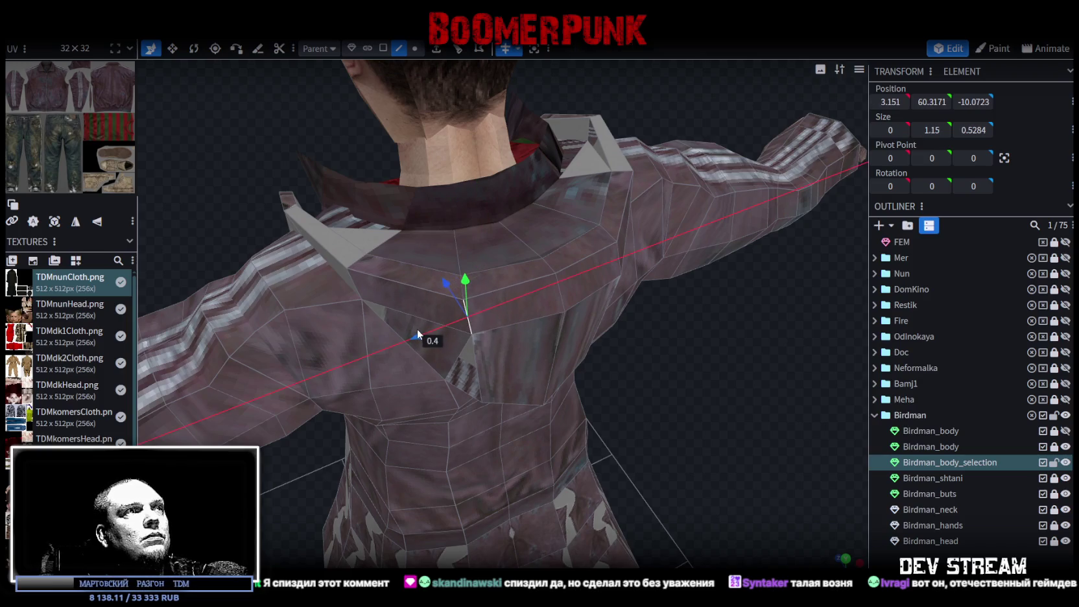
left_click_drag(523, 297, 668, 413)
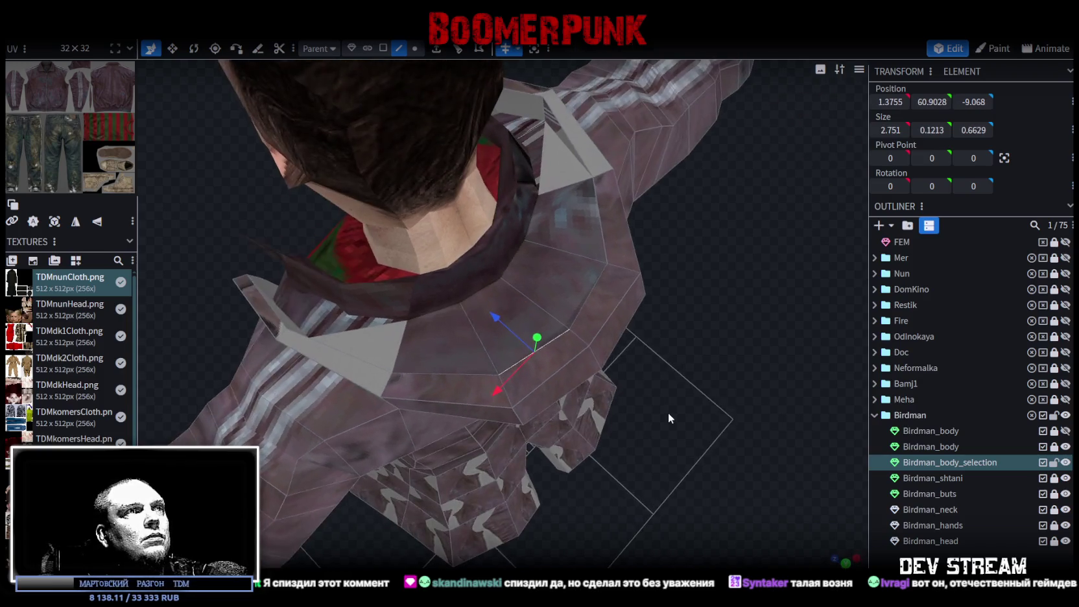
scroll(668, 412, "up", 2)
- Push a back collar vertex 0.4 along Z to 0, 60.9634, -9.4994
left_click(415, 49)
left_click(497, 394)
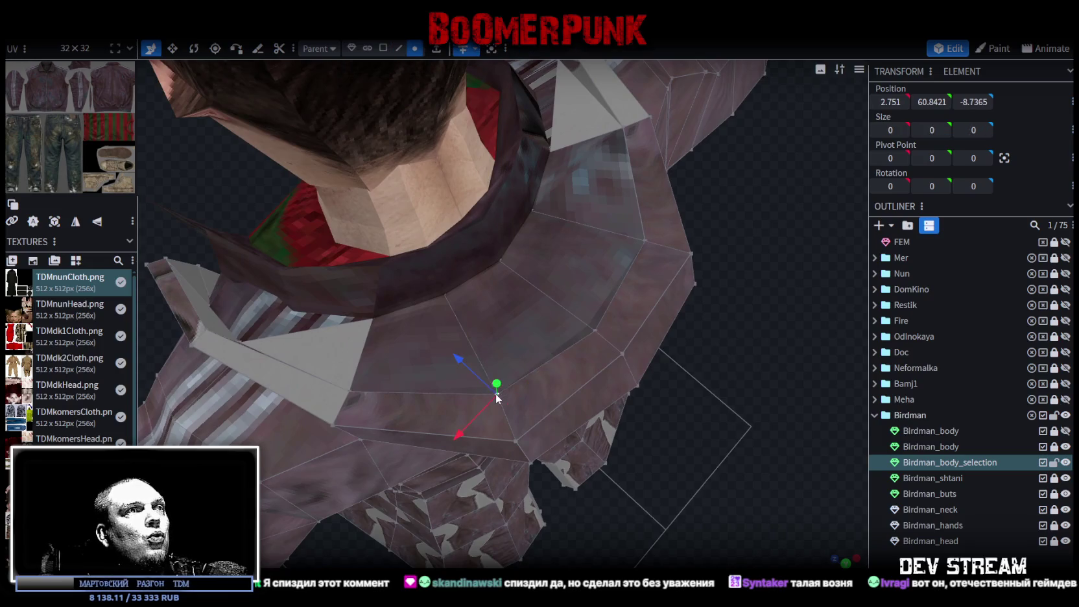
left_click_drag(461, 359, 469, 375)
left_click_drag(476, 446, 514, 433)
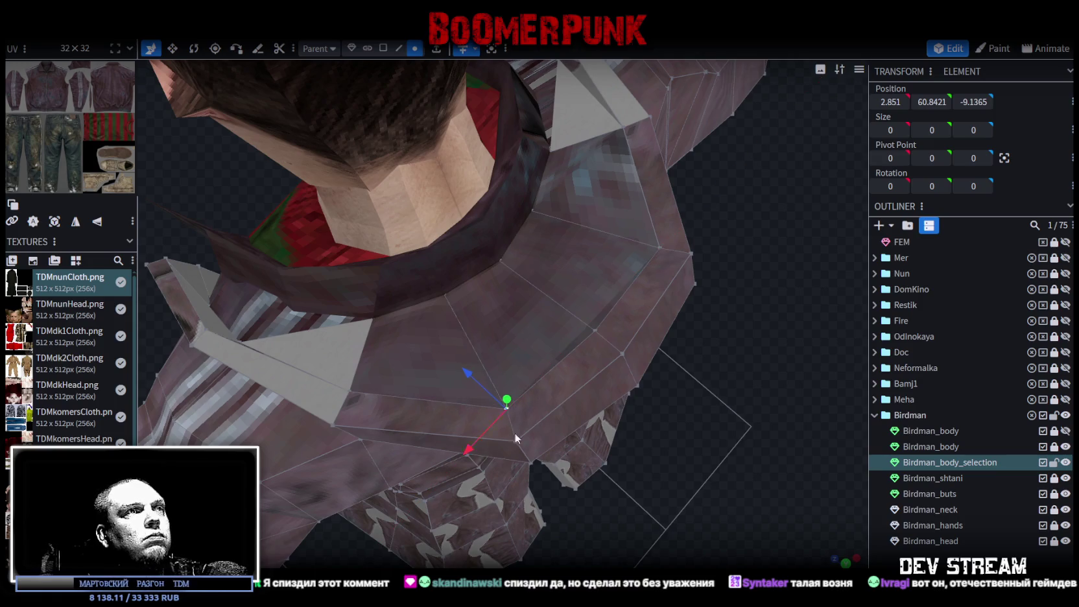
left_click(597, 330)
mouse_move(669, 425)
left_mouse_down()
mouse_move(632, 497)
mouse_move(710, 400)
mouse_move(704, 386)
mouse_move(699, 401)
left_mouse_up()
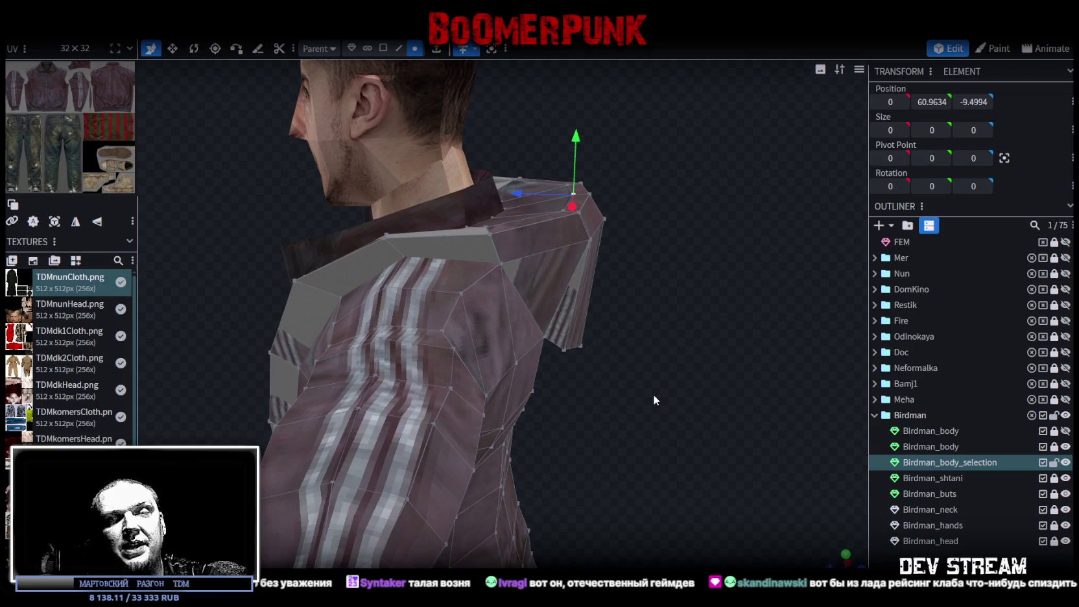
mouse_move(654, 394)
left_mouse_down()
mouse_move(543, 238)
mouse_move(511, 239)
mouse_move(526, 198)
mouse_move(587, 236)
mouse_move(500, 304)
mouse_move(617, 489)
mouse_move(472, 305)
mouse_move(401, 344)
mouse_move(652, 462)
mouse_move(459, 324)
left_mouse_up()
left_click(491, 320)
left_click(439, 312)
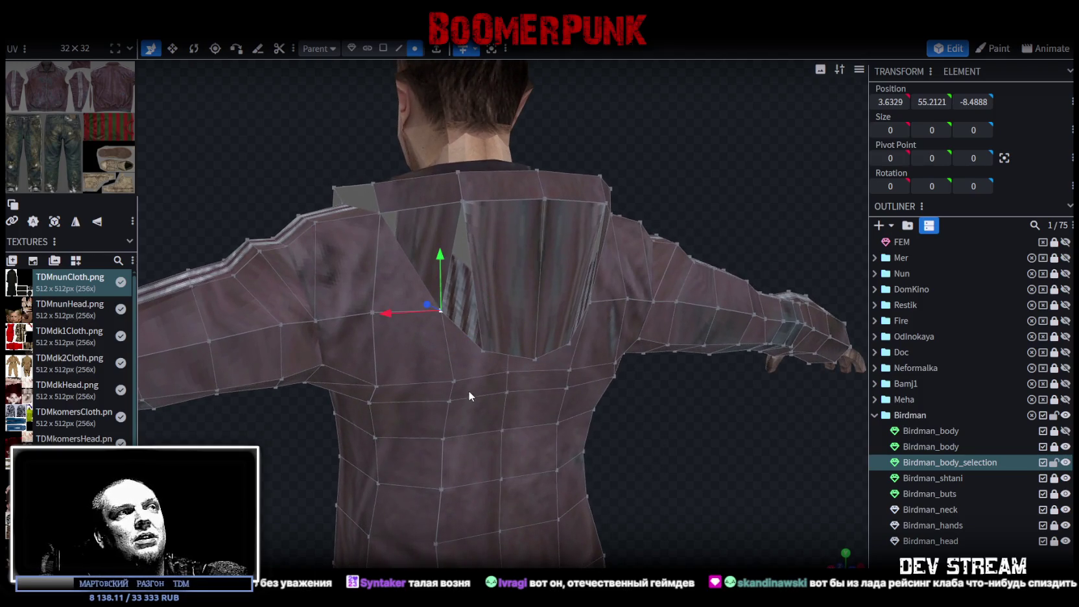
left_click(448, 382, "shift")
mouse_move(597, 443)
left_mouse_down()
mouse_move(609, 426)
mouse_move(582, 350)
mouse_move(530, 381)
mouse_move(548, 350)
mouse_move(583, 352)
mouse_move(499, 266)
mouse_move(485, 290)
mouse_move(654, 154)
mouse_move(460, 240)
mouse_move(356, 264)
mouse_move(378, 250)
mouse_move(373, 222)
mouse_move(417, 223)
mouse_move(637, 364)
left_mouse_up()
left_click(479, 258)
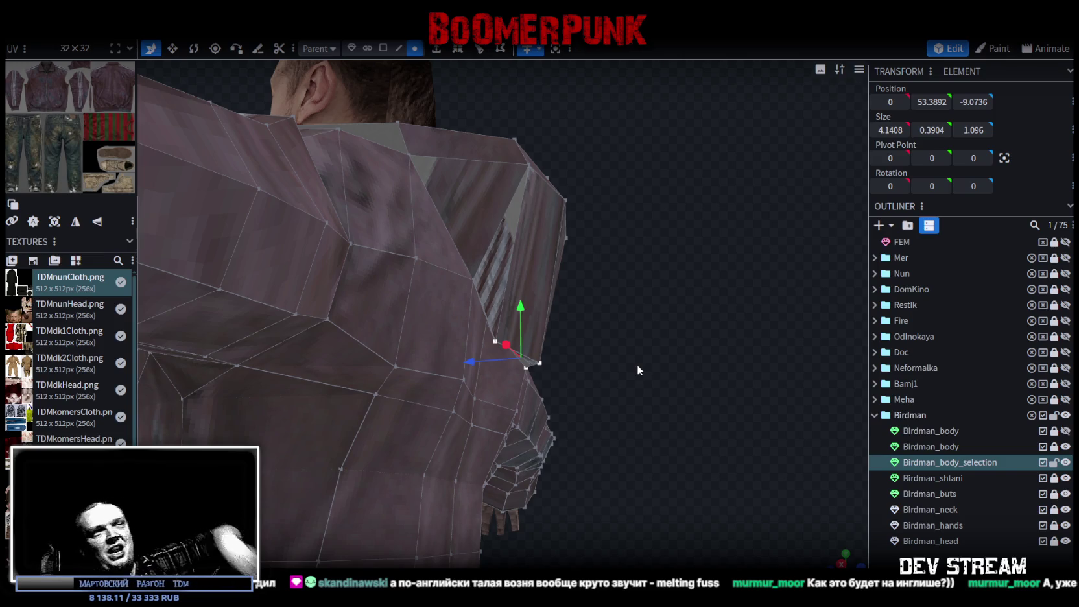
- Push an upper-back vertex along Z and raise it 0.4 along Y
left_click(396, 367)
middle_click_drag(644, 353, 464, 284)
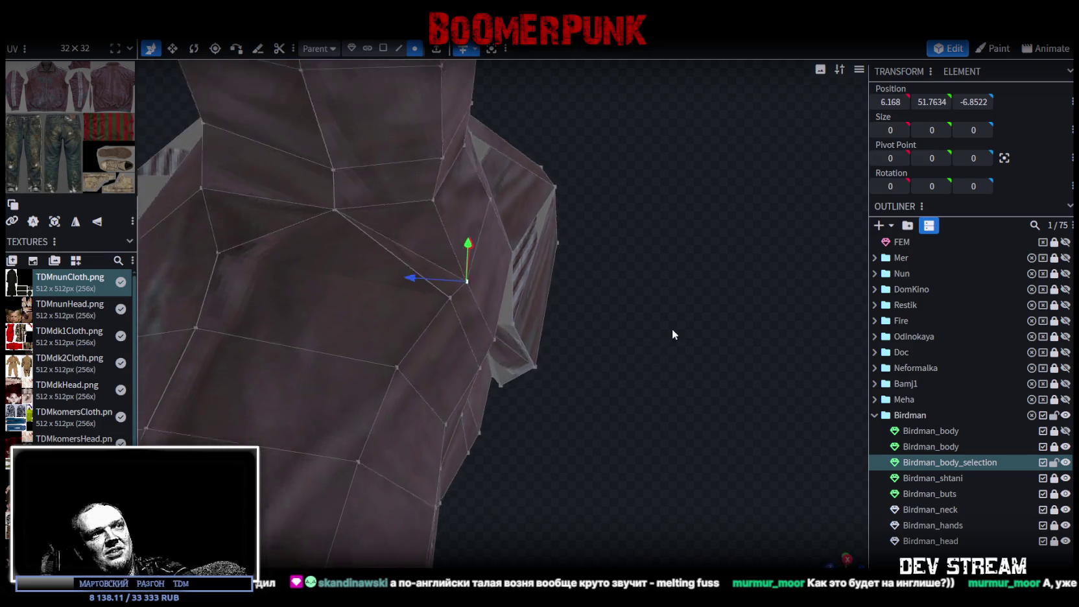
left_click_drag(440, 257, 449, 259)
mouse_move(449, 259)
middle_mouse_down()
mouse_move(591, 318)
mouse_move(385, 315)
middle_mouse_up()
left_click_drag(352, 335, 352, 324)
mouse_move(352, 324)
middle_mouse_down()
mouse_move(547, 416)
mouse_move(565, 472)
mouse_move(524, 452)
mouse_move(410, 458)
mouse_move(563, 470)
mouse_move(502, 419)
middle_mouse_up()
- Raise two upper-back vertices slightly, then add a third back vertex
left_click(446, 380)
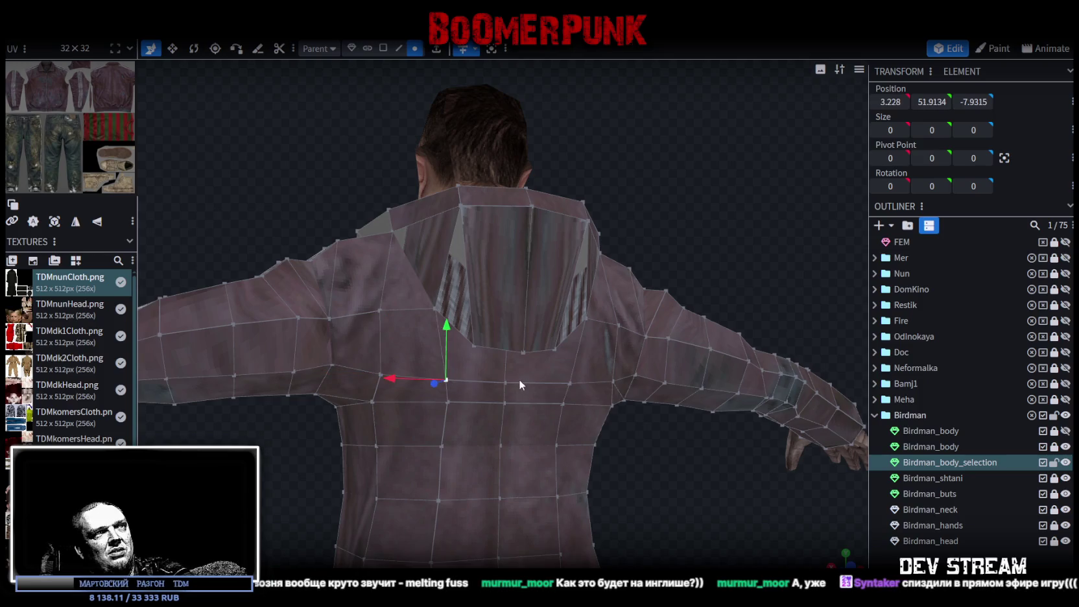
left_click(506, 382, "shift")
mouse_move(482, 328)
left_mouse_down()
mouse_move(464, 334)
mouse_move(447, 311)
left_mouse_up()
left_click(381, 374, "shift")
mouse_move(492, 348)
middle_mouse_down()
mouse_move(652, 479)
mouse_move(539, 463)
mouse_move(677, 442)
mouse_move(780, 481)
mouse_move(654, 457)
mouse_move(603, 472)
mouse_move(588, 380)
mouse_move(593, 393)
middle_mouse_up()
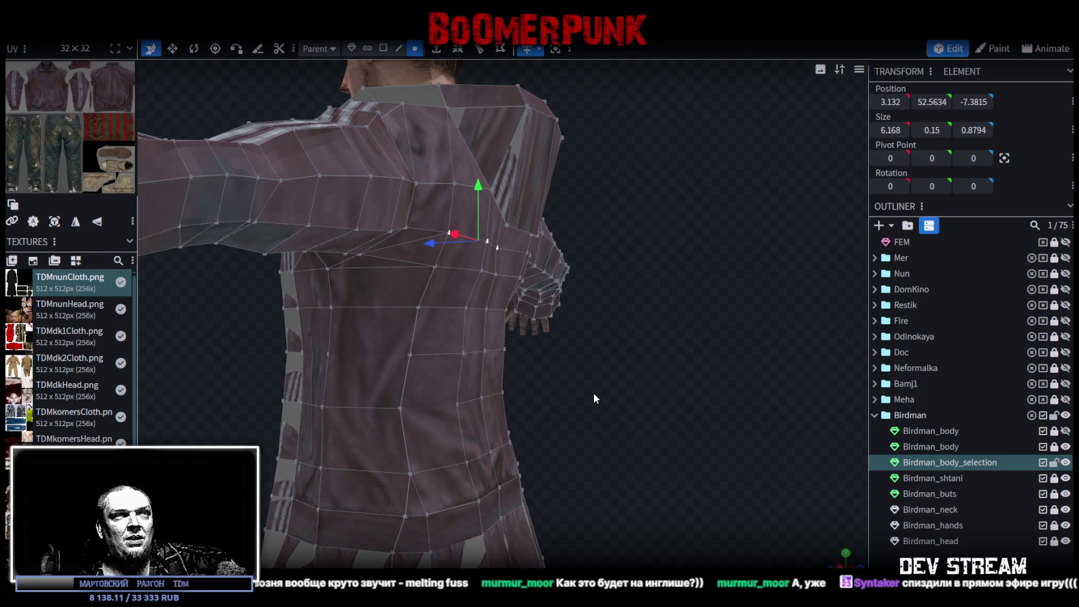
- Nudge side, torso and waist vertices back along Z, the side one by 0.1
left_click(496, 275)
scroll(481, 274, "up", 2)
left_click_drag(617, 386, 545, 373)
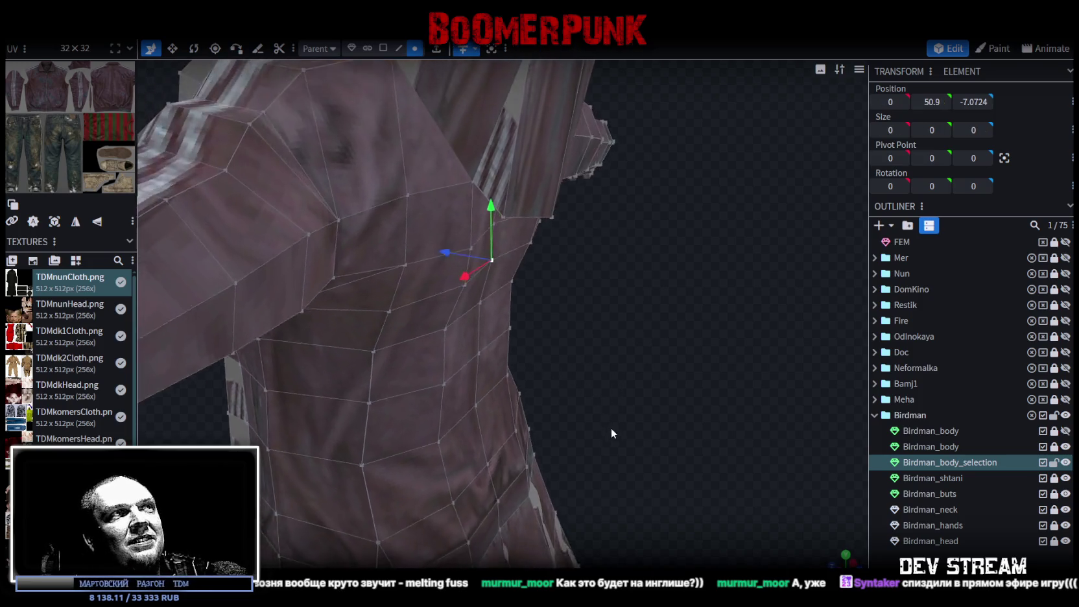
left_click_drag(451, 246, 453, 245)
left_click(479, 356)
left_click_drag(438, 348, 446, 354)
left_click(434, 320)
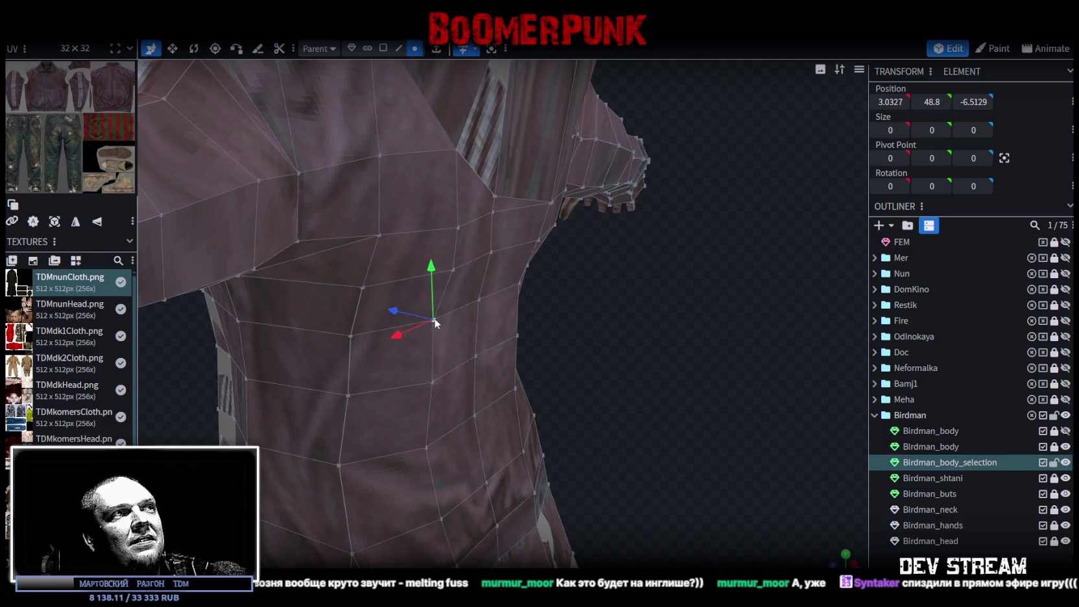
mouse_move(401, 310)
left_mouse_down()
mouse_move(491, 353)
mouse_move(388, 358)
mouse_move(592, 375)
mouse_move(646, 425)
left_mouse_up()
- Check the character from the front and save the model
scroll(646, 425, "down", 3)
mouse_move(577, 496)
left_mouse_down()
mouse_move(620, 434)
mouse_move(627, 402)
left_mouse_up()
key("ctrl+s")
scroll(624, 399, "up", 1)
scroll(624, 362, "down", 2)
scroll(633, 364, "down", 2)
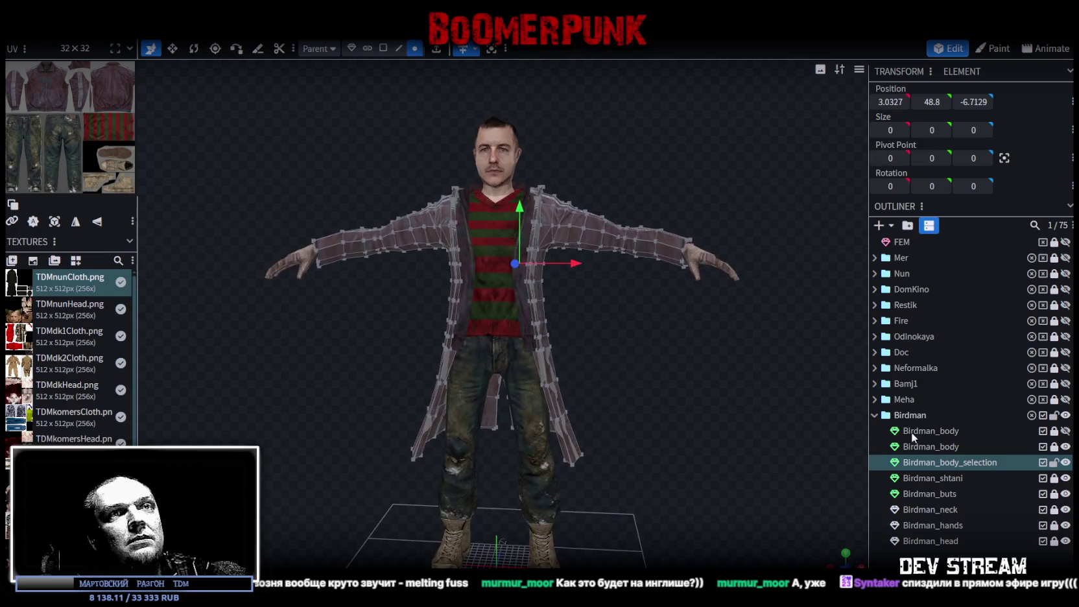
scroll(671, 372, "up", 1)
left_click(383, 48)
left_click(551, 448)
mouse_move(661, 314)
left_mouse_down()
mouse_move(523, 345)
mouse_move(451, 337)
mouse_move(680, 308)
mouse_move(725, 283)
mouse_move(714, 239)
mouse_move(685, 226)
mouse_move(583, 243)
mouse_move(383, 325)
mouse_move(724, 324)
mouse_move(712, 329)
mouse_move(694, 294)
mouse_move(661, 314)
mouse_move(714, 343)
mouse_move(752, 317)
mouse_move(720, 299)
mouse_move(689, 310)
mouse_move(691, 329)
mouse_move(715, 305)
mouse_move(710, 325)
mouse_move(623, 366)
mouse_move(613, 347)
mouse_move(630, 331)
mouse_move(616, 320)
mouse_move(613, 350)
left_mouse_up()
left_click(539, 349)
mouse_move(543, 392)
left_mouse_down()
mouse_move(654, 369)
mouse_move(662, 357)
mouse_move(654, 367)
left_mouse_up()
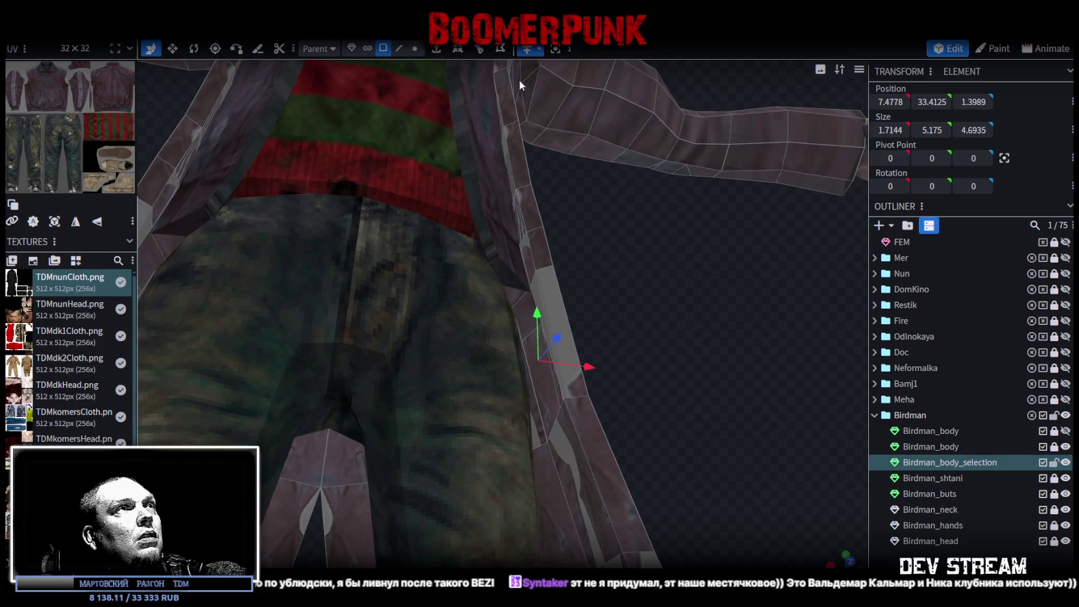
left_click(400, 48)
left_click(534, 378)
mouse_move(548, 374)
left_mouse_down()
mouse_move(691, 322)
mouse_move(594, 318)
mouse_move(644, 323)
mouse_move(626, 326)
mouse_move(645, 346)
mouse_move(619, 349)
mouse_move(634, 345)
mouse_move(538, 297)
left_mouse_up()
left_click(577, 324, "shift")
left_click(539, 301)
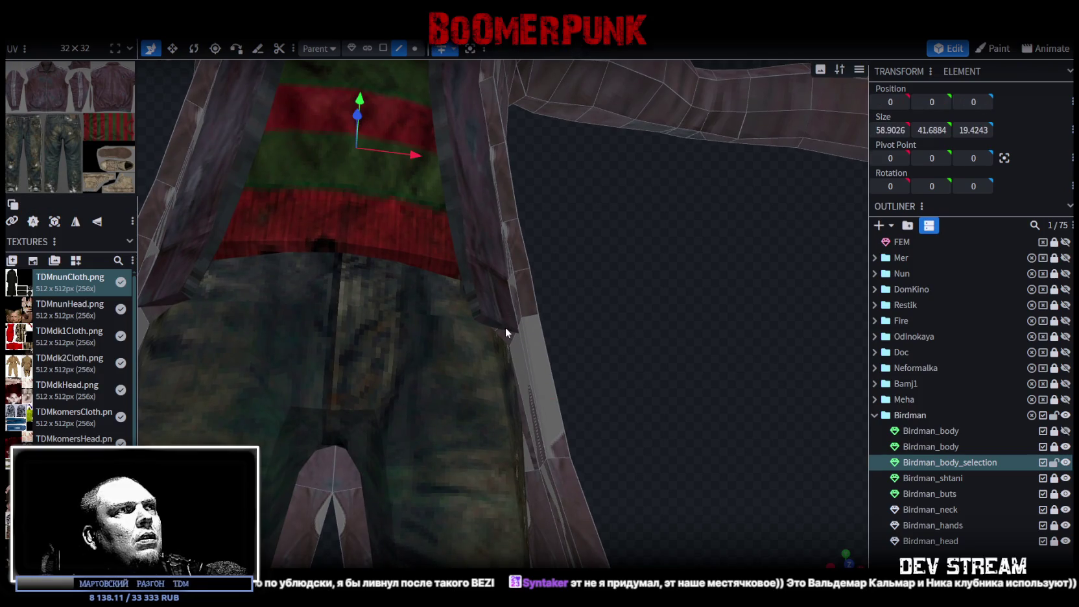
mouse_move(595, 323)
left_mouse_down()
mouse_move(590, 313)
mouse_move(543, 324)
left_mouse_up()
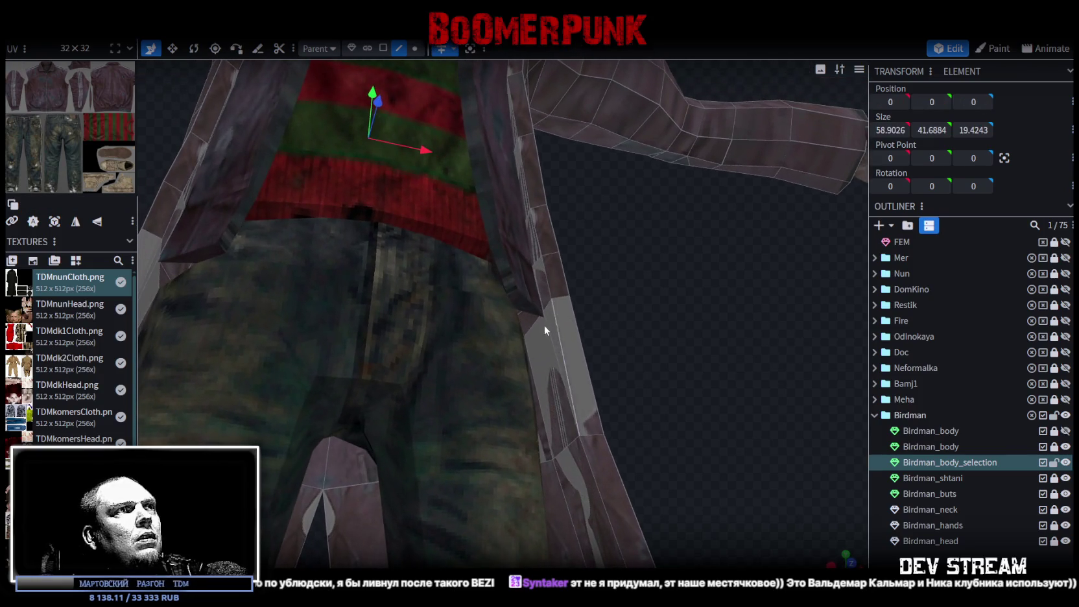
left_click(533, 320)
scroll(630, 300, "up", 5)
scroll(622, 316, "up", 3)
mouse_move(622, 316)
left_mouse_down()
mouse_move(635, 285)
mouse_move(624, 294)
mouse_move(514, 259)
left_mouse_up()
left_click(540, 293)
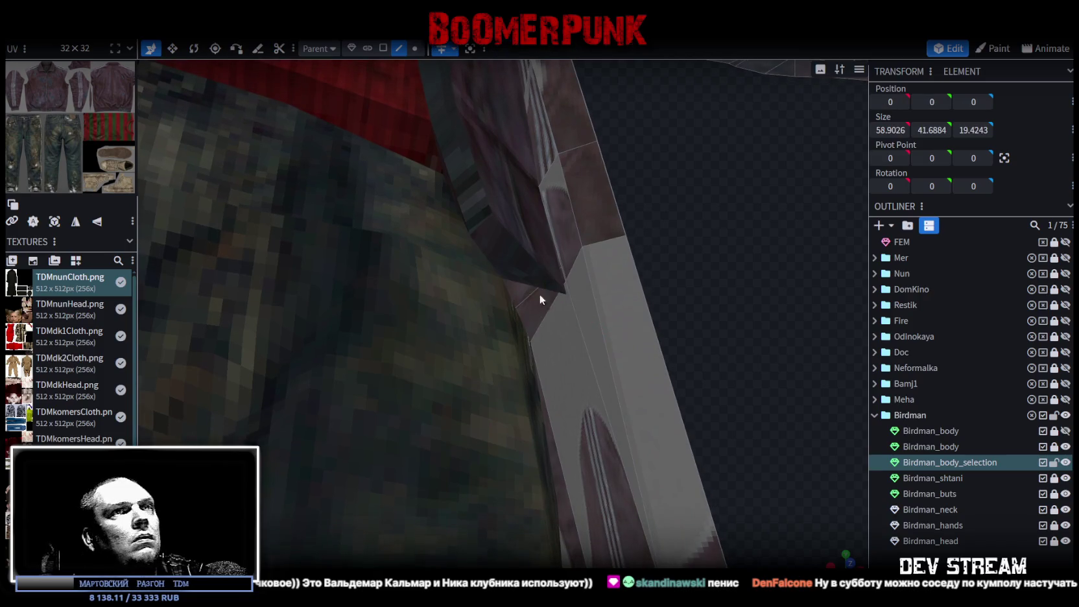
left_click(1054, 447)
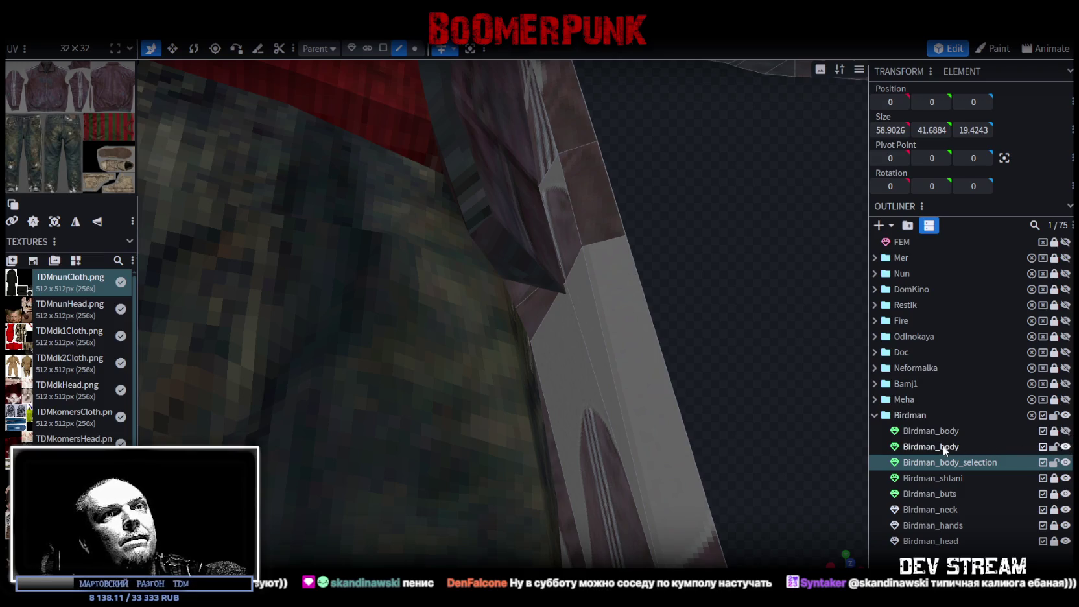
left_click(442, 48)
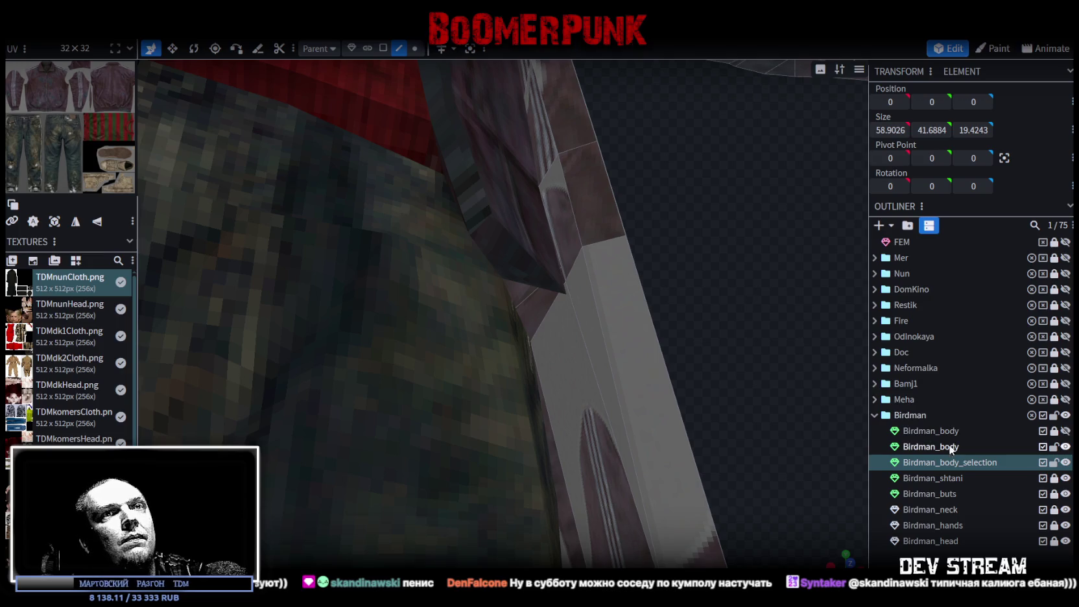
left_click(950, 446)
scroll(670, 324, "down", 5)
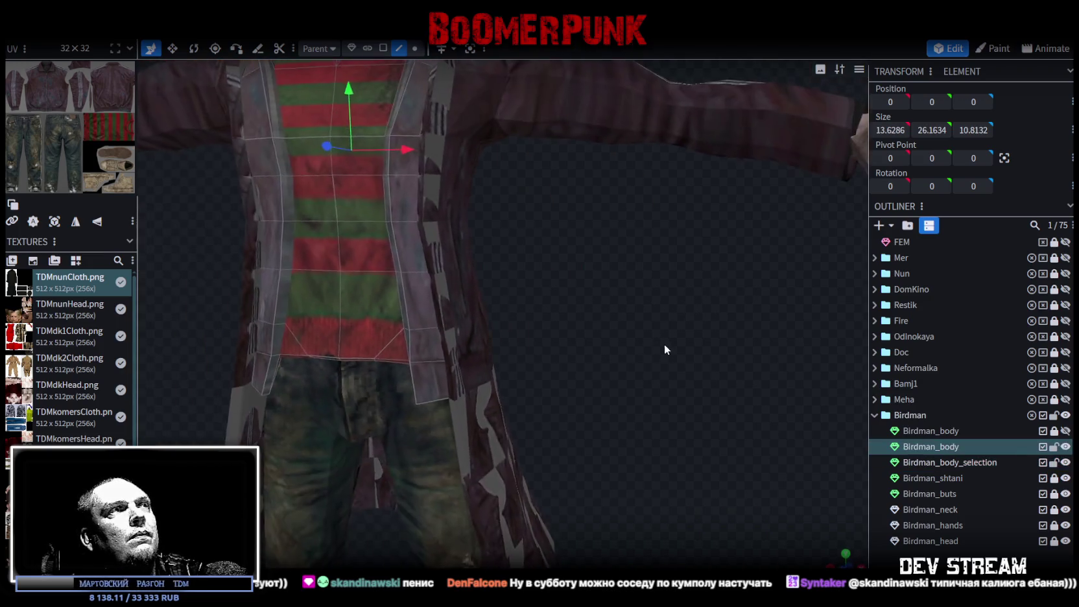
scroll(709, 376, "up", 5)
left_click_drag(701, 384, 704, 307)
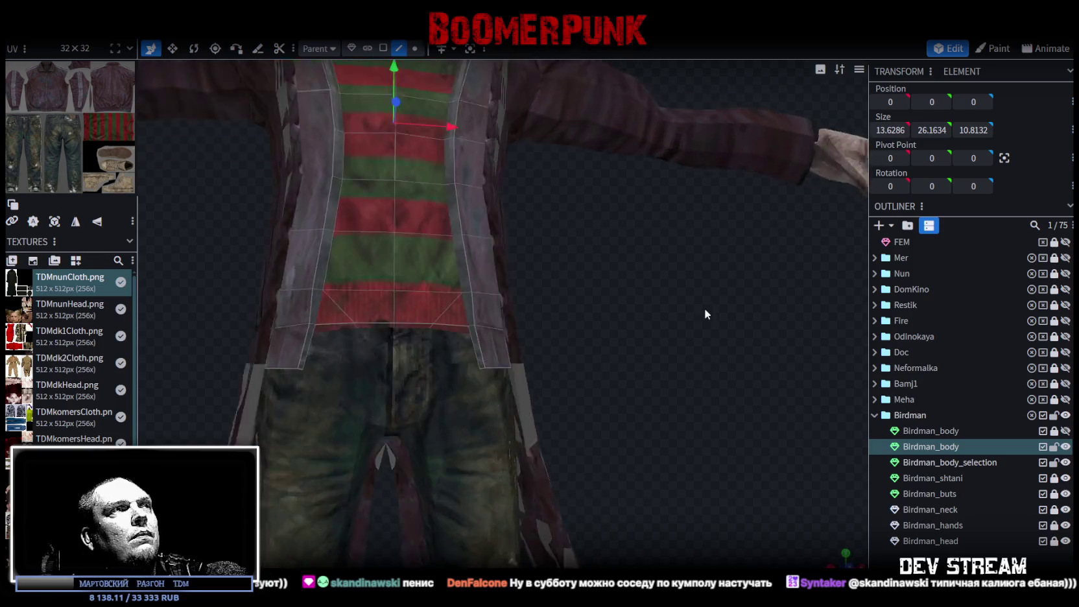
- Split a face on the coat's front edge, beside the pants, into its own mesh
scroll(709, 289, "up", 5)
left_click_drag(714, 270, 680, 273)
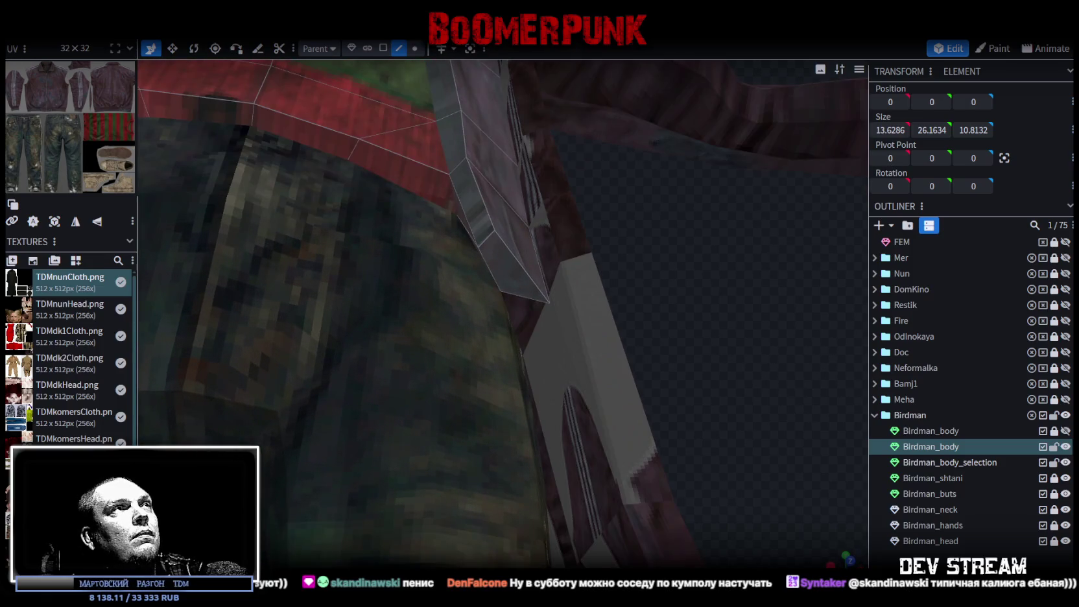
left_click(512, 284)
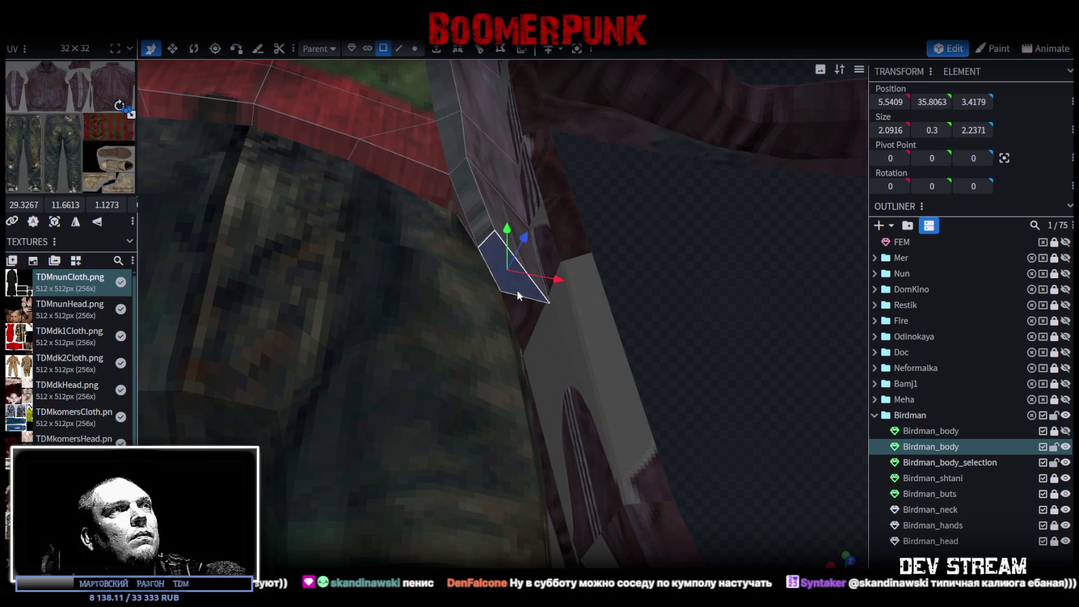
right_click(517, 288)
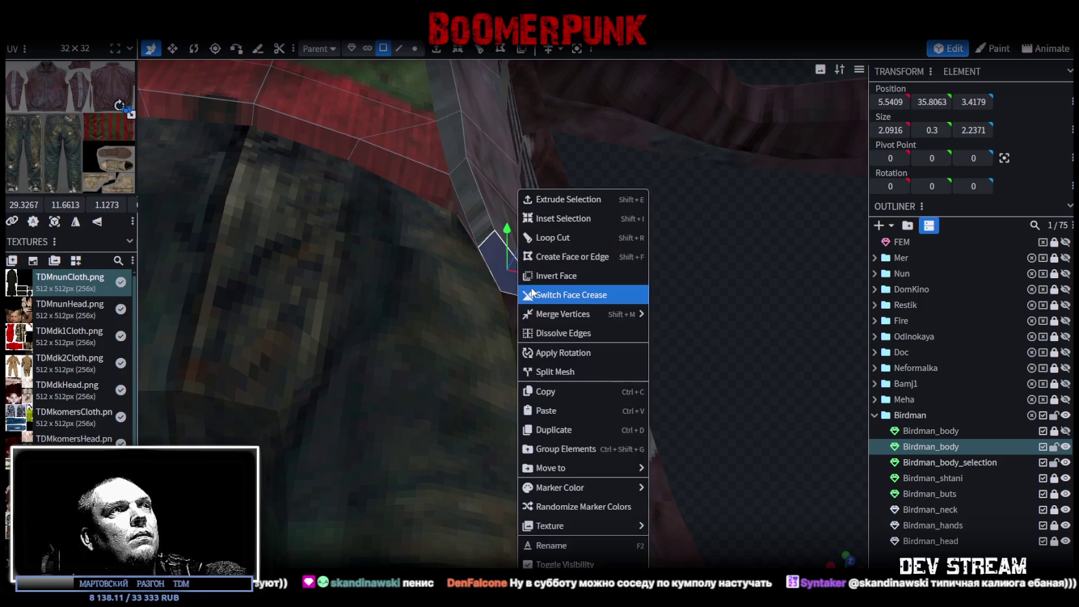
left_click(566, 373)
- Merge both Birdman_body_selection meshes into one and hide Birdman_body
left_click(966, 478, "ctrl")
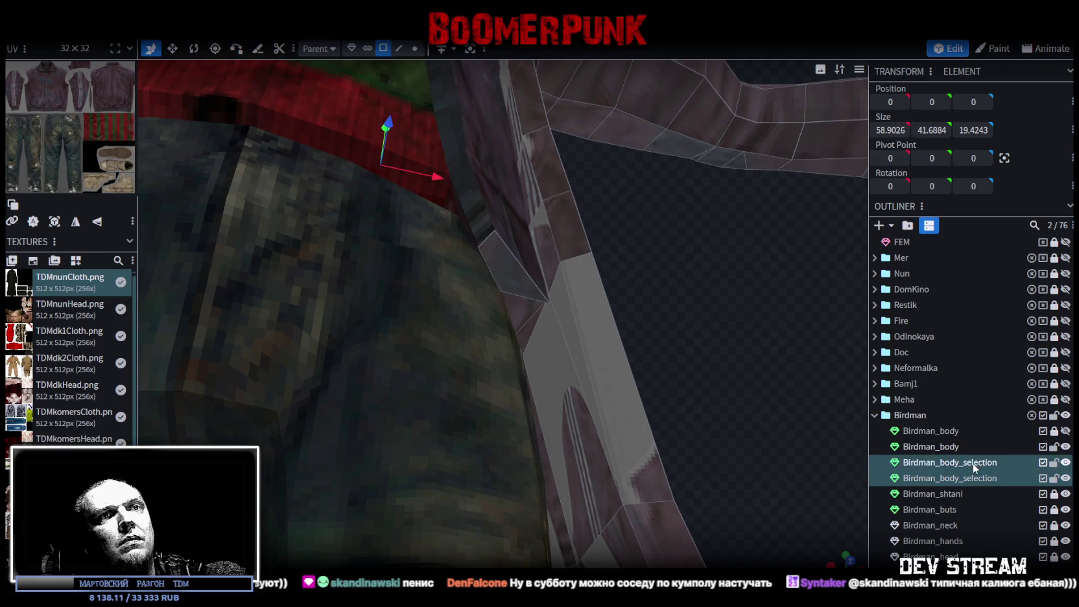
right_click(967, 478)
left_click(922, 244)
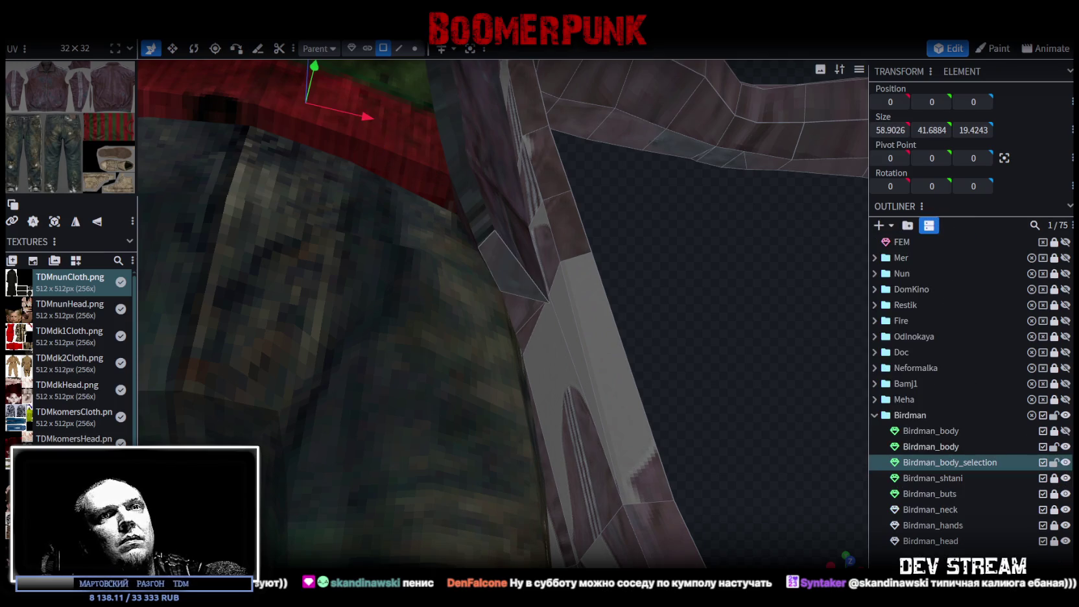
left_click(1066, 446)
mouse_move(674, 305)
left_mouse_down()
mouse_move(664, 273)
mouse_move(742, 322)
mouse_move(704, 293)
mouse_move(634, 394)
left_mouse_up()
left_click(415, 49)
- Select the lower and upper vertices at the coat's hem corner
left_click(615, 404)
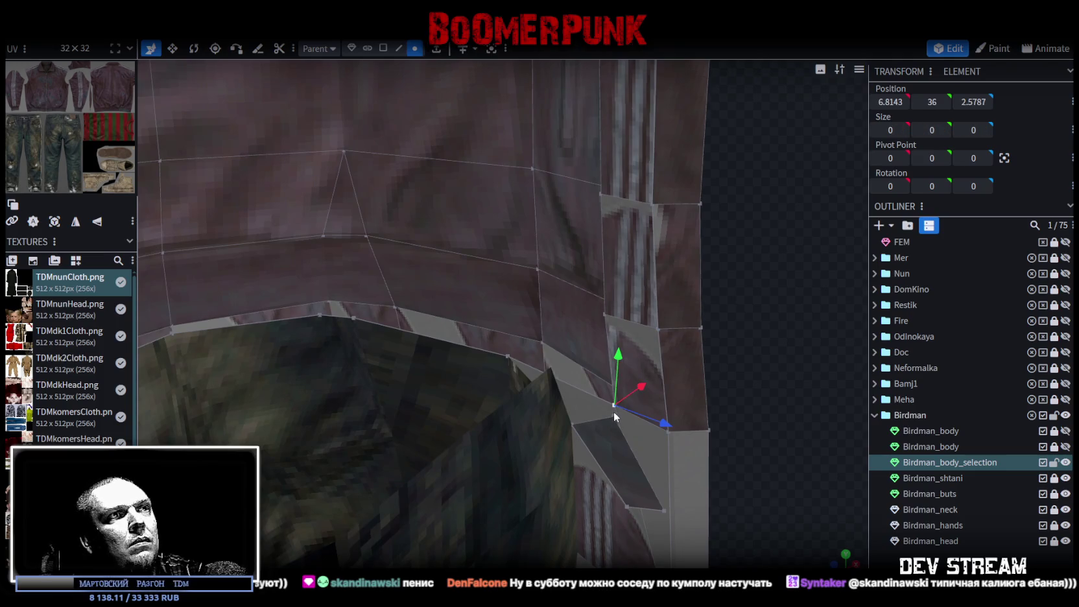
mouse_move(614, 419)
left_mouse_down()
mouse_move(694, 367)
mouse_move(666, 356)
mouse_move(607, 388)
left_mouse_up()
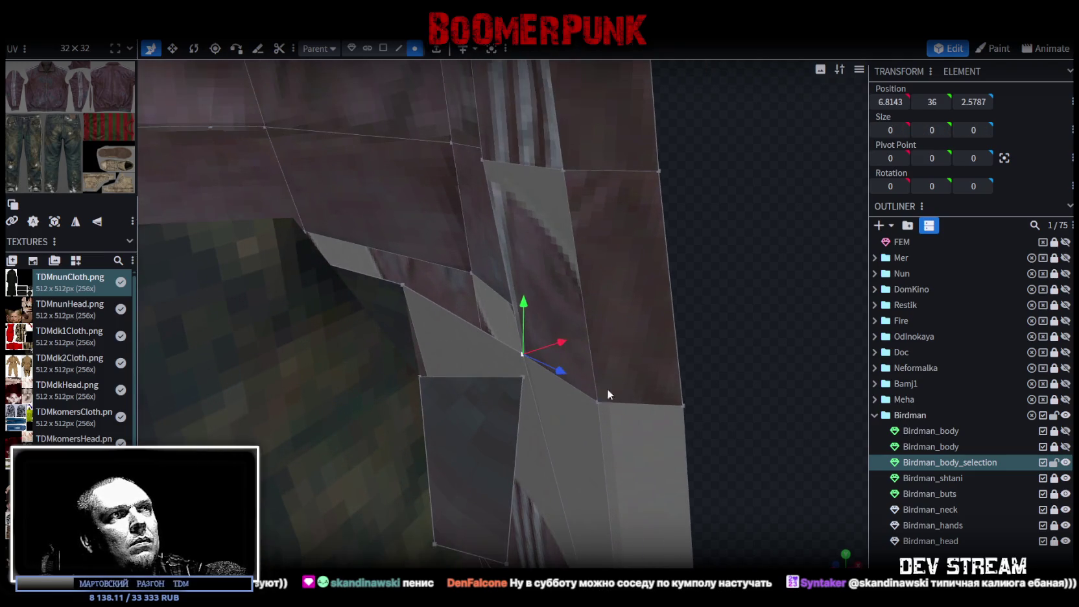
left_click(516, 354)
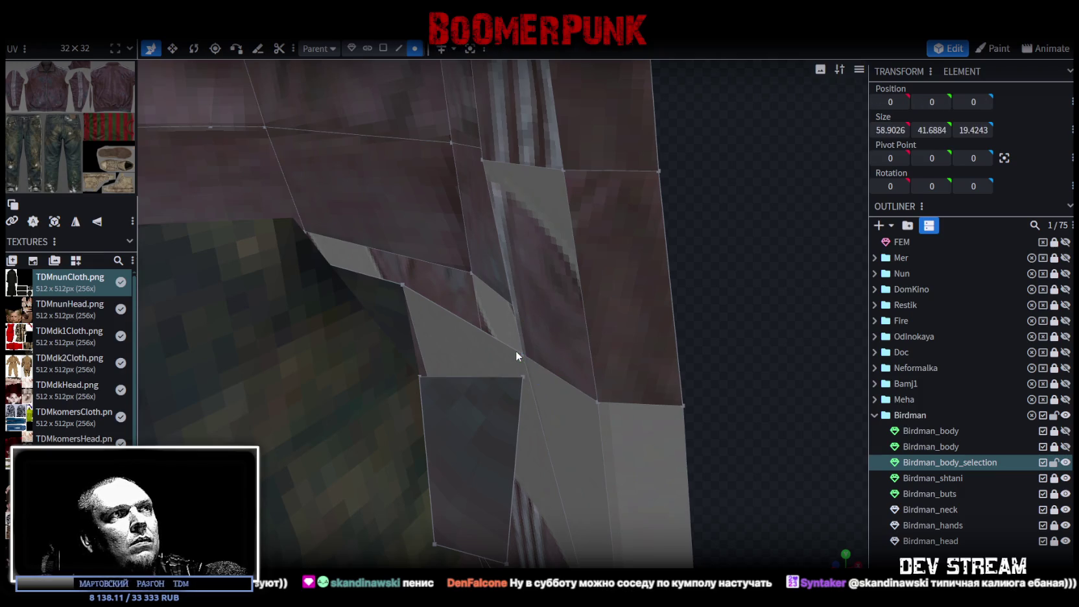
left_click(523, 378)
mouse_move(528, 384)
left_mouse_down()
mouse_move(738, 386)
mouse_move(755, 396)
mouse_move(688, 392)
left_mouse_up()
scroll(686, 386, "up", 2)
scroll(689, 370, "up", 1)
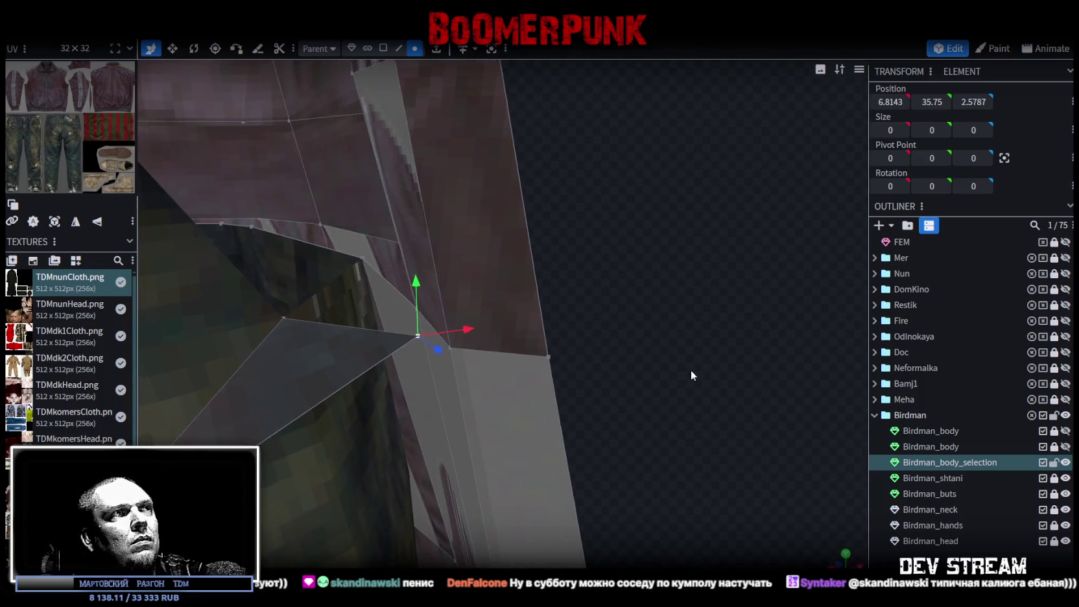
scroll(691, 371, "up", 1)
scroll(700, 373, "up", 2)
left_click_drag(715, 376, 682, 371)
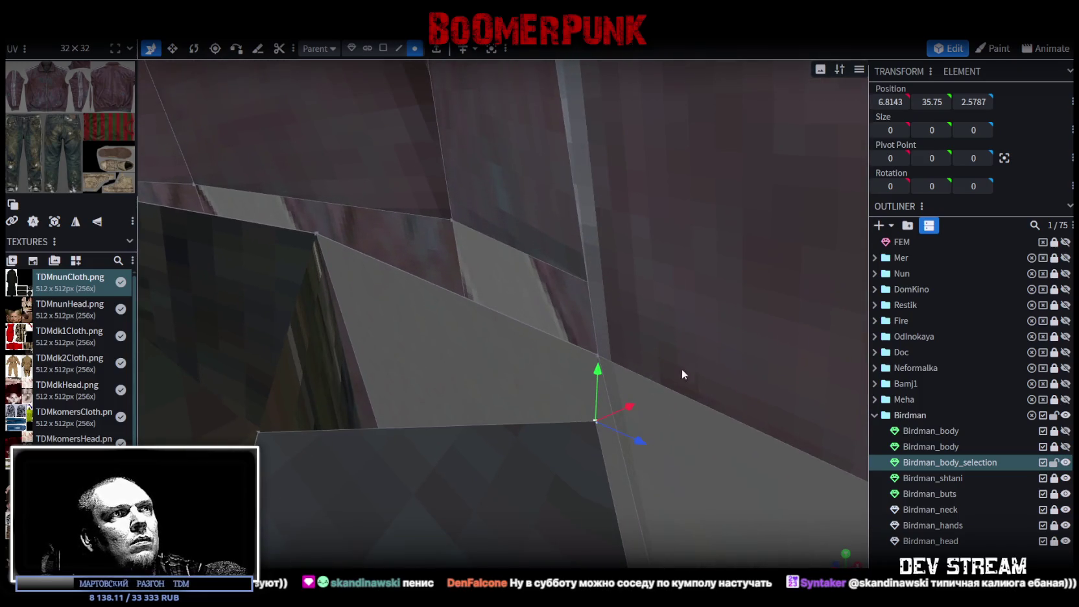
left_click(598, 355, "shift")
- Merge the two hem-corner vertices into one point and check the welded corner
right_click(599, 358)
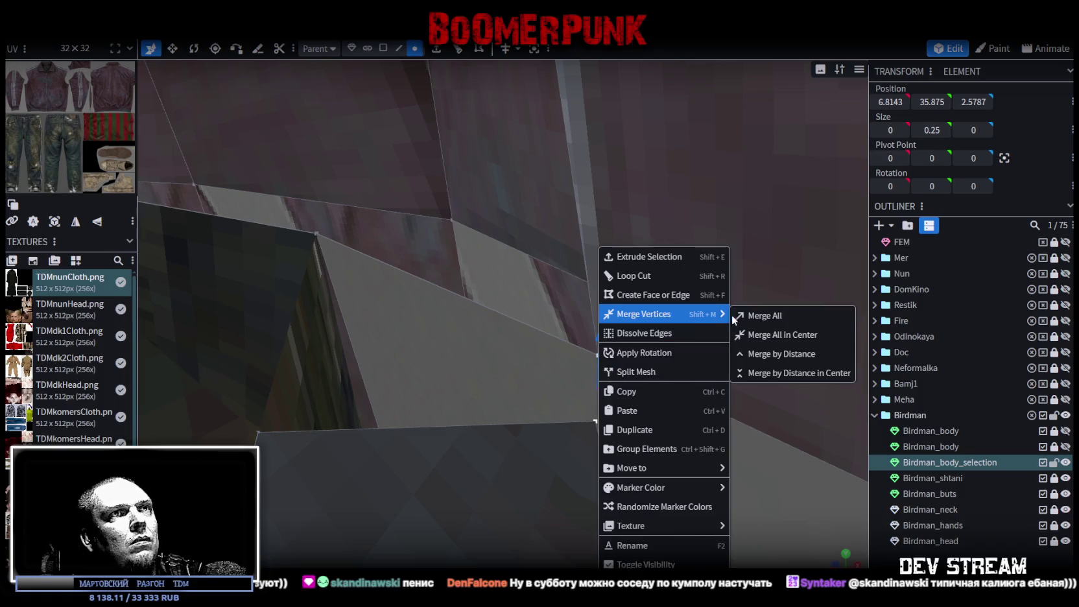
left_click(733, 315)
mouse_move(746, 352)
left_mouse_down()
mouse_move(692, 371)
mouse_move(721, 326)
mouse_move(744, 373)
left_mouse_up()
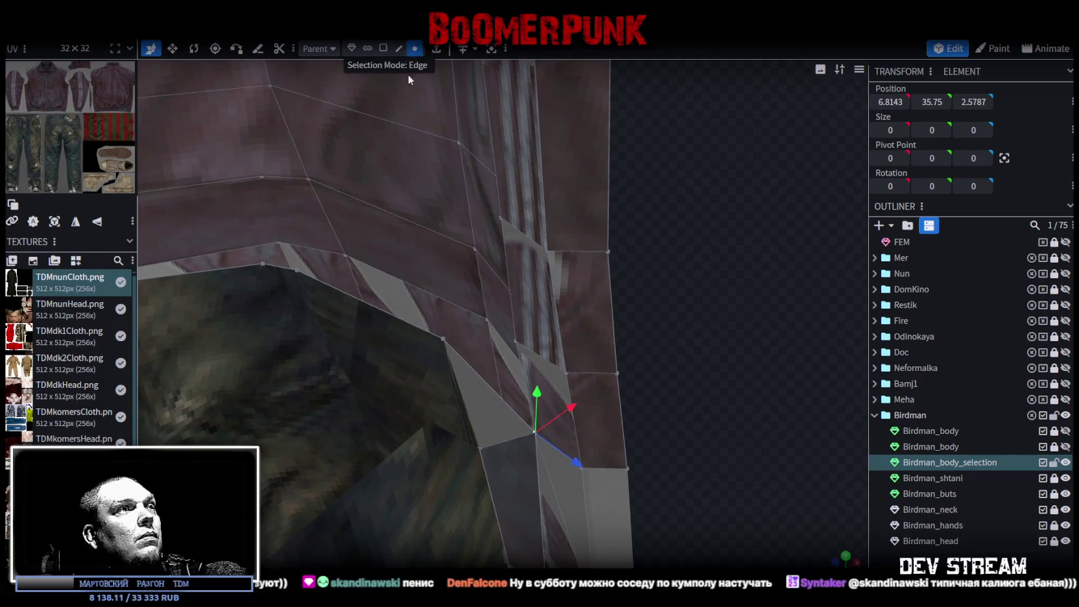
left_click(507, 441, "shift")
mouse_move(512, 438)
left_mouse_down()
mouse_move(693, 418)
mouse_move(544, 179)
left_mouse_up()
- Split the coat-hem triangle face off into its own mesh
left_click(384, 51)
left_click(507, 432)
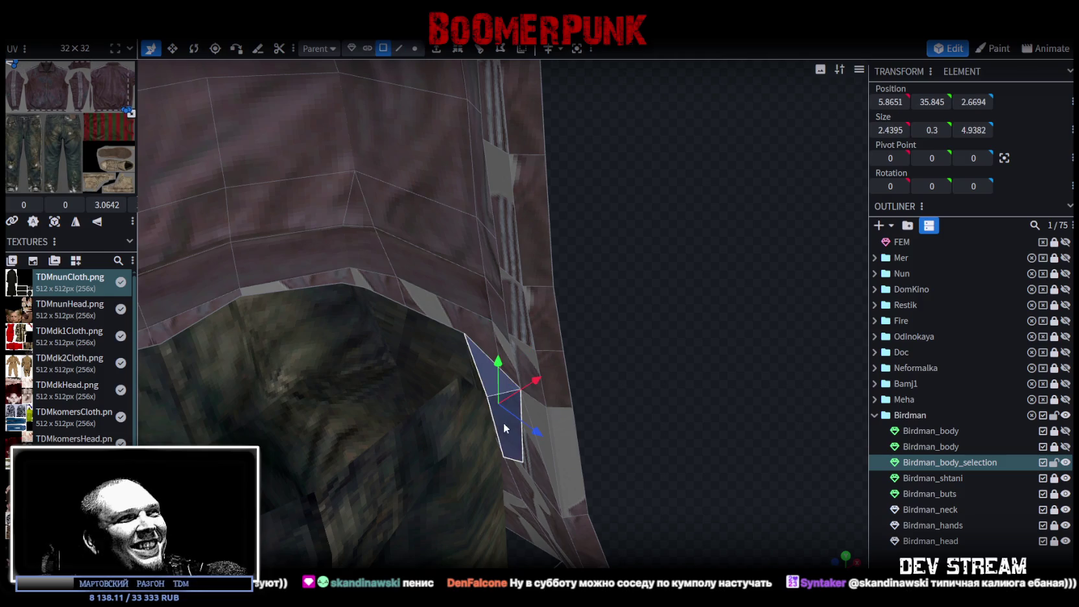
right_click(505, 435)
left_click(543, 212)
left_click_drag(648, 280, 694, 313)
mouse_move(810, 402)
left_mouse_down()
mouse_move(616, 375)
mouse_move(624, 390)
mouse_move(675, 389)
left_mouse_up()
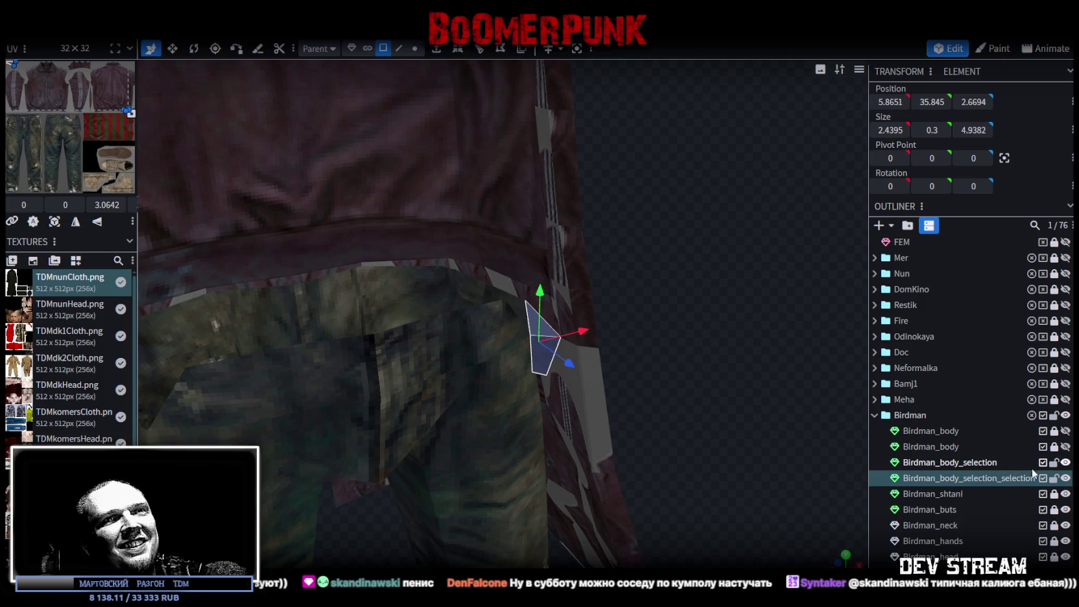
- Toggle Birdman_body_selection's visibility to inspect the split-off face
left_click(1065, 462)
left_click(1066, 463)
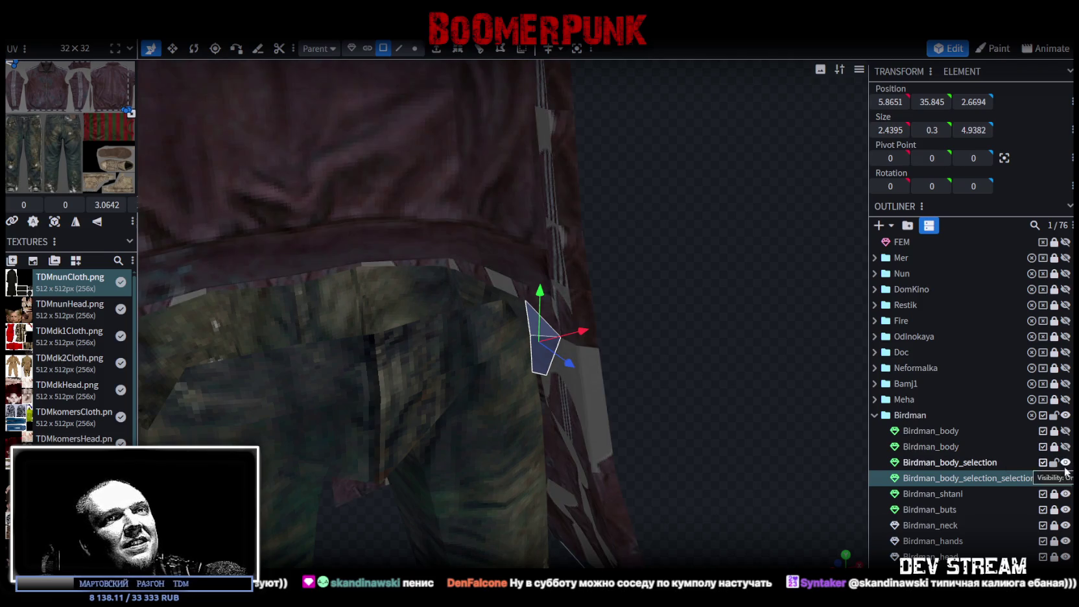
left_click(1066, 478)
left_click(1065, 478)
mouse_move(707, 376)
left_mouse_down()
mouse_move(692, 382)
mouse_move(698, 361)
mouse_move(705, 378)
left_mouse_up()
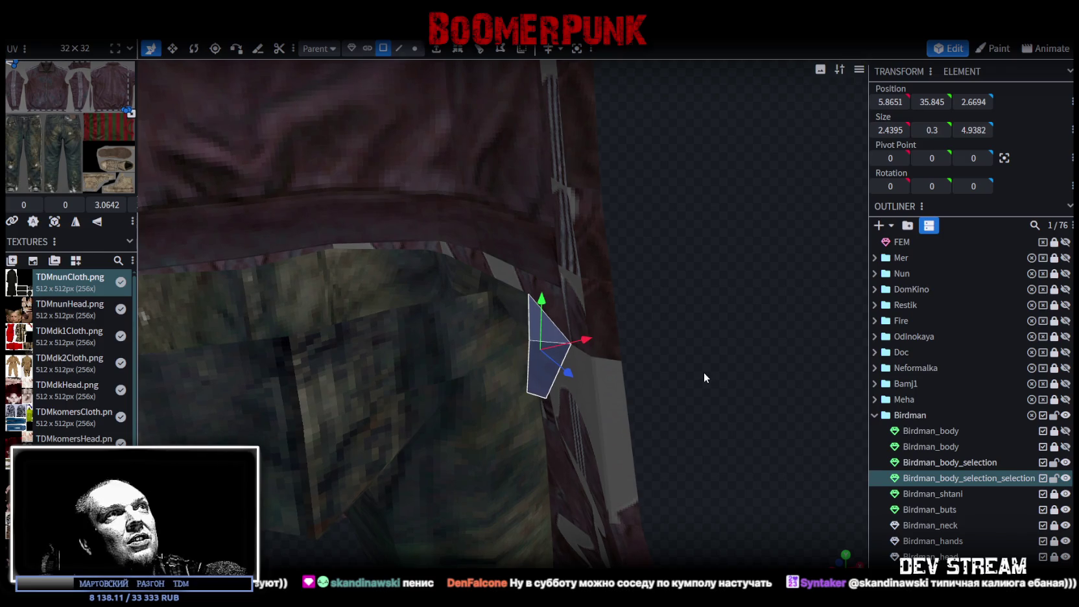
scroll(704, 373, "down", 5)
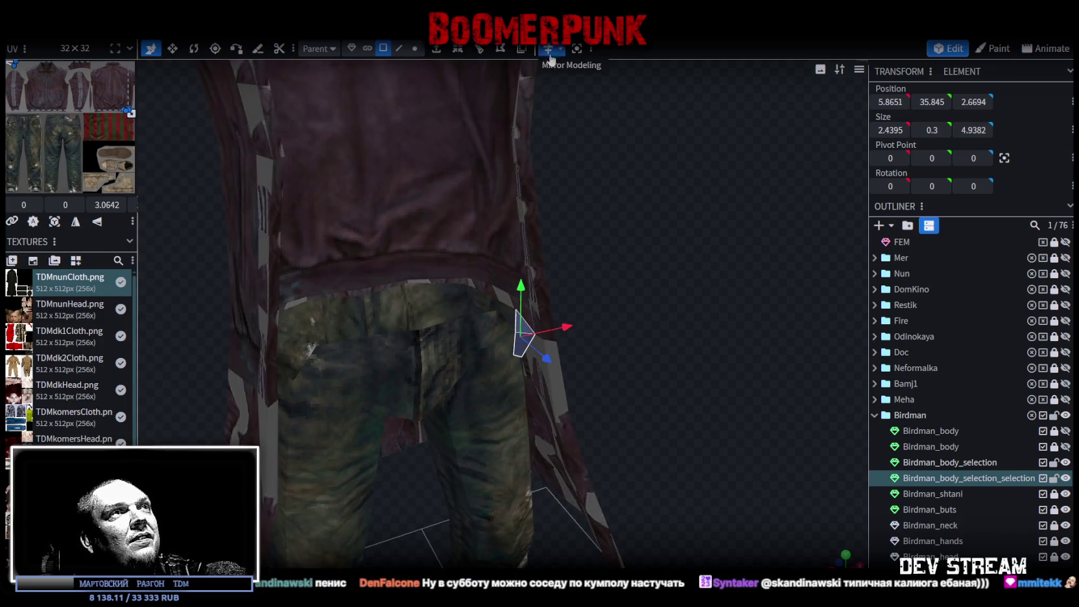
- Enable Mirror Modeling, raise the split face to mirror it, and save TDMchars2.bbmodel
left_click(549, 49)
left_click_drag(528, 294, 527, 292)
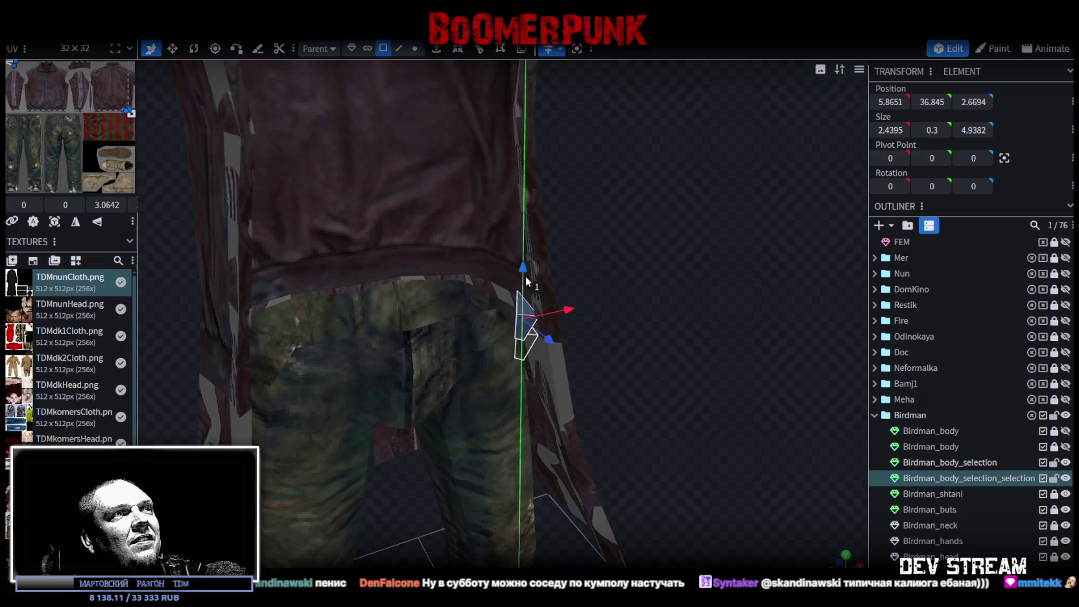
left_click_drag(627, 304, 625, 302)
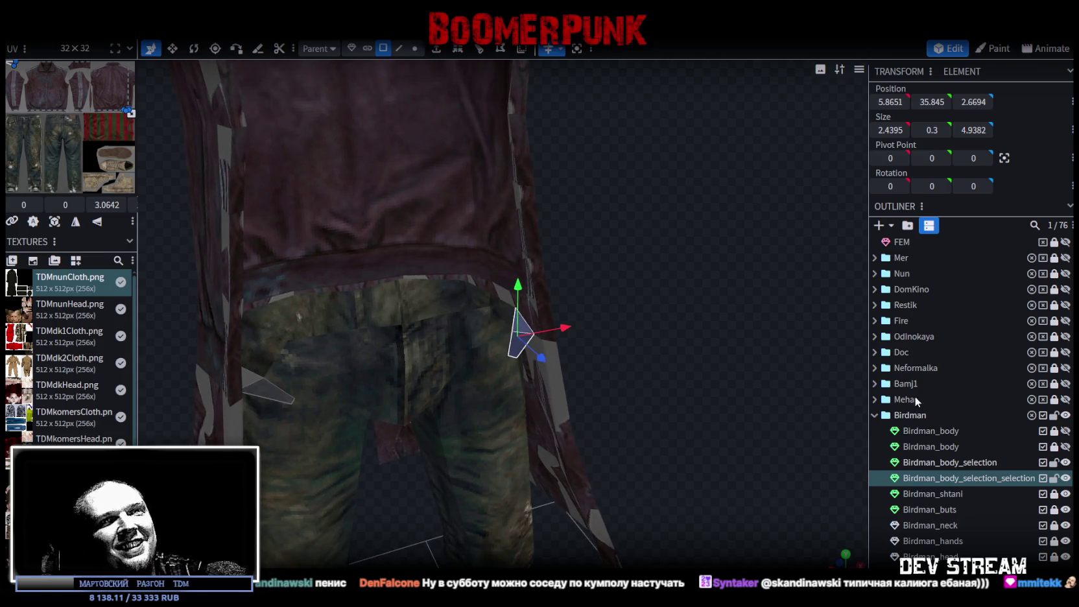
key("ctrl+s")
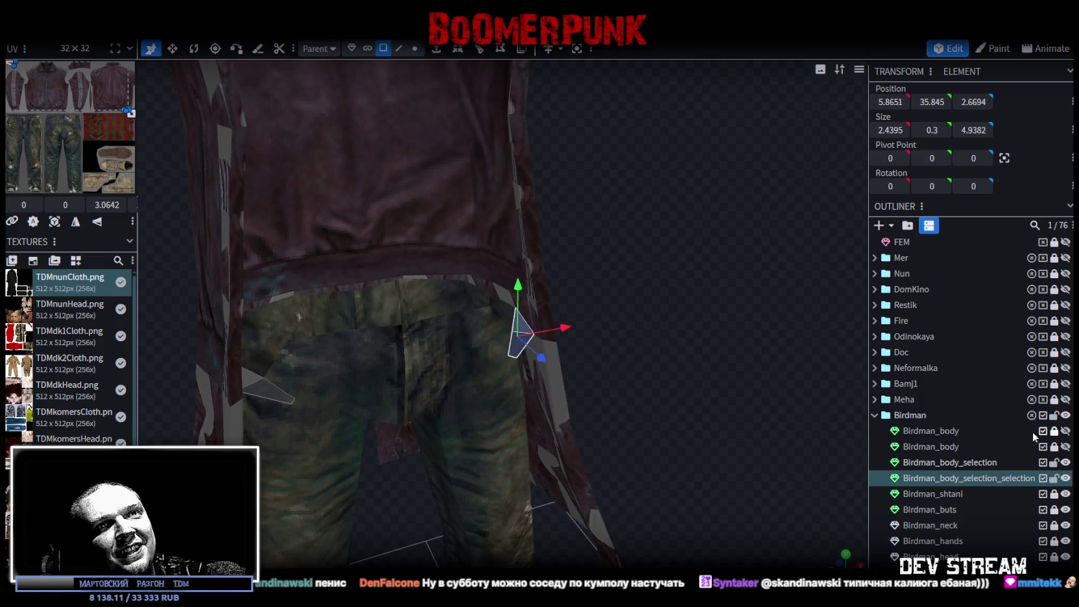
left_click(936, 446)
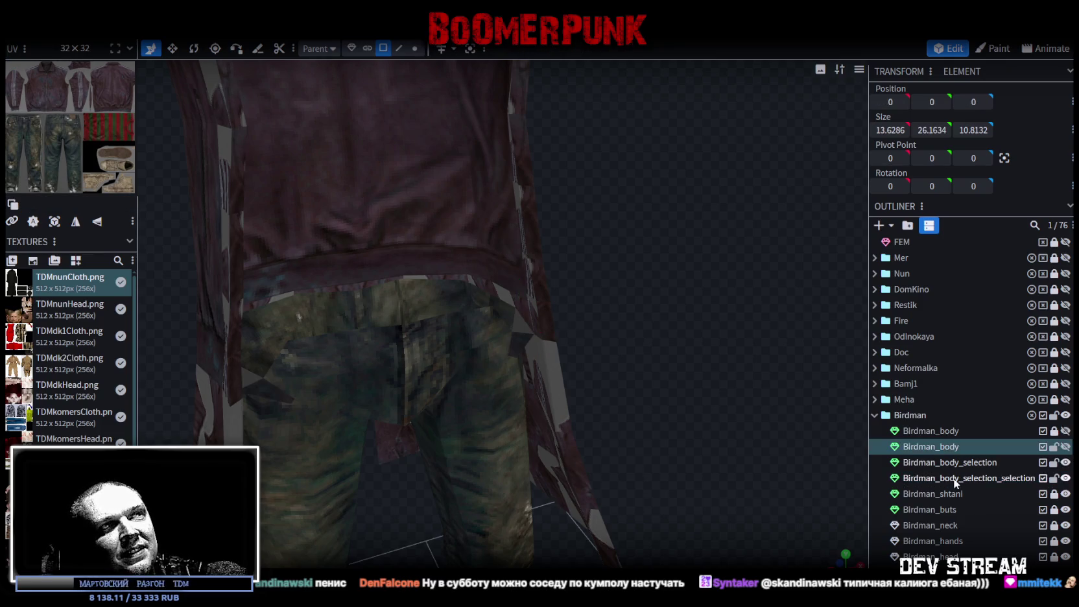
- Merge the split-off face mesh back into Birdman_body
left_click(957, 480, "ctrl")
right_click(956, 480)
left_click(863, 259)
scroll(635, 285, "down", 3)
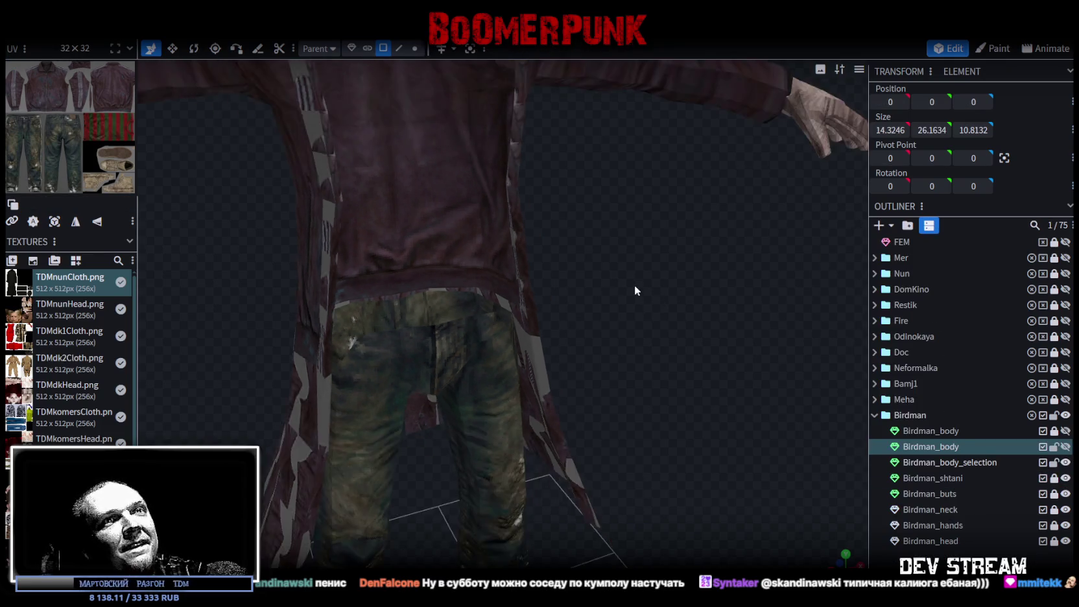
left_click_drag(590, 262, 582, 227)
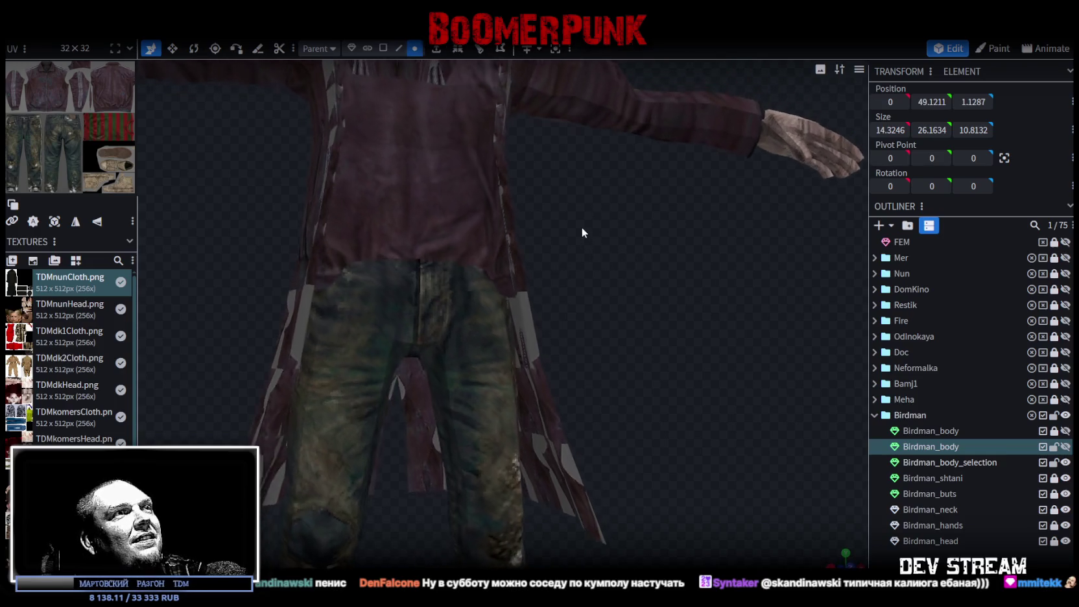
- Show Birdman_body, raise the sweater vertices, and weld the 8 overlapping vertices
left_click(1064, 446)
mouse_move(627, 309)
left_mouse_down()
mouse_move(629, 274)
mouse_move(668, 340)
mouse_move(643, 339)
mouse_move(609, 377)
mouse_move(551, 259)
left_mouse_up()
scroll(642, 340, "down", 3)
scroll(609, 377, "up", 3)
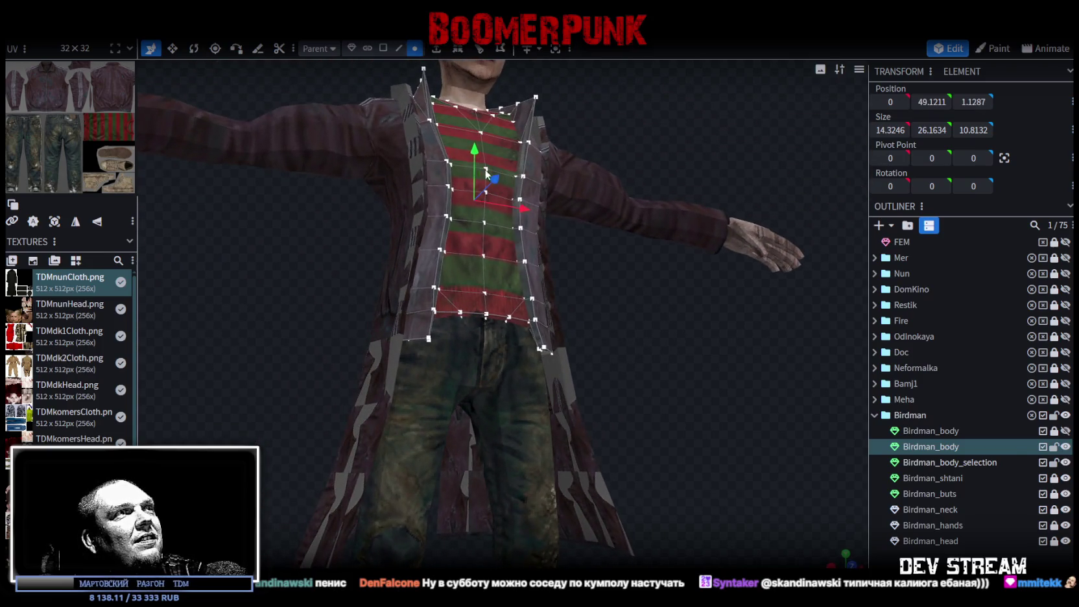
left_click_drag(478, 145, 476, 139)
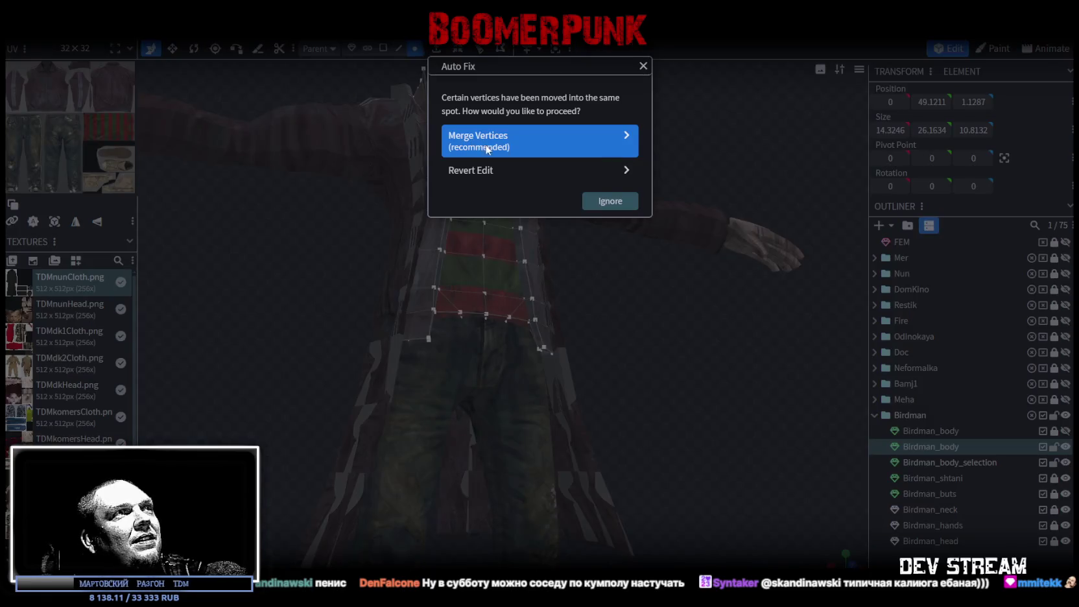
left_click(448, 146)
scroll(620, 318, "up", 5)
mouse_move(628, 309)
left_mouse_down()
mouse_move(701, 330)
mouse_move(703, 316)
left_mouse_up()
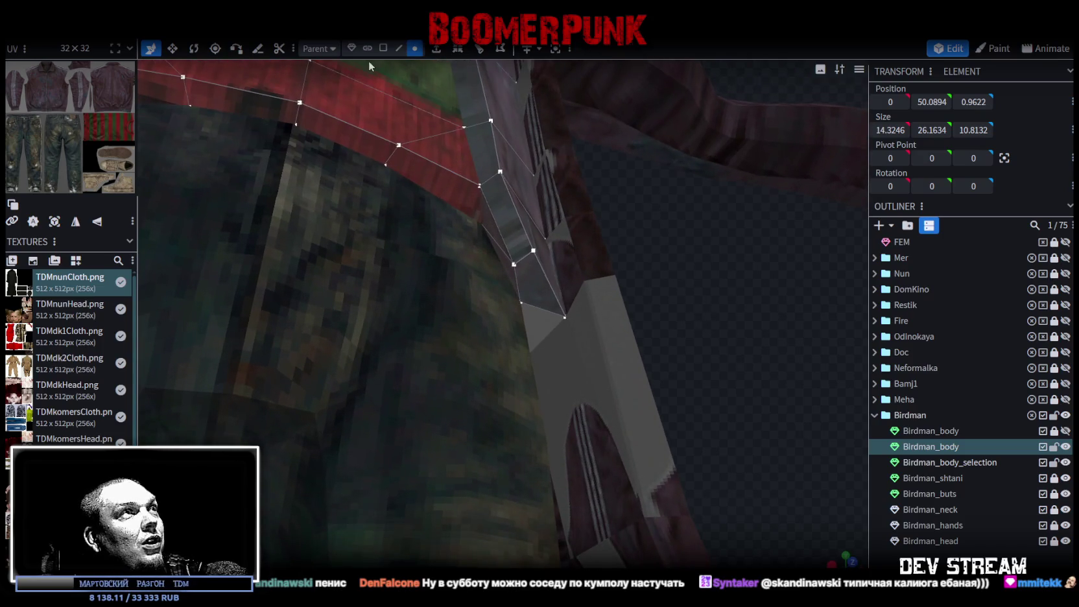
- In face mode, select the left and opposite mirrored faces along the coat's bottom hem
left_click(388, 50)
left_click(527, 268)
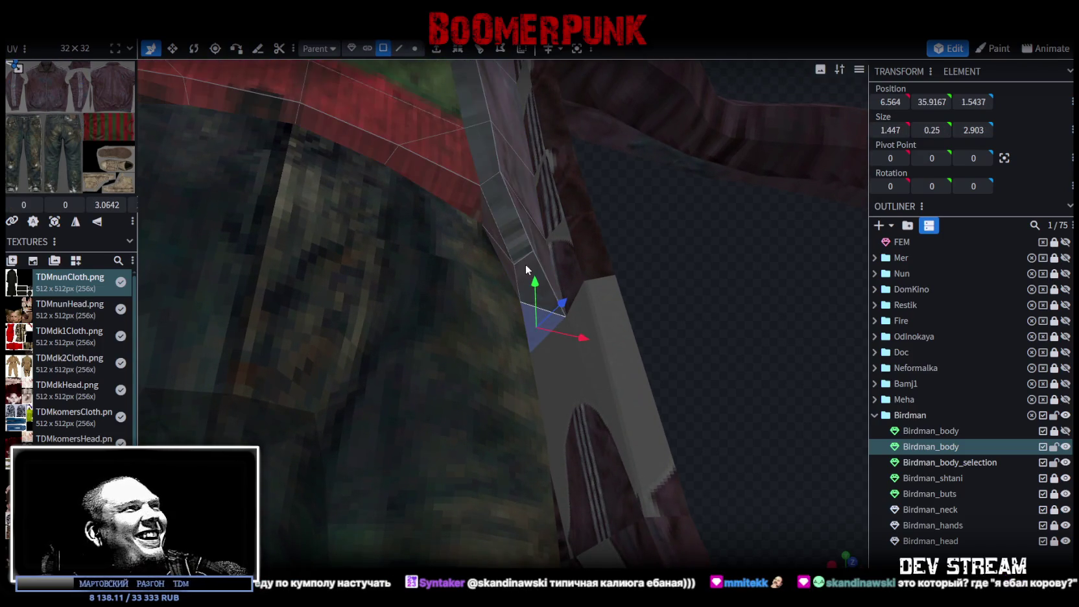
left_click(535, 310)
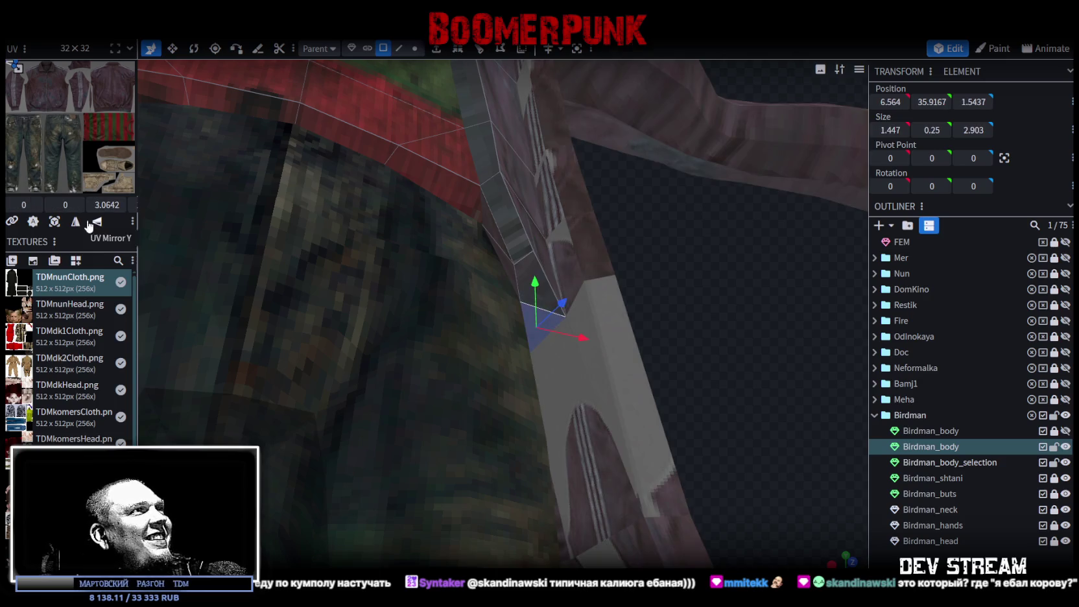
left_click_drag(138, 222, 378, 390)
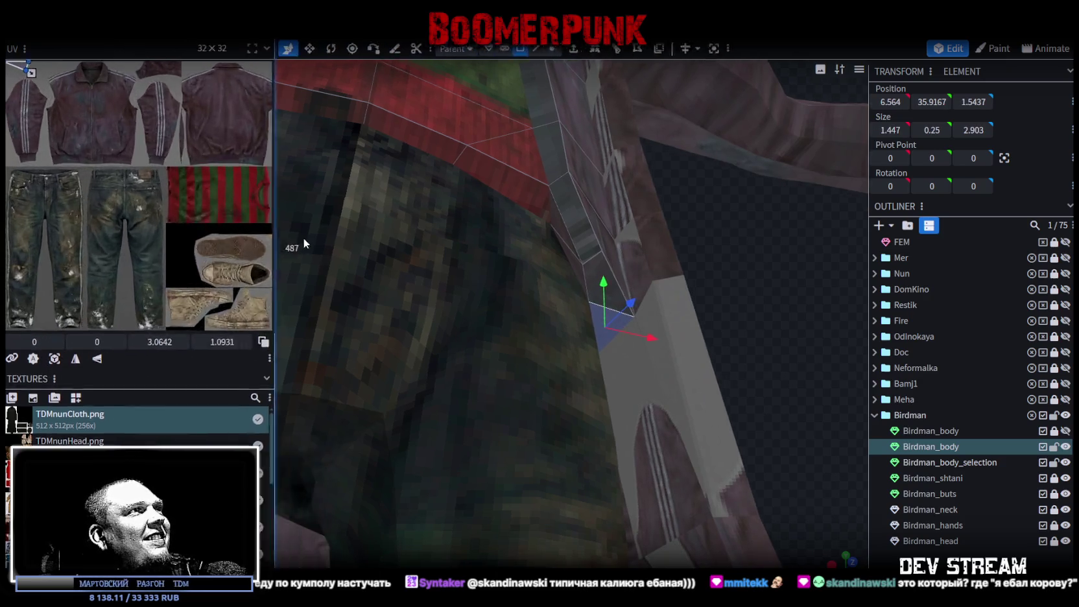
left_click(367, 446)
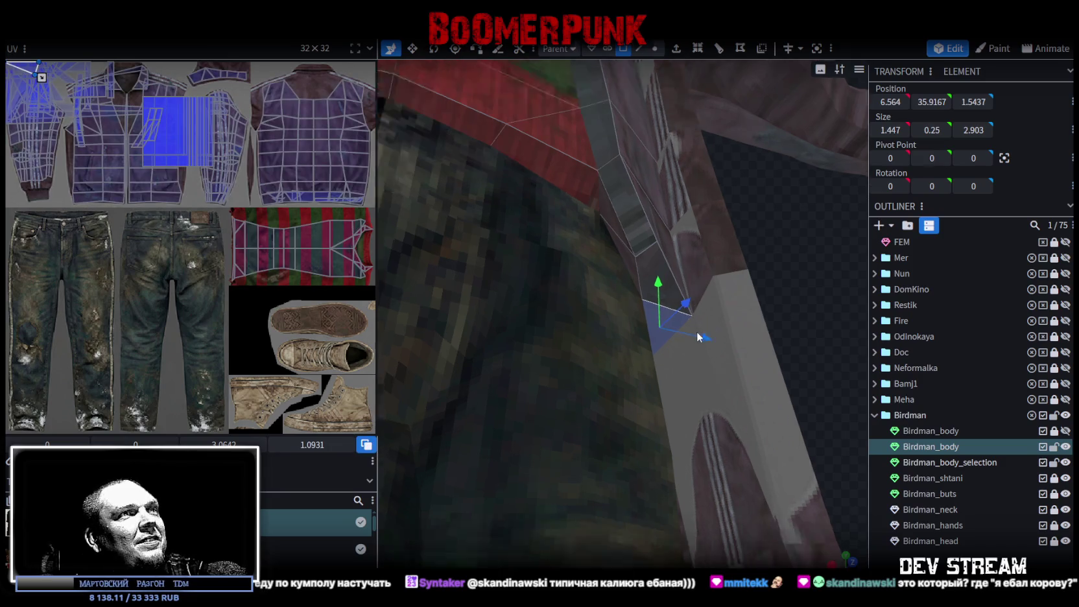
left_click(660, 298)
left_click(664, 326)
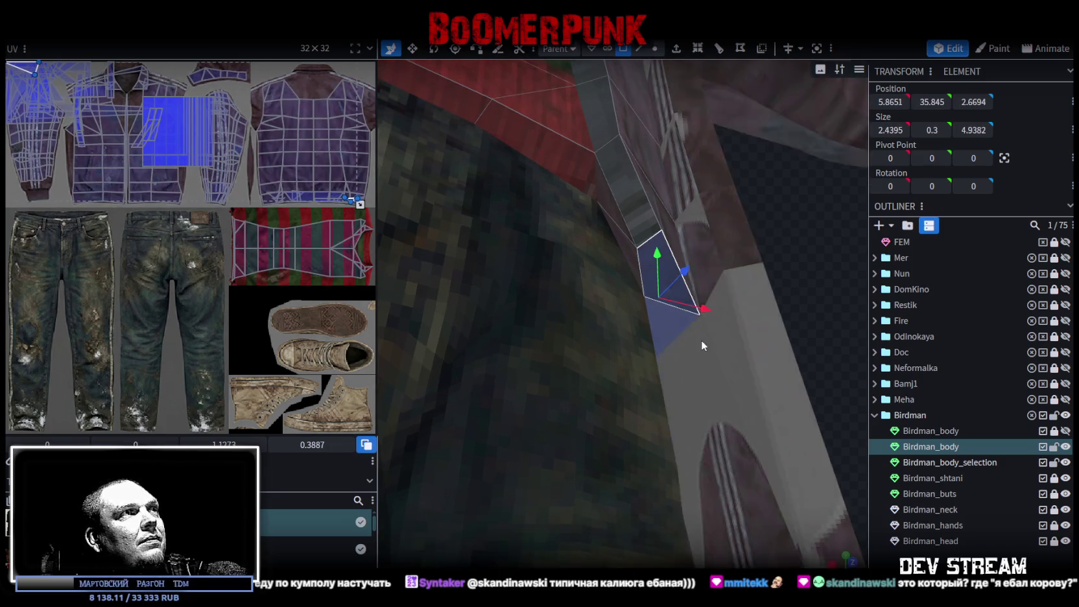
scroll(702, 340, "down", 6)
left_click_drag(748, 308, 441, 263)
left_click(441, 271, "shift")
left_click(432, 289, "shift")
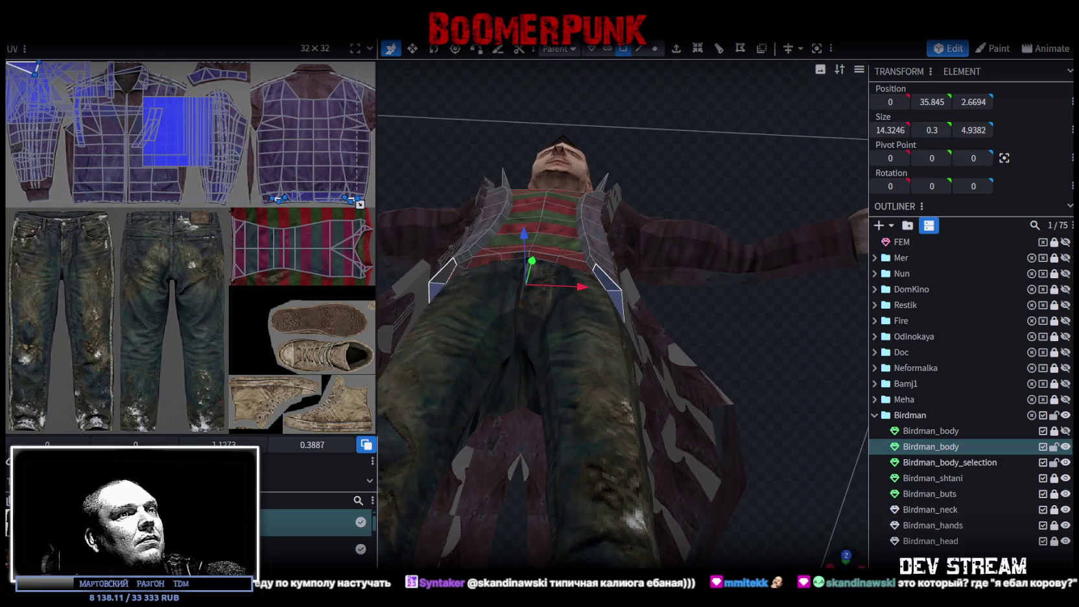
- Move the selected hem UVs onto the jeans' lower legs in the texture
key("KP_7")
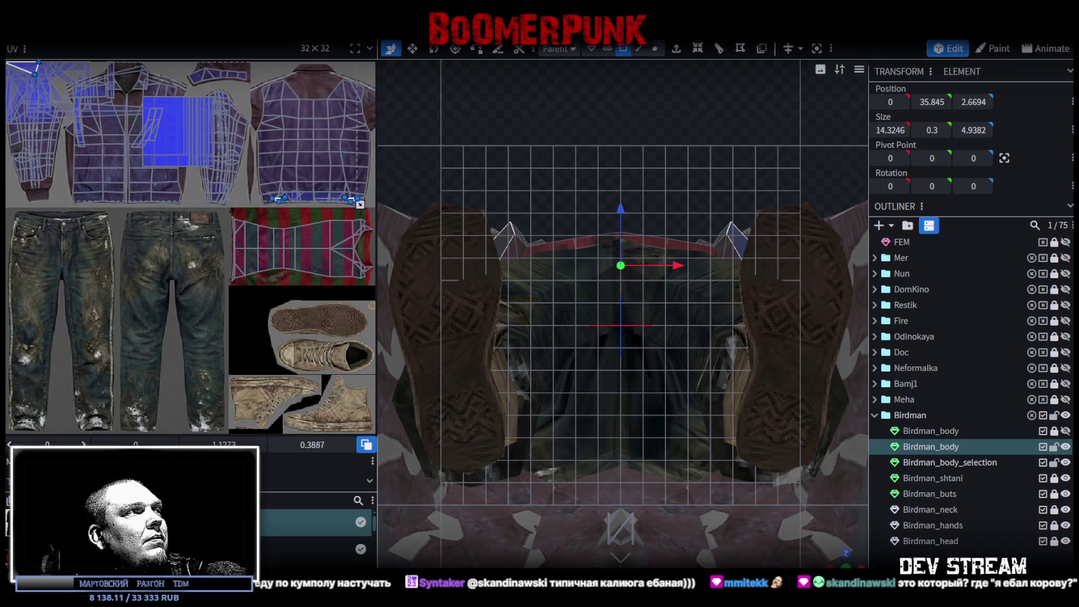
scroll(223, 314, "down", 1)
scroll(186, 358, "down", 1)
scroll(224, 269, "down", 1)
scroll(258, 314, "up", 1)
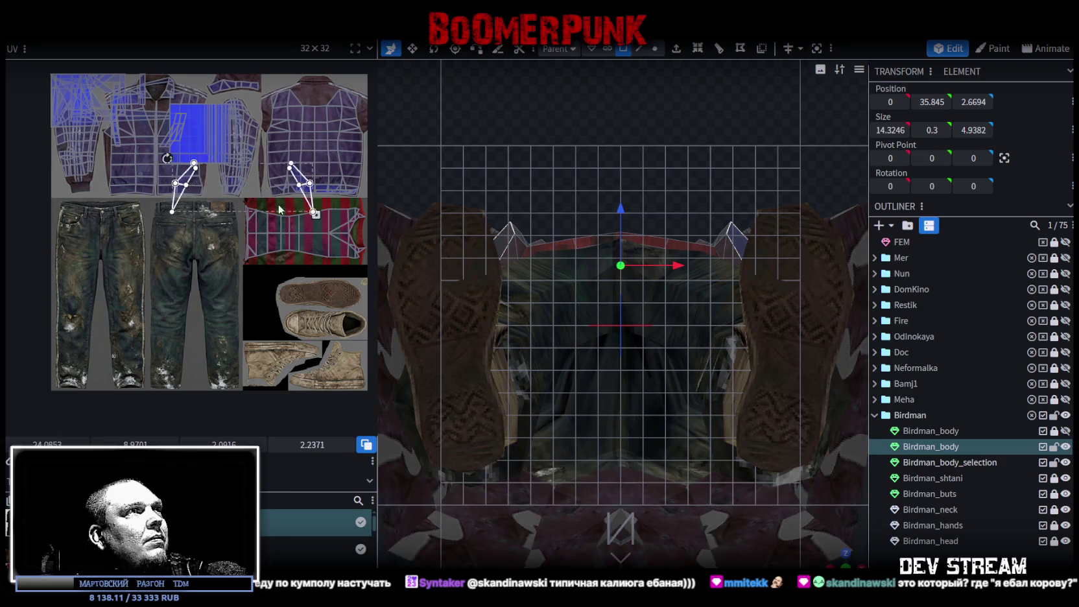
left_click_drag(324, 166, 115, 389)
scroll(92, 356, "up", 2)
middle_click_drag(156, 381, 171, 353)
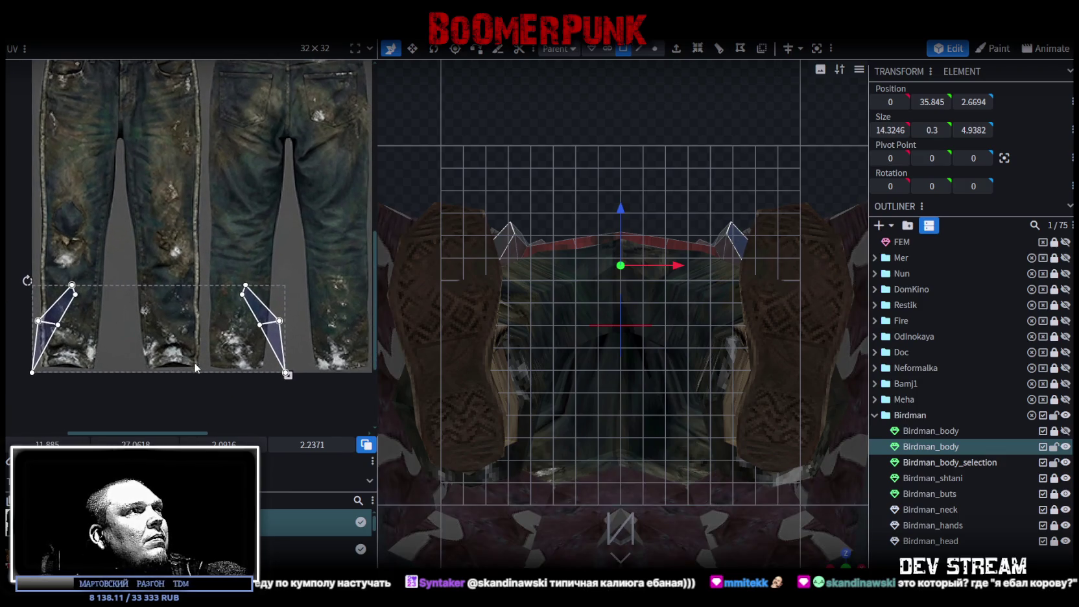
- Lock Birdman_body_selection and narrow the UV selection to one triangle on the right jeans leg
left_click(1054, 462)
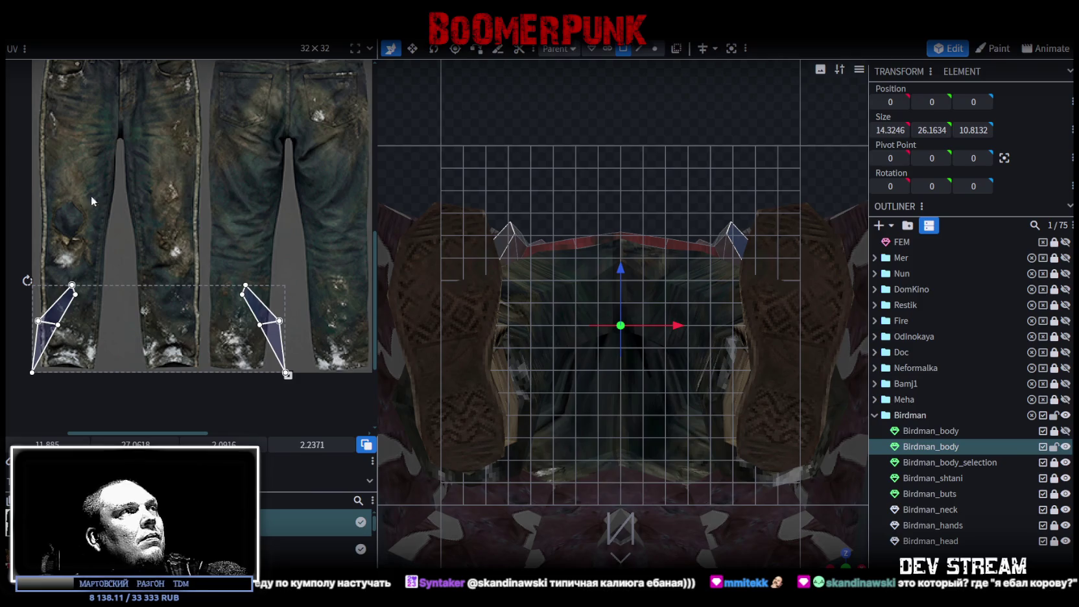
scroll(226, 328, "down", 3)
scroll(225, 328, "up", 3)
middle_click_drag(194, 293, 258, 315)
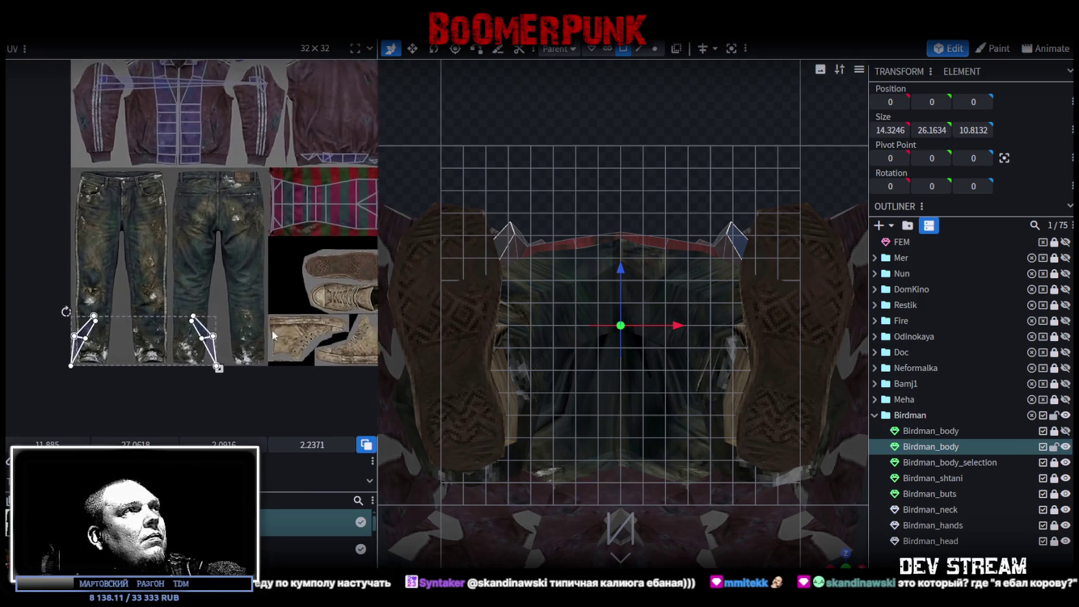
left_click(219, 355)
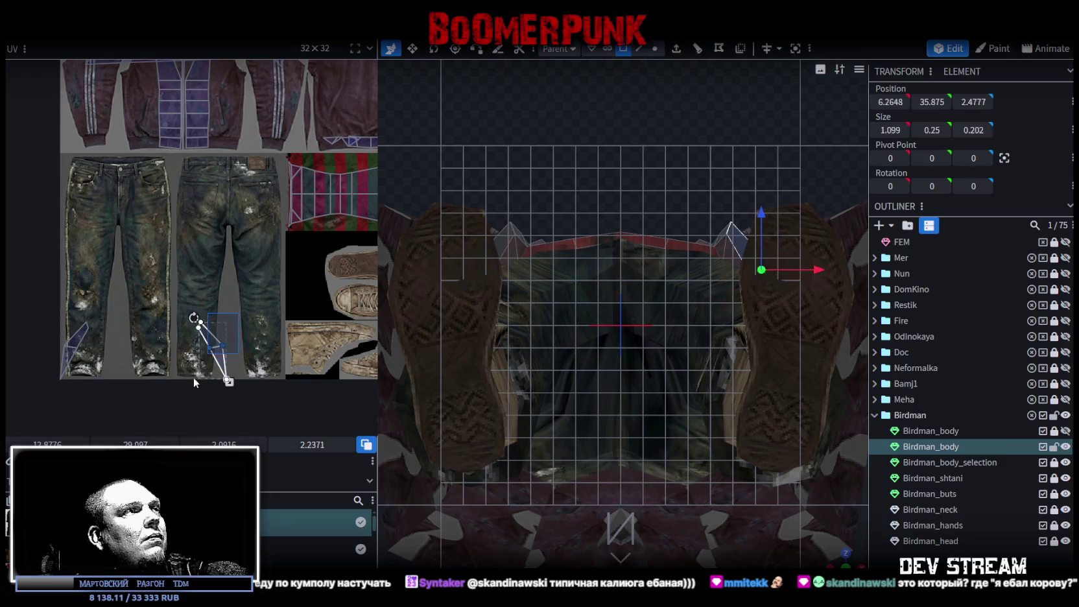
middle_click_drag(214, 391, 234, 405)
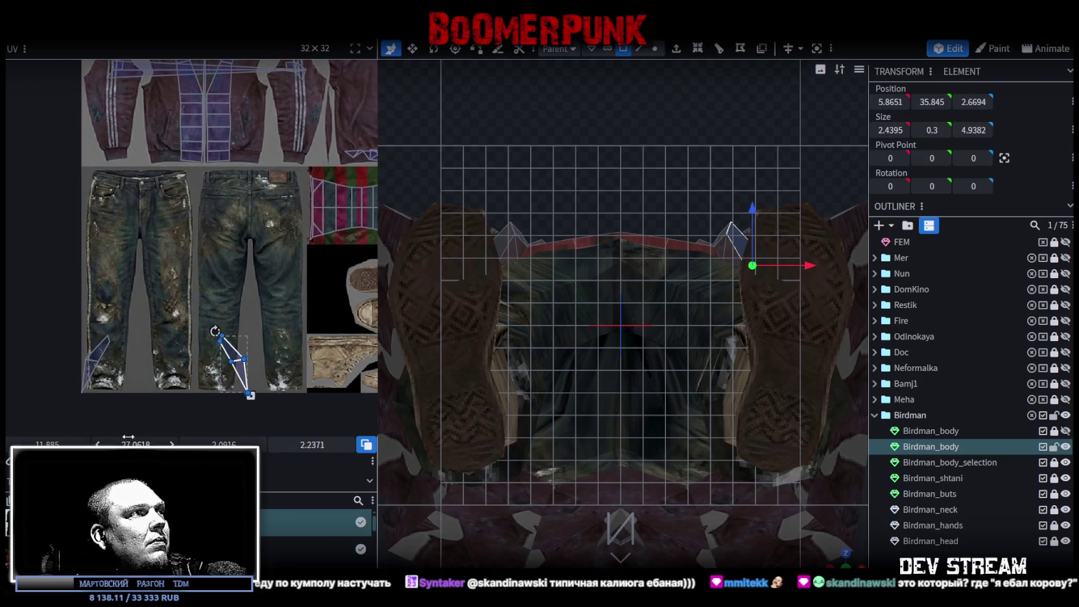
left_click(93, 362)
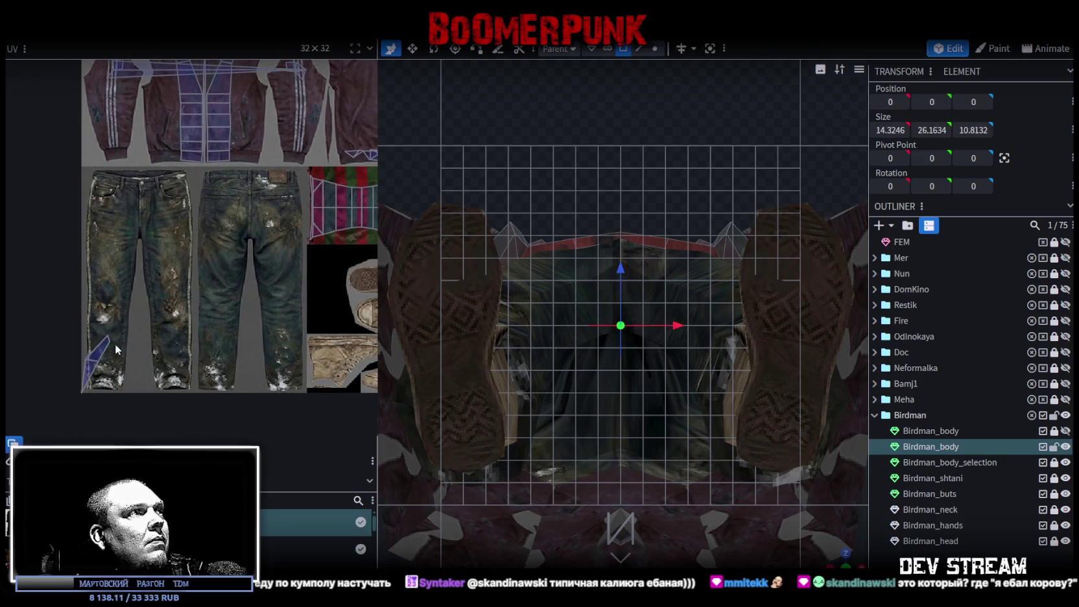
middle_click_drag(174, 354, 102, 401)
left_click(162, 309)
middle_click_drag(162, 309, 139, 365)
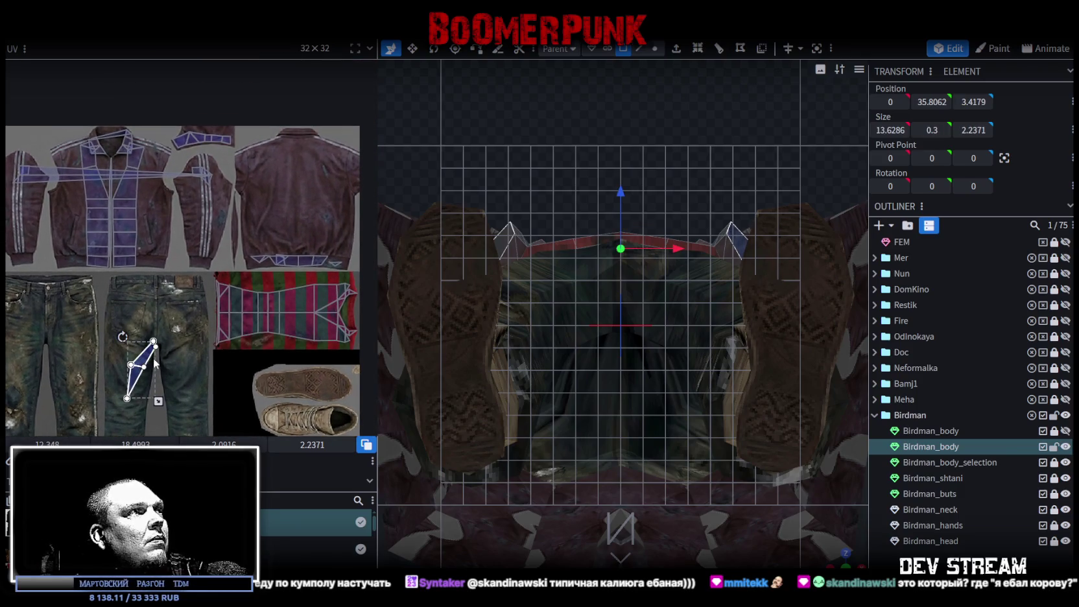
- Rotate that triangle's UVs flat, move them onto the jacket collar, and shrink to about 0.96 × 0.35
left_click_drag(156, 364, 137, 305)
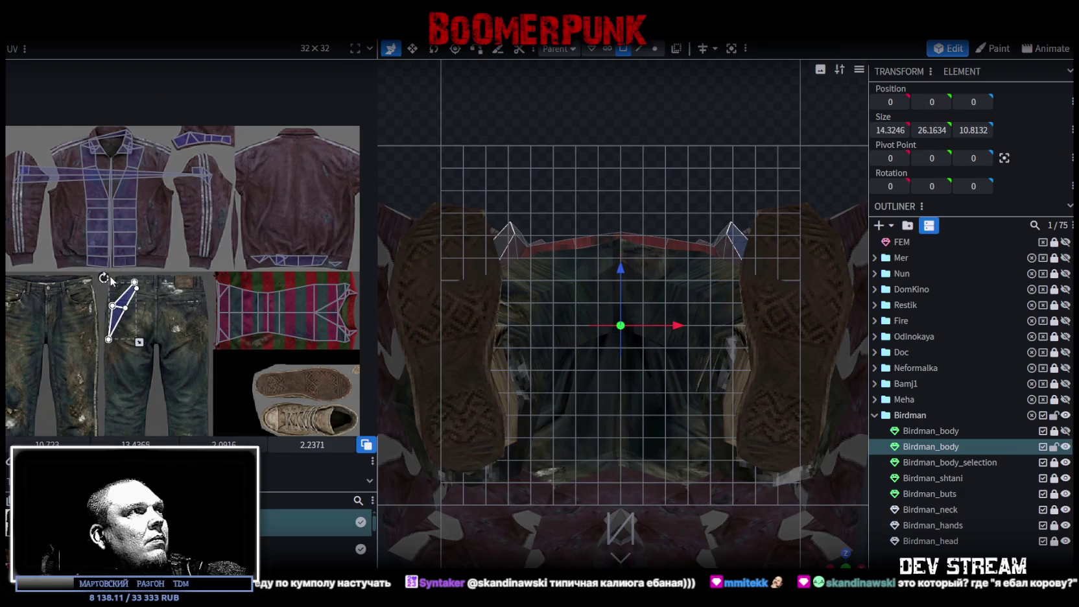
left_click_drag(111, 281, 141, 267)
scroll(131, 309, "up", 2)
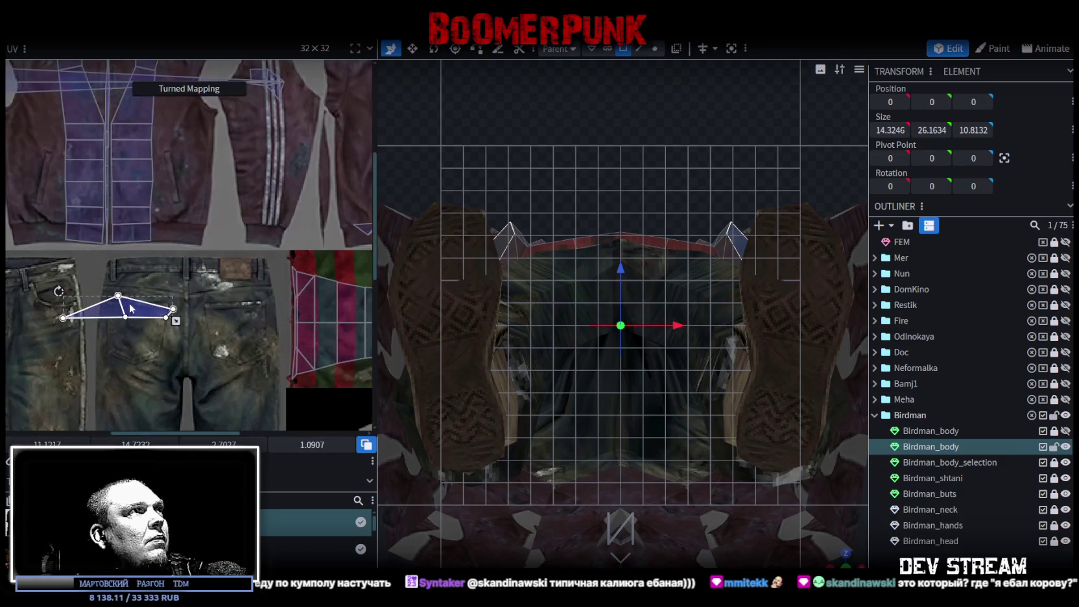
middle_click_drag(173, 316, 244, 377)
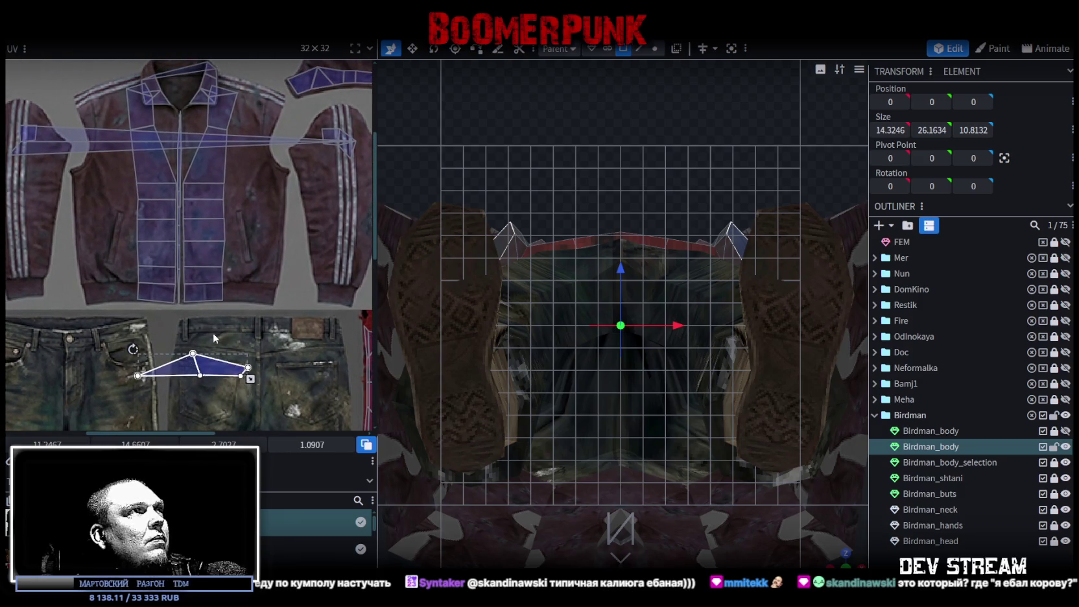
left_click_drag(214, 338, 220, 65)
scroll(225, 172, "up", 2)
scroll(227, 273, "up", 2)
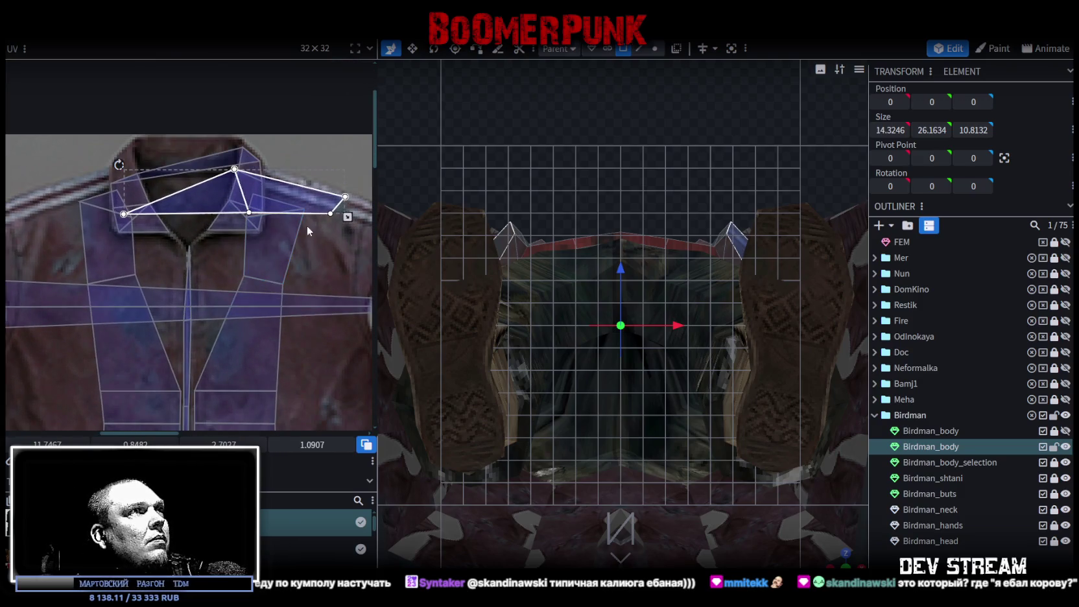
mouse_move(347, 217)
left_mouse_down()
mouse_move(200, 199)
mouse_move(205, 189)
left_mouse_up()
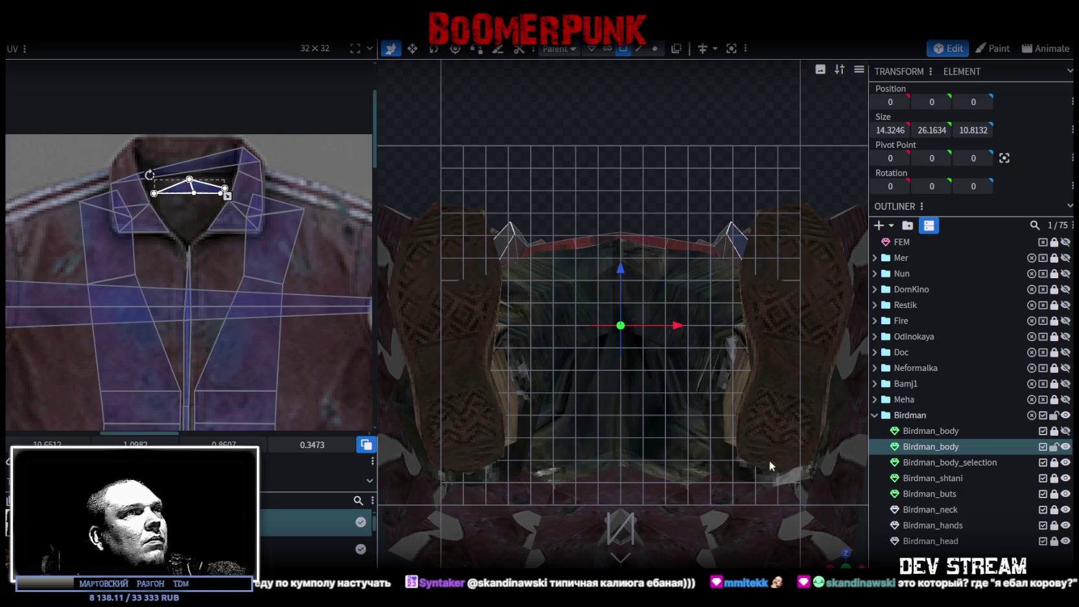
left_click_drag(838, 559, 783, 328)
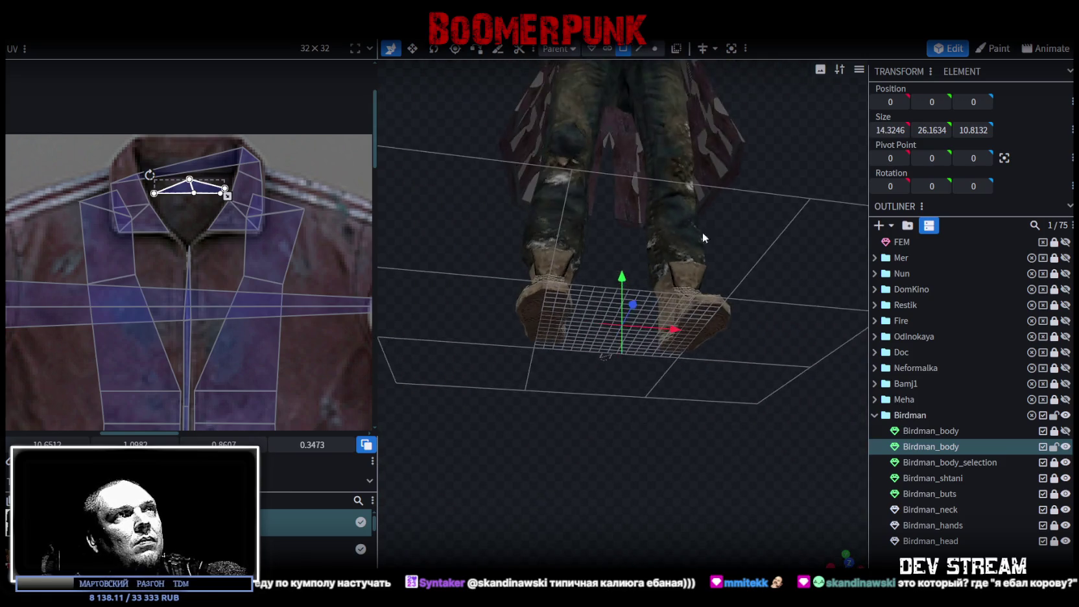
- Select the jacket faces on the right and left chest, then the sleeve-strip face
scroll(783, 329, "up", 3)
right_click_drag(735, 390, 681, 540)
mouse_move(681, 540)
left_mouse_down()
mouse_move(637, 451)
mouse_move(705, 412)
left_mouse_up()
scroll(655, 436, "up", 3)
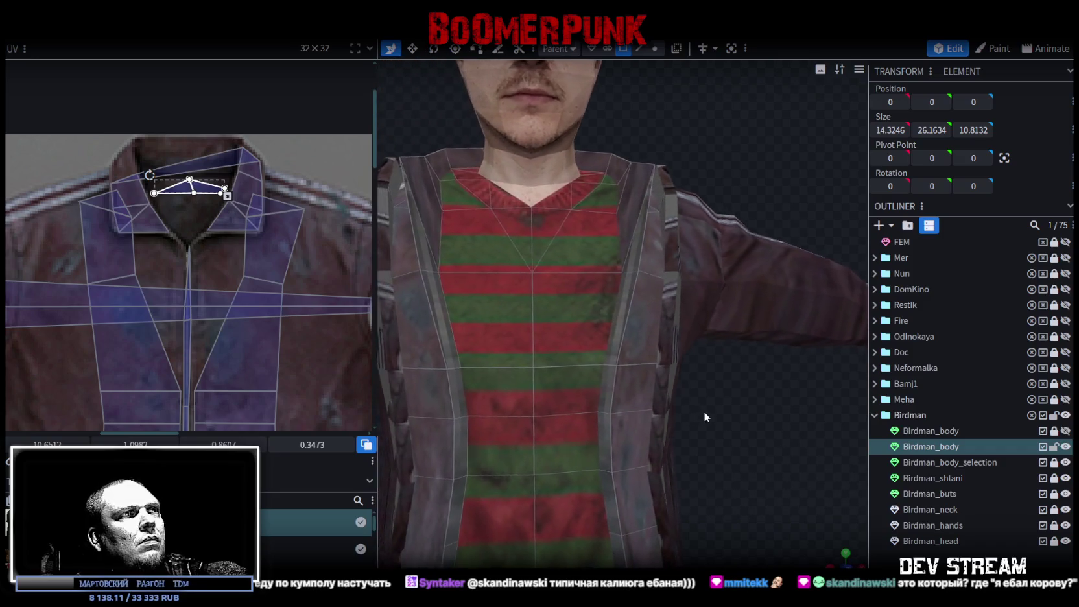
scroll(704, 412, "down", 2)
left_click(643, 355)
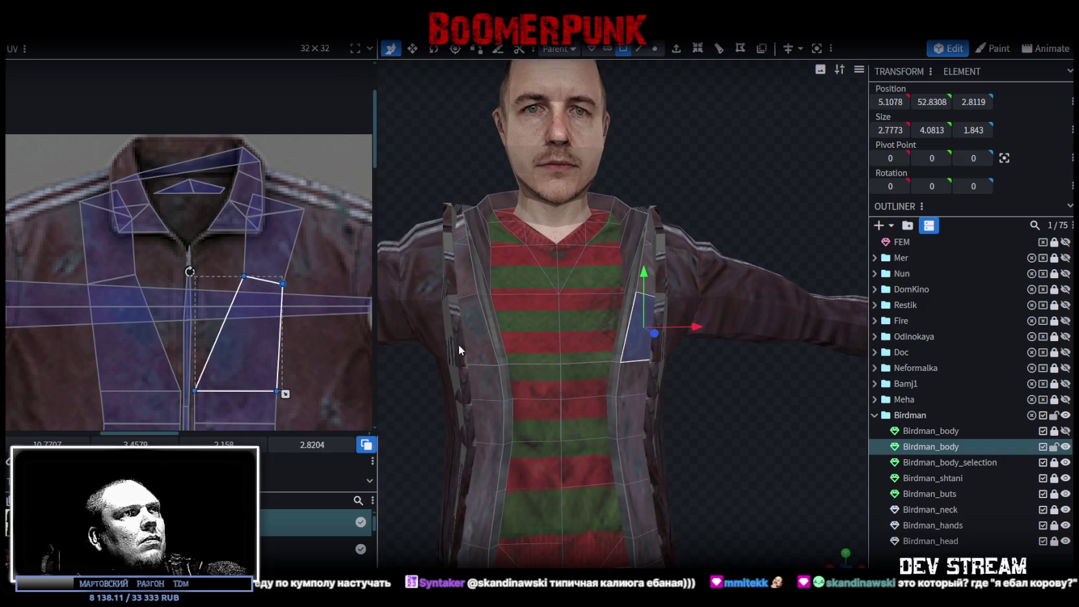
left_click(474, 335)
scroll(222, 343, "down", 2)
scroll(195, 332, "down", 1)
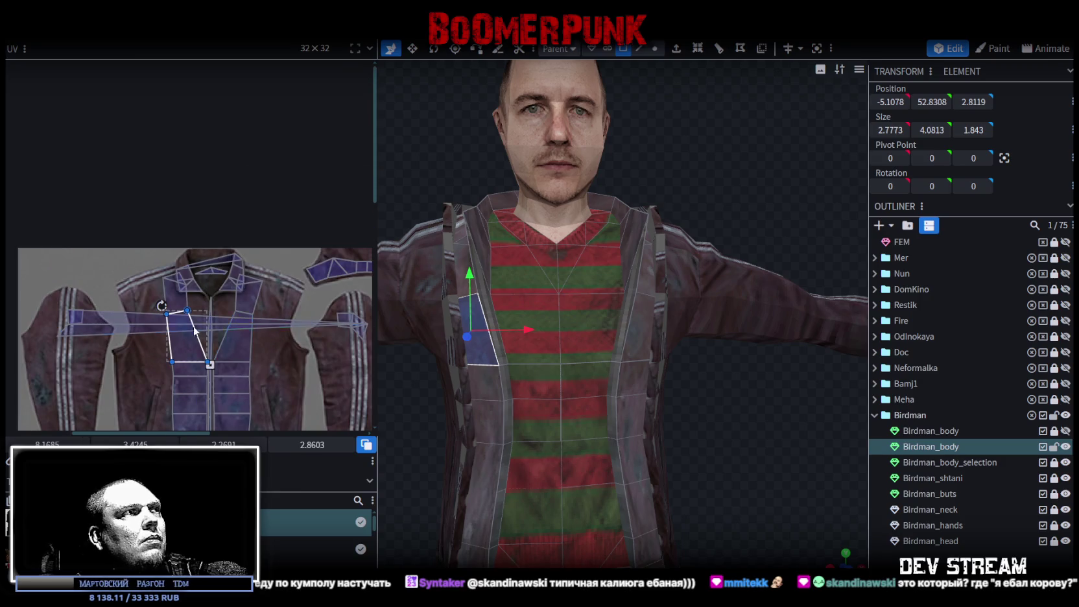
left_click(127, 302)
scroll(163, 320, "down", 3)
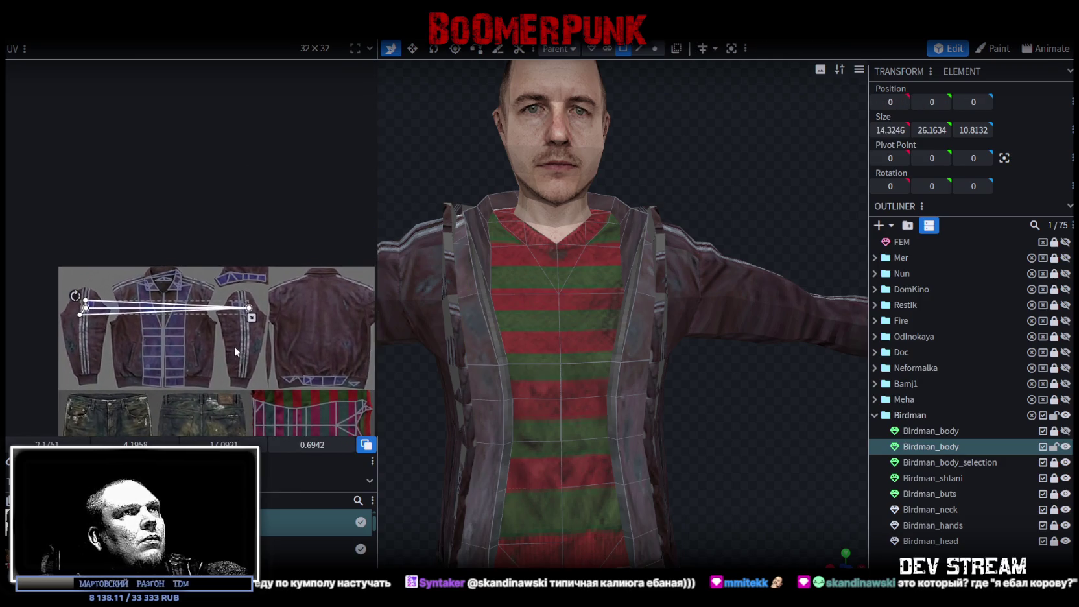
scroll(622, 421, "down", 3)
- Hide Birdman_body_selection, select a collar face, and switch to the top orthographic view
mouse_move(692, 453)
left_mouse_down()
mouse_move(715, 499)
mouse_move(776, 489)
mouse_move(798, 512)
mouse_move(508, 399)
mouse_move(551, 420)
mouse_move(548, 430)
mouse_move(642, 468)
mouse_move(712, 471)
mouse_move(719, 510)
mouse_move(677, 476)
mouse_move(843, 425)
left_mouse_up()
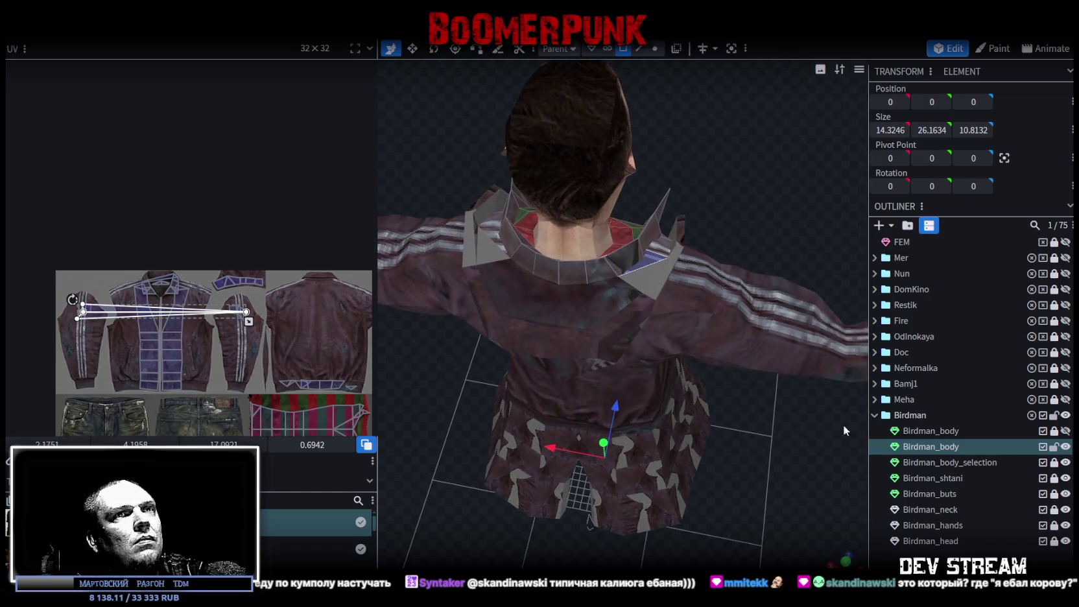
left_click(1066, 462)
mouse_move(764, 362)
left_mouse_down()
mouse_move(550, 343)
mouse_move(472, 365)
mouse_move(393, 338)
mouse_move(418, 314)
mouse_move(476, 301)
mouse_move(519, 314)
mouse_move(522, 330)
left_mouse_up()
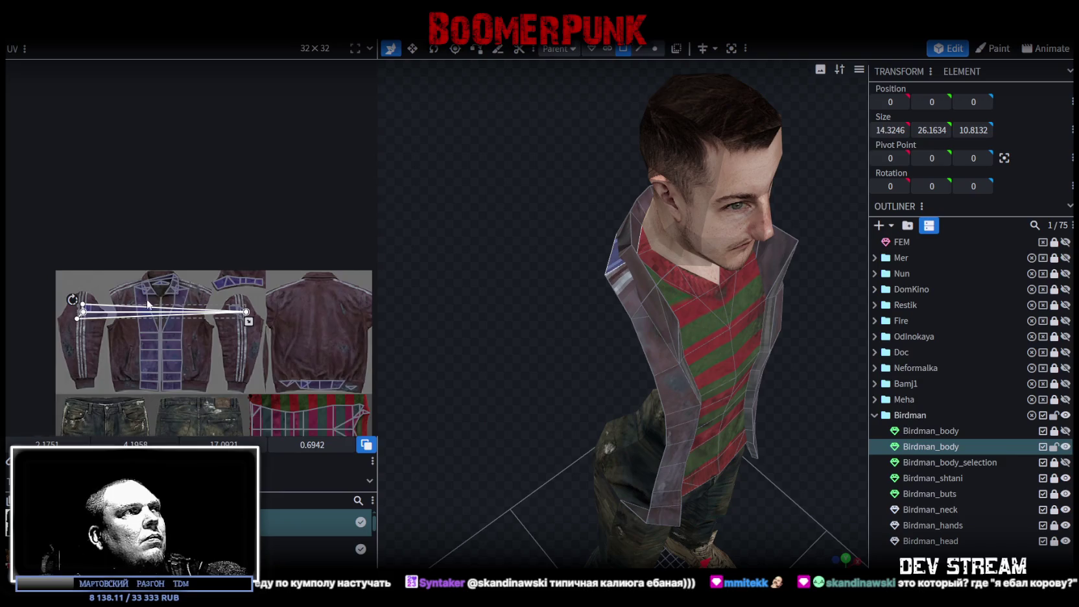
scroll(122, 298, "up", 3)
scroll(120, 297, "down", 1)
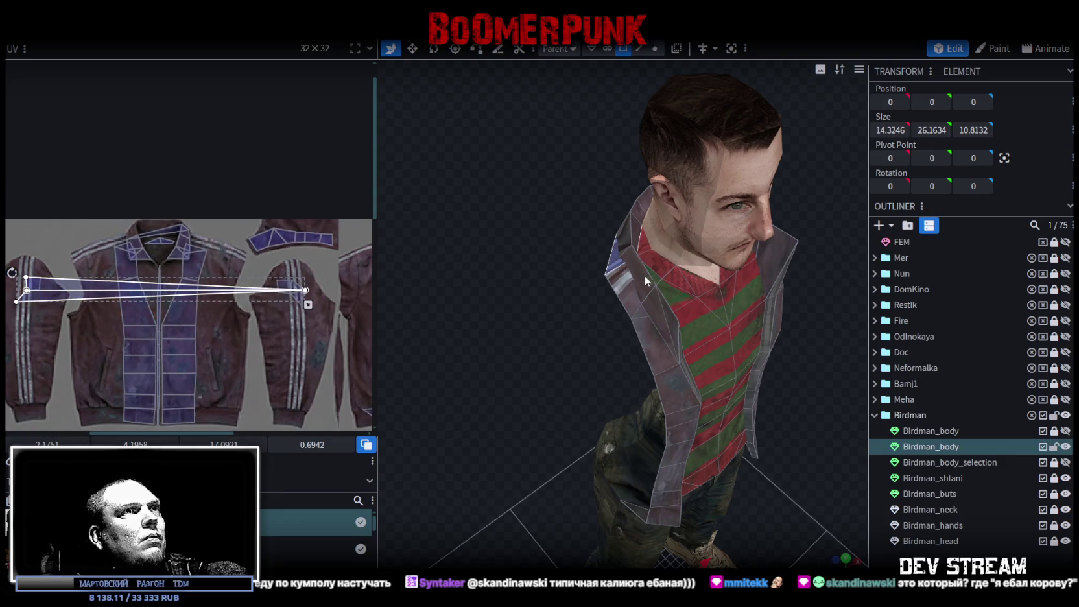
left_click(624, 291)
mouse_move(789, 353)
left_mouse_down()
mouse_move(676, 364)
mouse_move(807, 397)
mouse_move(815, 461)
left_mouse_up()
left_click(734, 308)
left_click(845, 564)
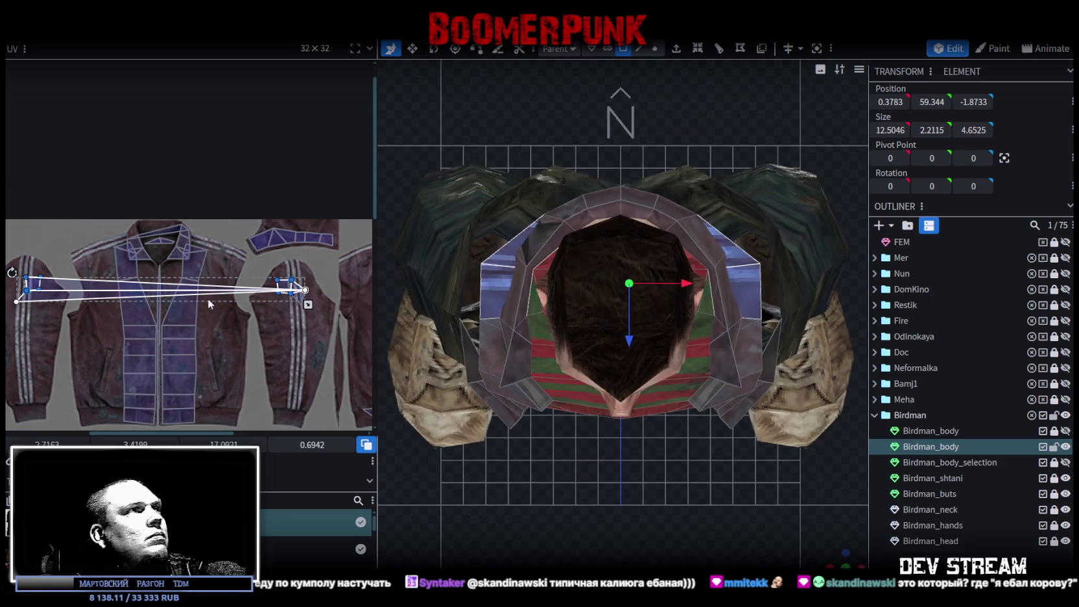
- Select both shoulder collar pieces plus more collar faces, shrinking their UVs slightly
key("ctrl+z")
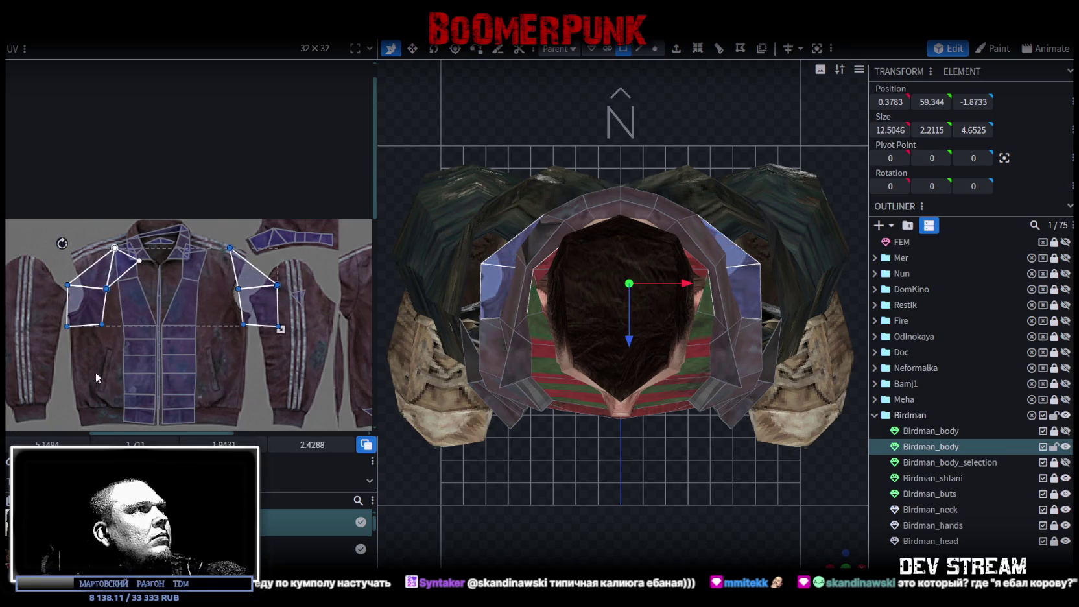
left_click_drag(280, 330, 275, 325)
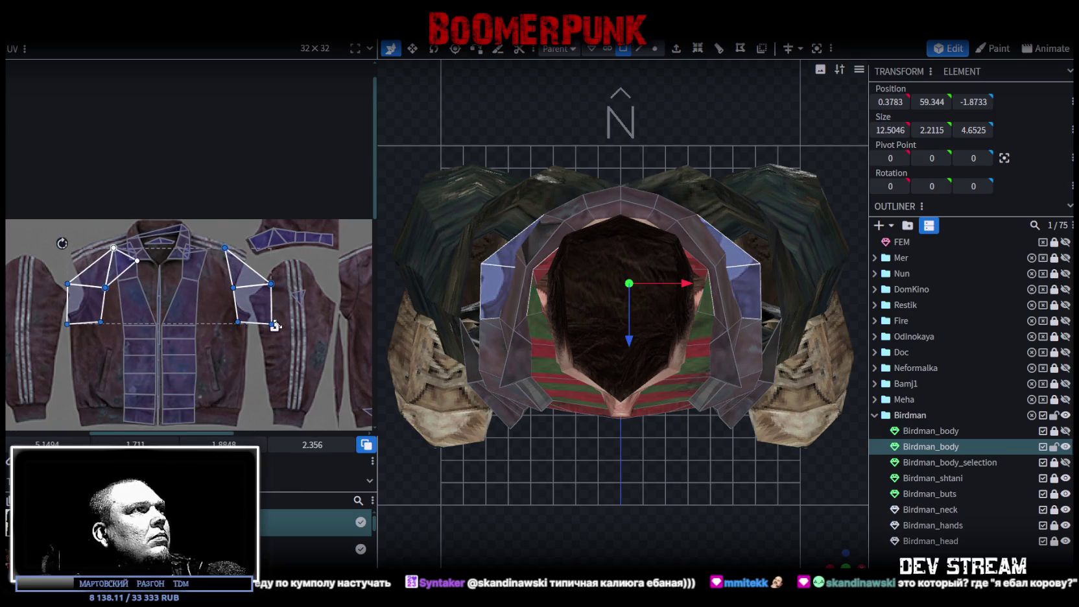
mouse_move(765, 305)
left_mouse_down()
mouse_move(550, 284)
mouse_move(702, 359)
mouse_move(660, 264)
mouse_move(654, 377)
mouse_move(667, 330)
mouse_move(650, 298)
left_mouse_up()
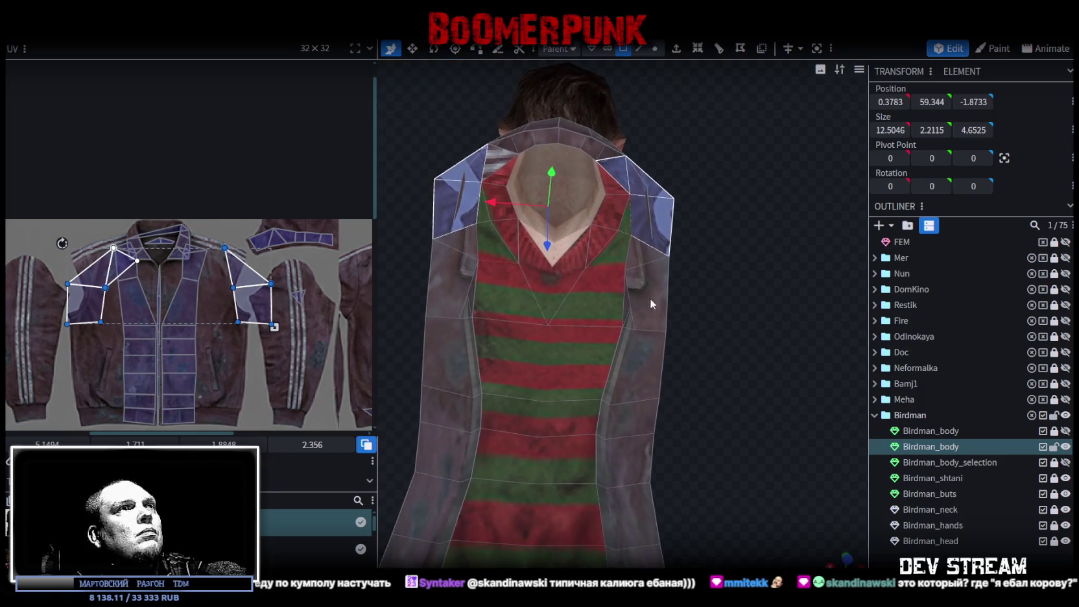
left_click(490, 156, "shift")
mouse_move(720, 258)
left_mouse_down()
mouse_move(750, 418)
mouse_move(851, 507)
left_mouse_up()
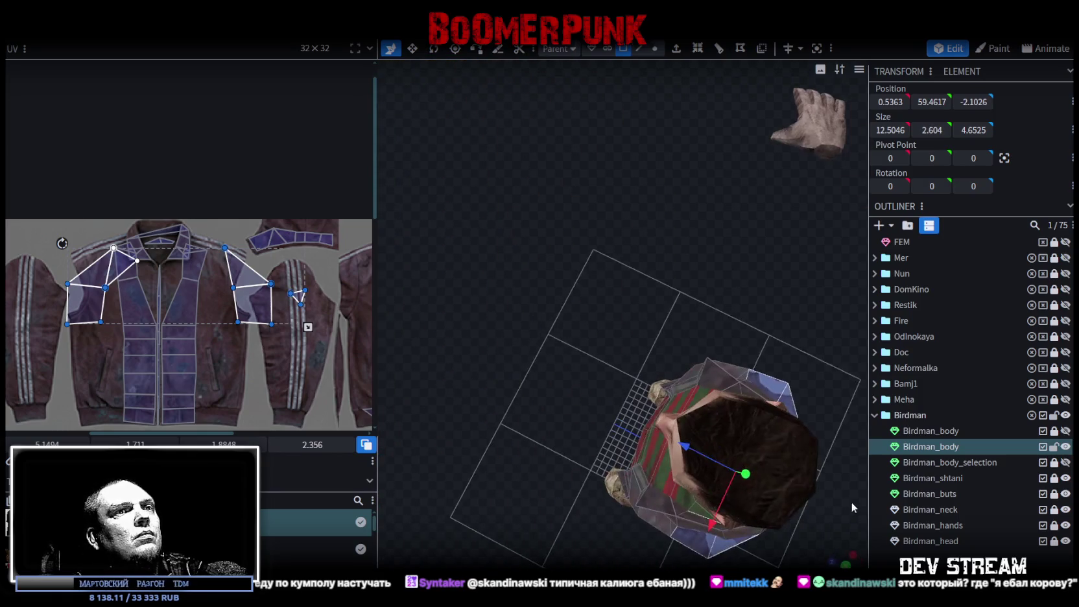
key("KP_7")
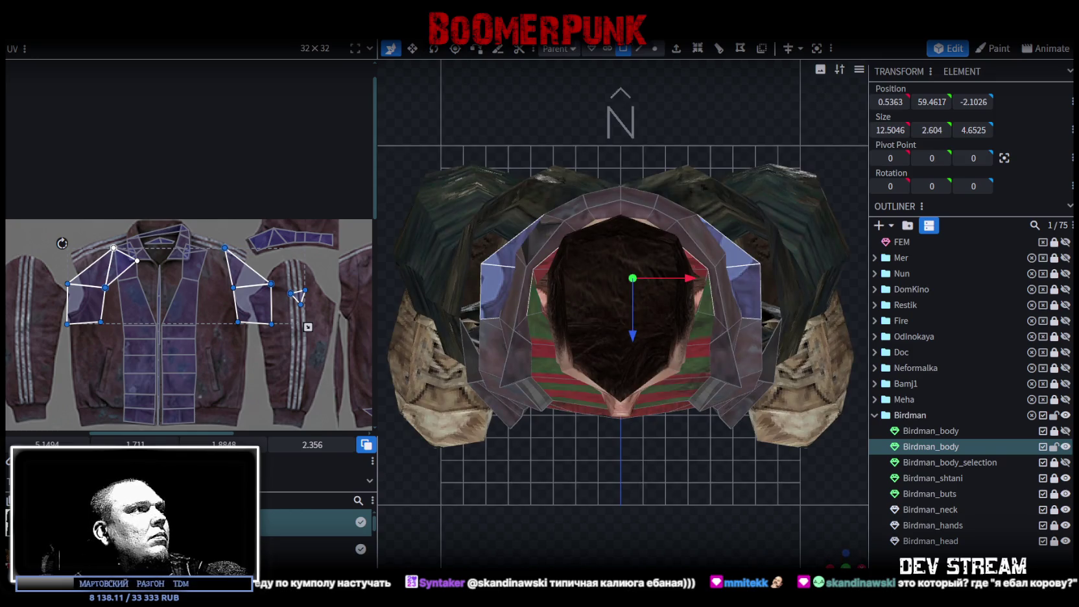
- Enlarge and rescale the selected shoulder UV islands on the jacket texture
mouse_move(308, 327)
left_mouse_down()
mouse_move(297, 338)
mouse_move(256, 292)
mouse_move(202, 269)
mouse_move(267, 265)
left_mouse_up()
scroll(236, 282, "up", 2)
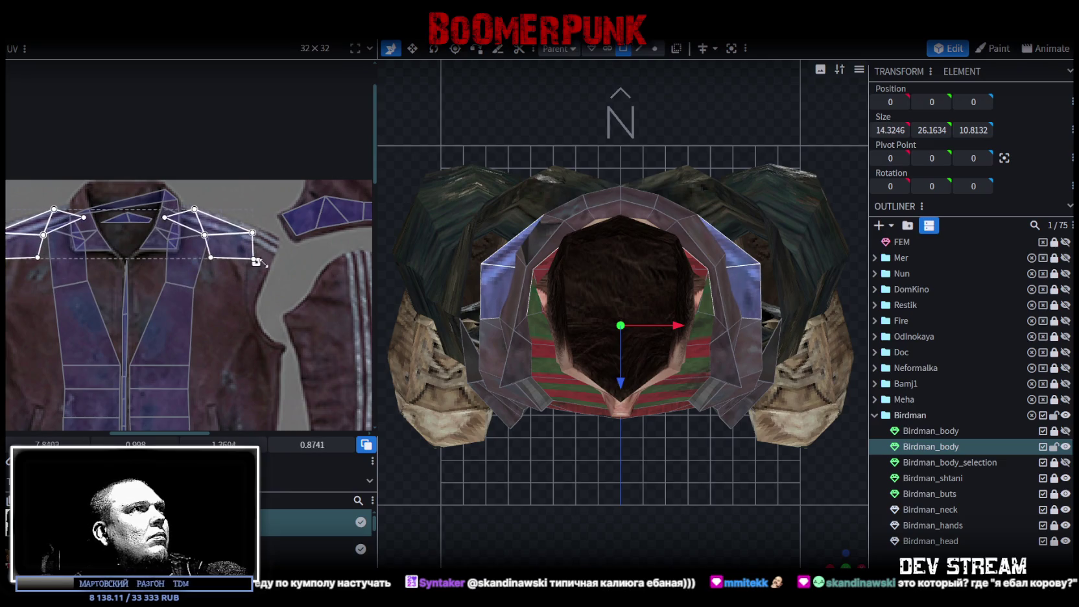
middle_click_drag(168, 322, 249, 352)
scroll(97, 285, "up", 3)
left_click_drag(96, 259, 92, 256)
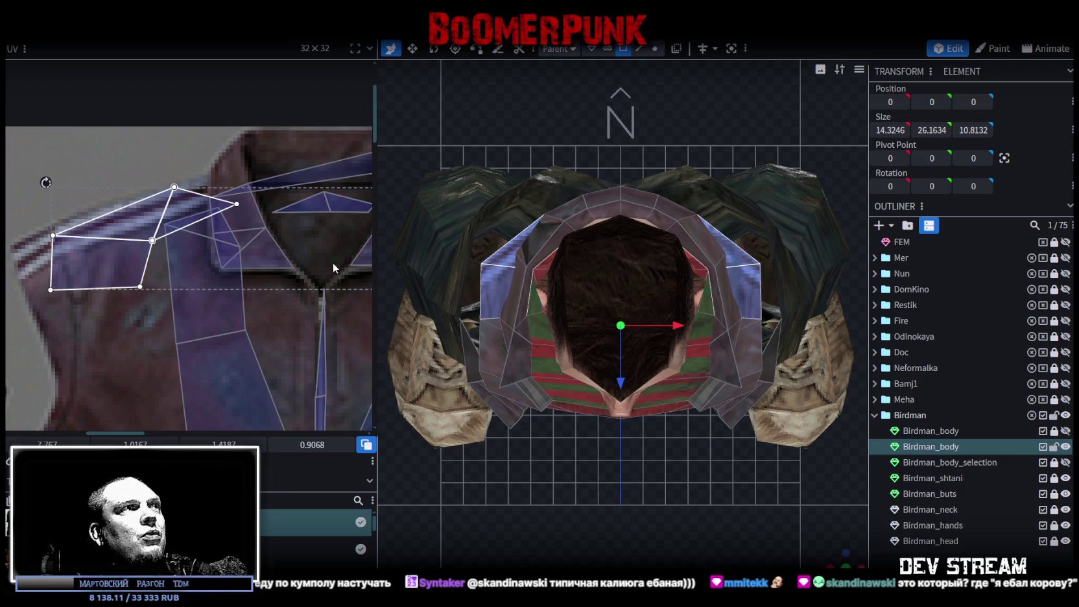
- Move and reshape the collar UV faces to cover the jacket's collar and shoulder strip
scroll(287, 273, "down", 3)
scroll(323, 247, "up", 3)
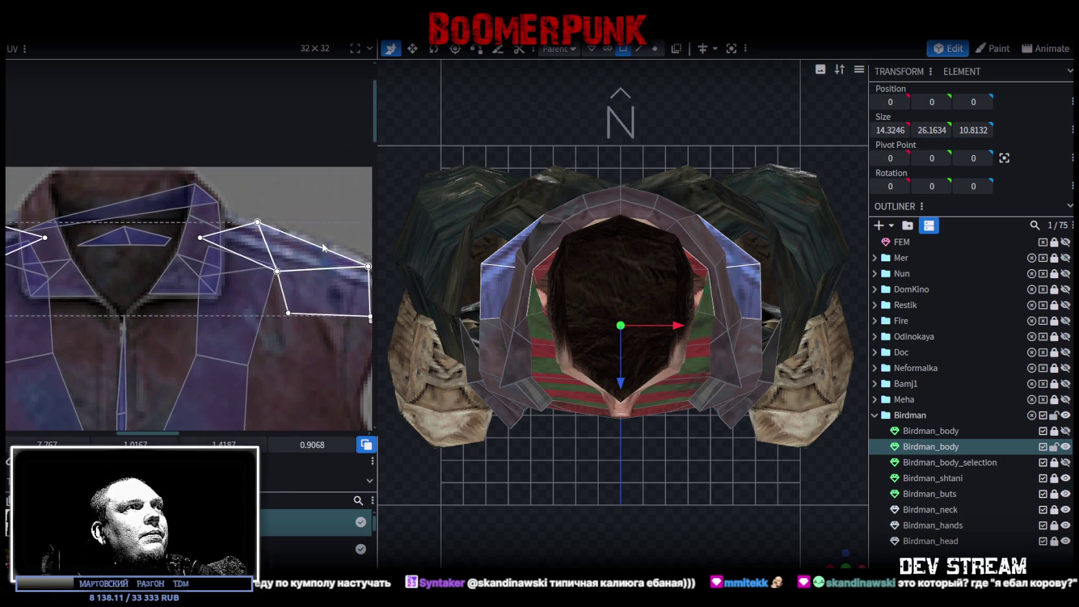
scroll(131, 306, "down", 2)
left_click_drag(195, 279, 166, 267)
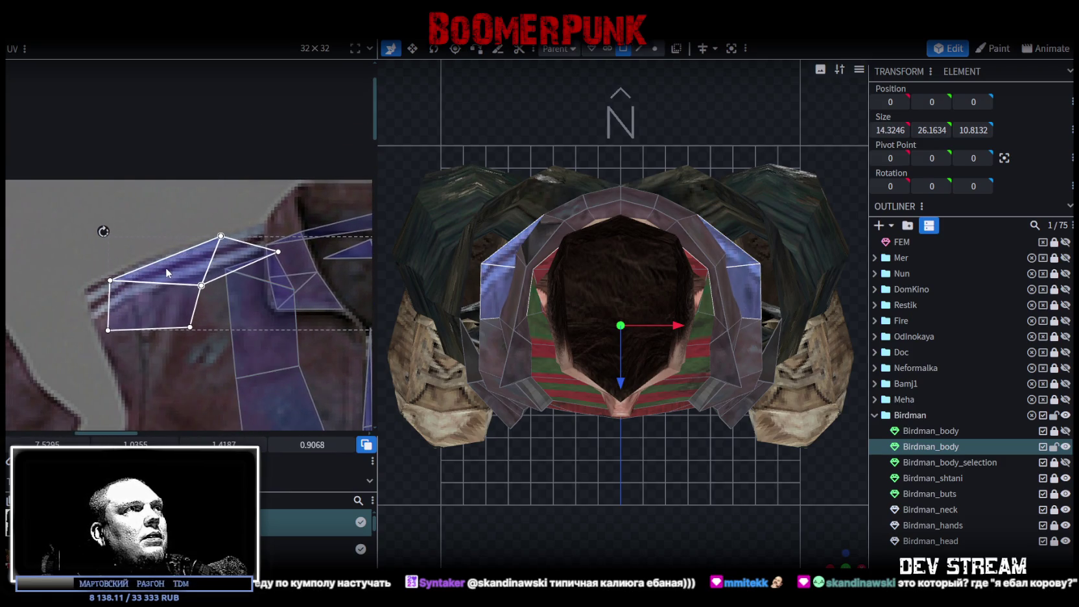
scroll(166, 268, "down", 2)
left_click_drag(245, 303, 255, 303)
scroll(253, 243, "down", 2)
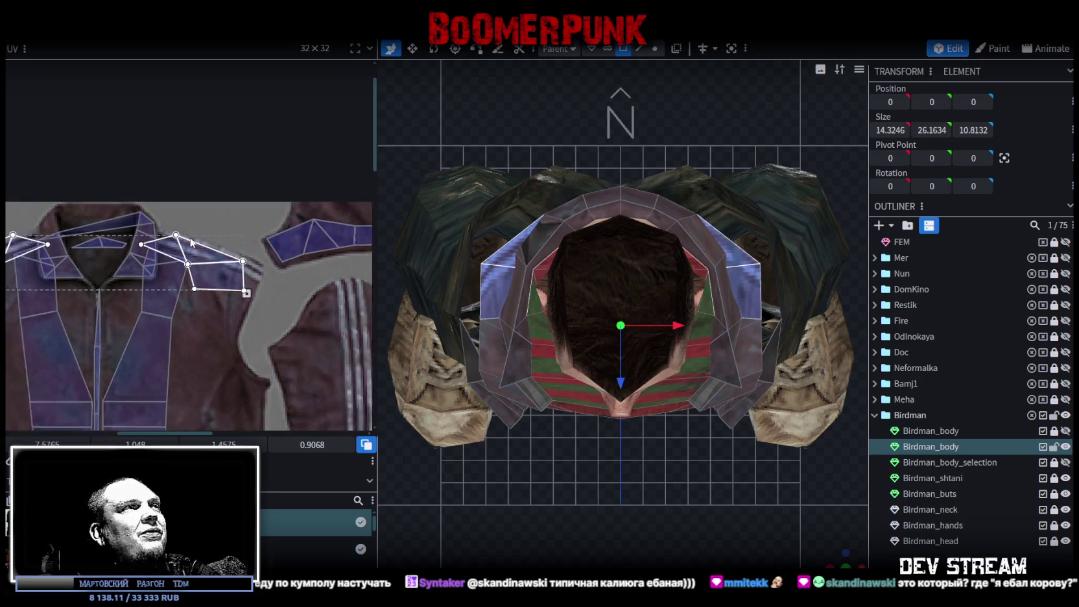
scroll(253, 243, "up", 1)
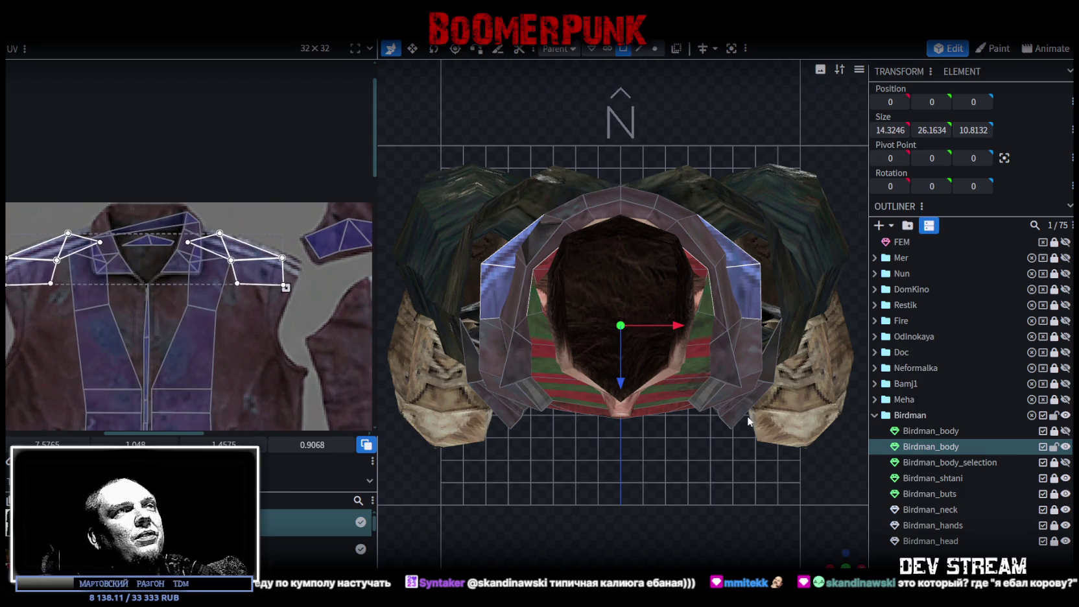
mouse_move(687, 389)
left_mouse_down()
mouse_move(628, 493)
mouse_move(500, 402)
mouse_move(585, 435)
mouse_move(505, 367)
left_mouse_up()
scroll(337, 281, "down", 1)
- Move the vest's shoulder UV faces down, narrow them, and make them taller and lower
scroll(337, 281, "left", 2)
scroll(337, 281, "down", 1, "ctrl")
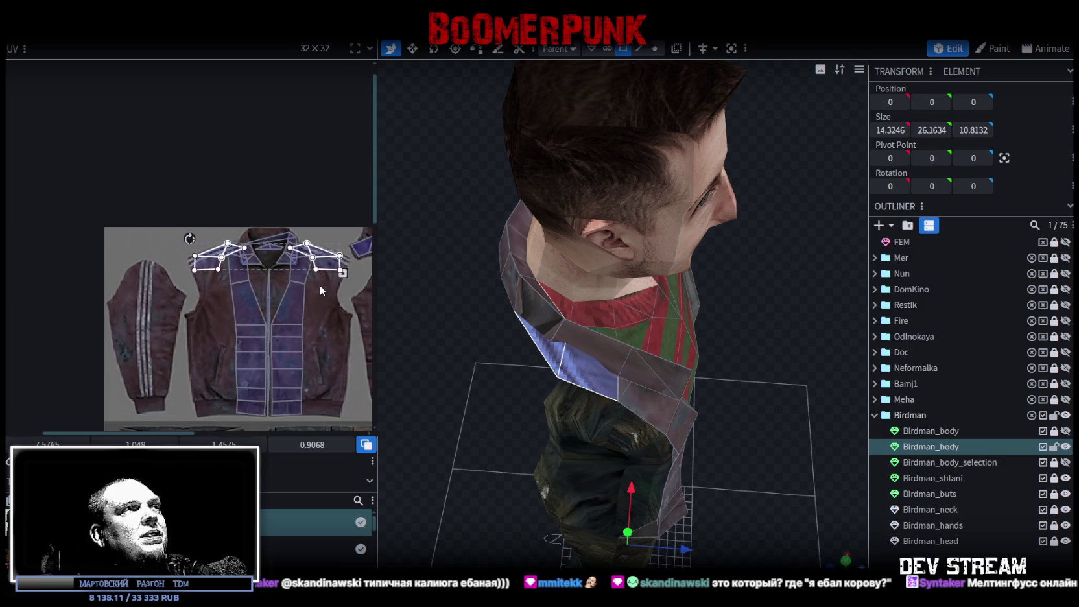
scroll(323, 289, "down", 1, "ctrl")
scroll(303, 290, "down", 1, "ctrl")
middle_click_drag(193, 246, 264, 299)
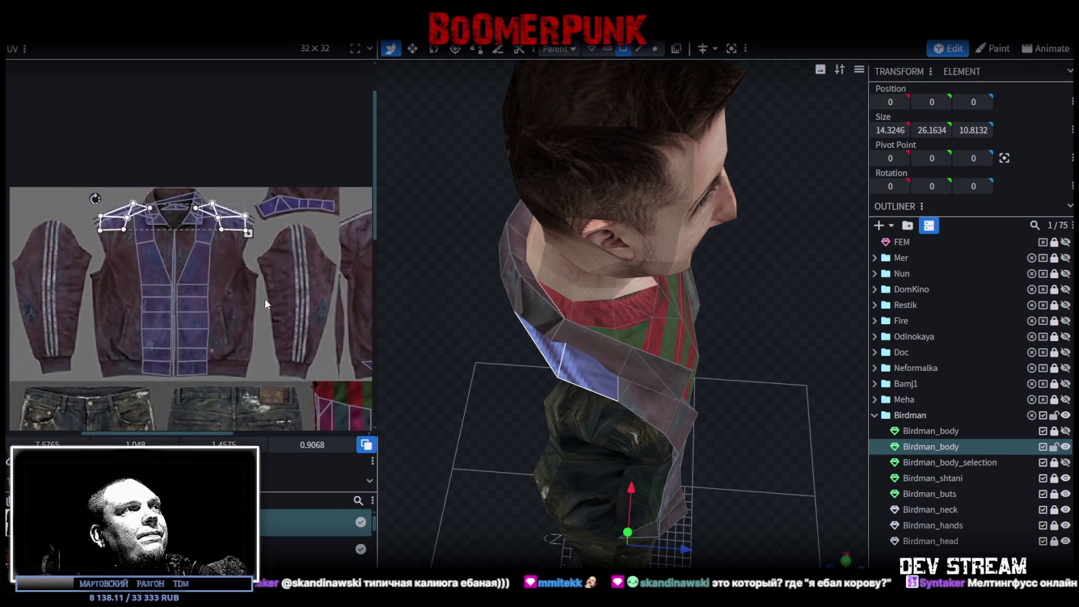
mouse_move(231, 226)
left_mouse_down()
mouse_move(238, 254)
mouse_move(253, 245)
left_mouse_up()
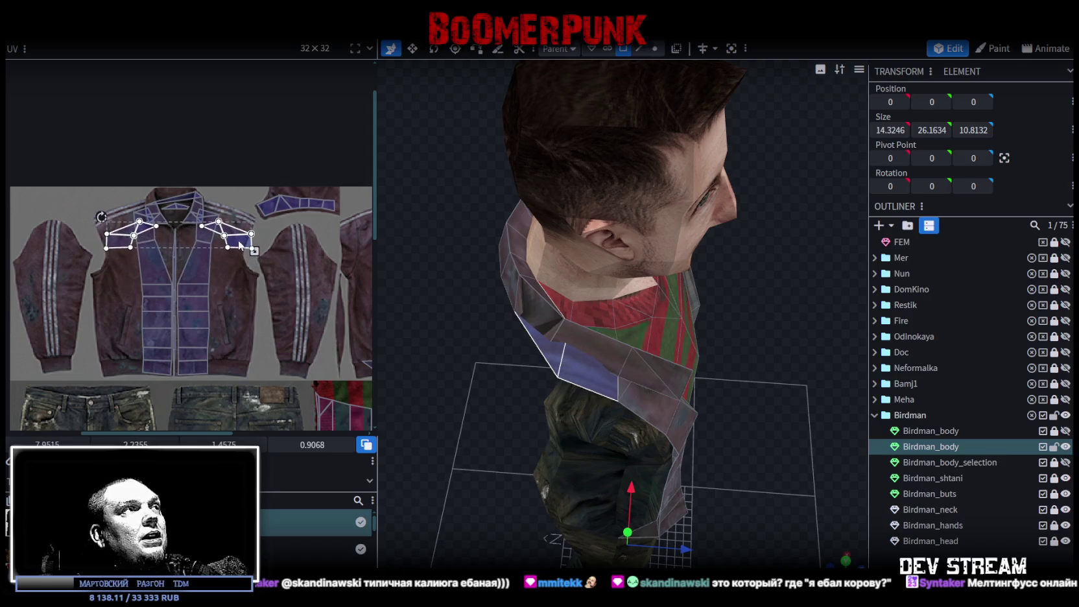
scroll(255, 246, "up", 1, "ctrl")
left_click_drag(255, 247, 215, 248)
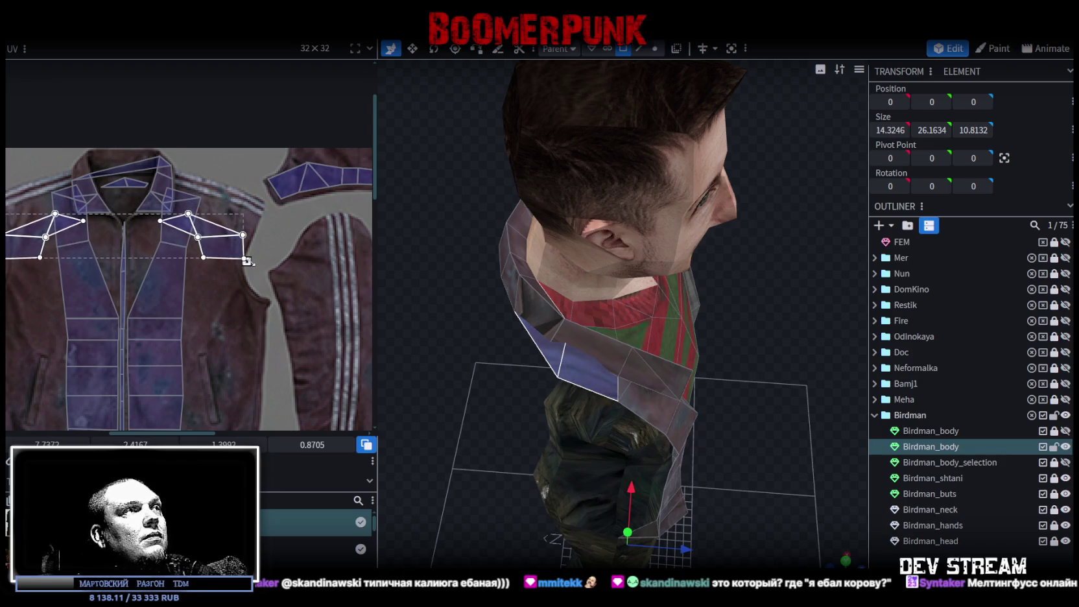
left_click_drag(255, 260, 223, 262)
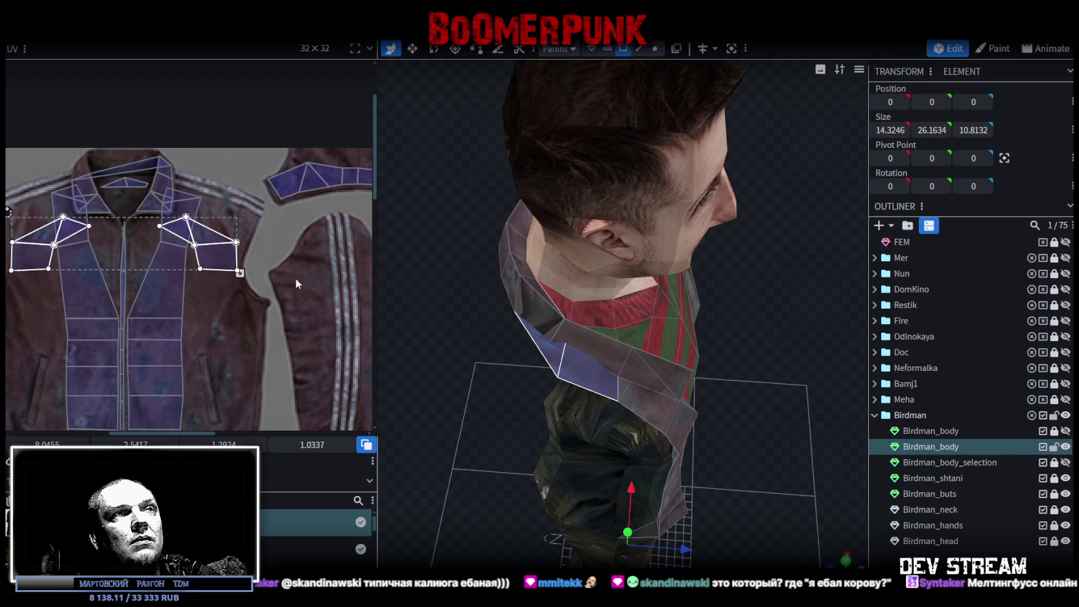
- Select the vest mesh and a small face at its lower-left corner
left_click(847, 516)
scroll(751, 399, "down", 5)
mouse_move(751, 399)
left_mouse_down()
mouse_move(639, 445)
mouse_move(624, 308)
left_mouse_up()
scroll(664, 292, "up", 2)
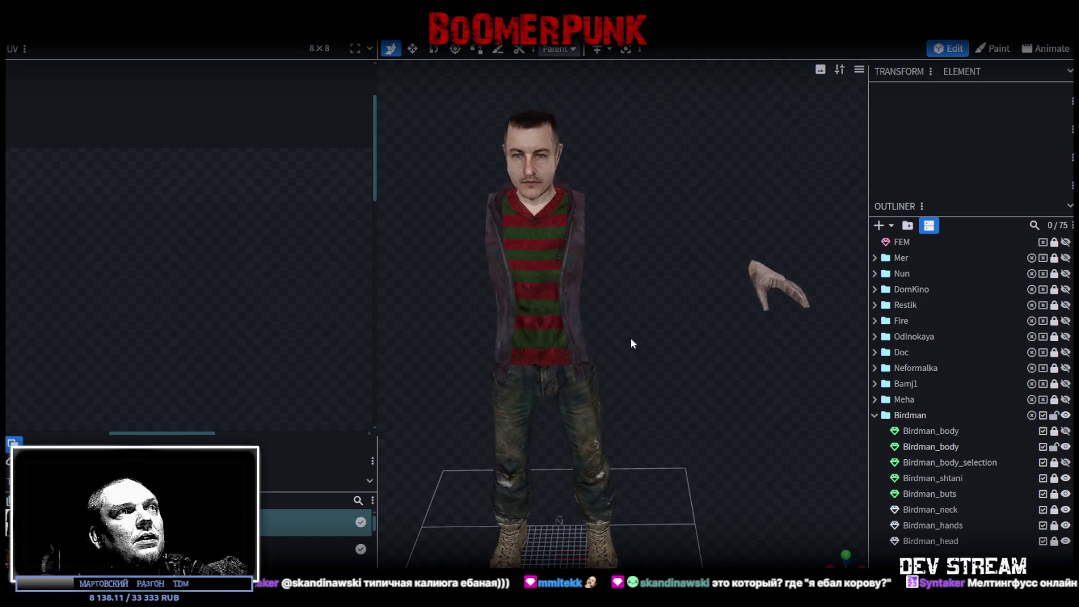
scroll(642, 330, "up", 3)
left_click(591, 253)
left_click(491, 379)
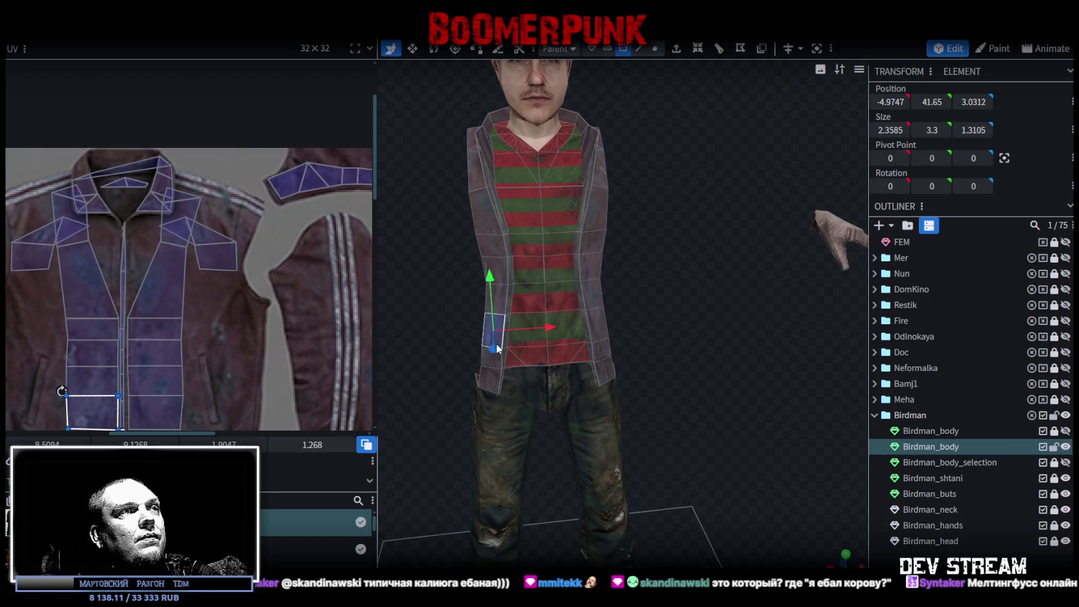
scroll(307, 340, "down", 3)
middle_click_drag(312, 260, 251, 280)
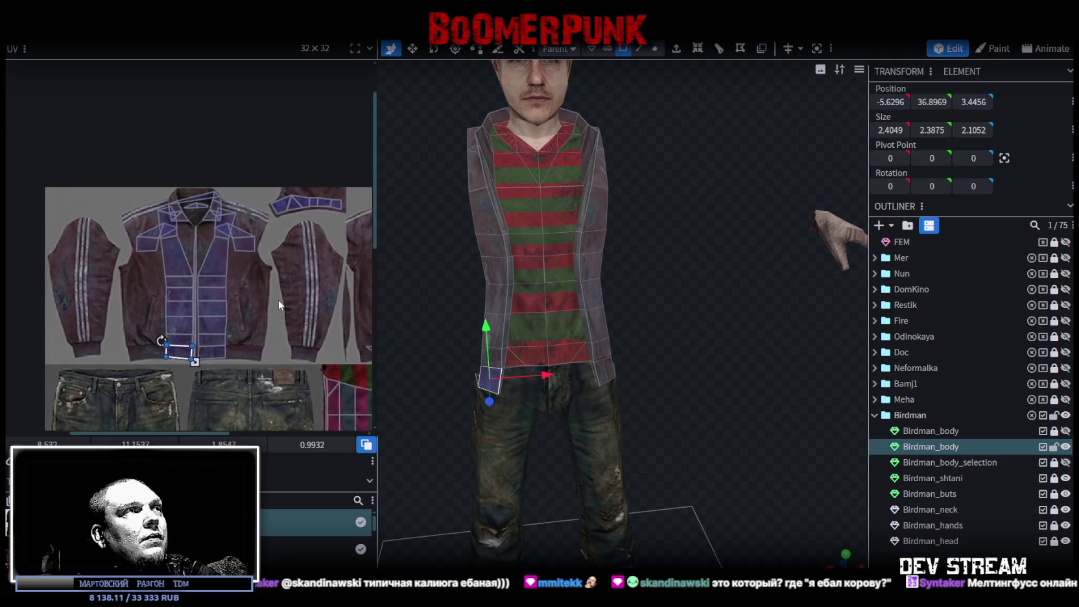
- Select the collar strip UV island and the left and right back-collar faces
left_click(260, 217)
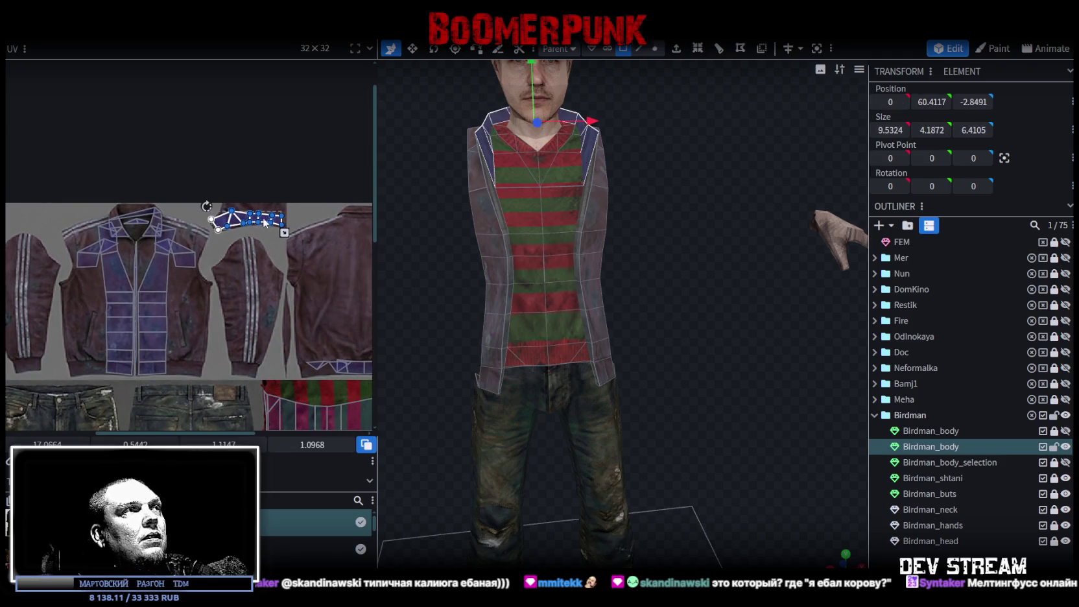
scroll(240, 228, "up", 2)
scroll(333, 278, "up", 2)
left_click(181, 231)
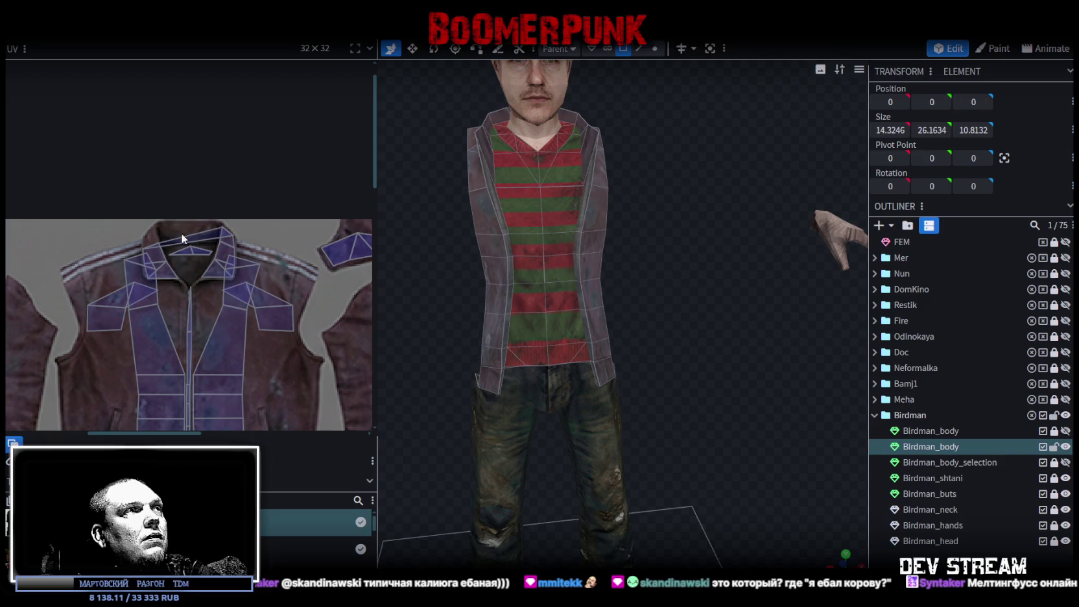
mouse_move(713, 286)
left_mouse_down()
mouse_move(643, 300)
mouse_move(474, 369)
mouse_move(510, 374)
left_mouse_up()
left_click(608, 230)
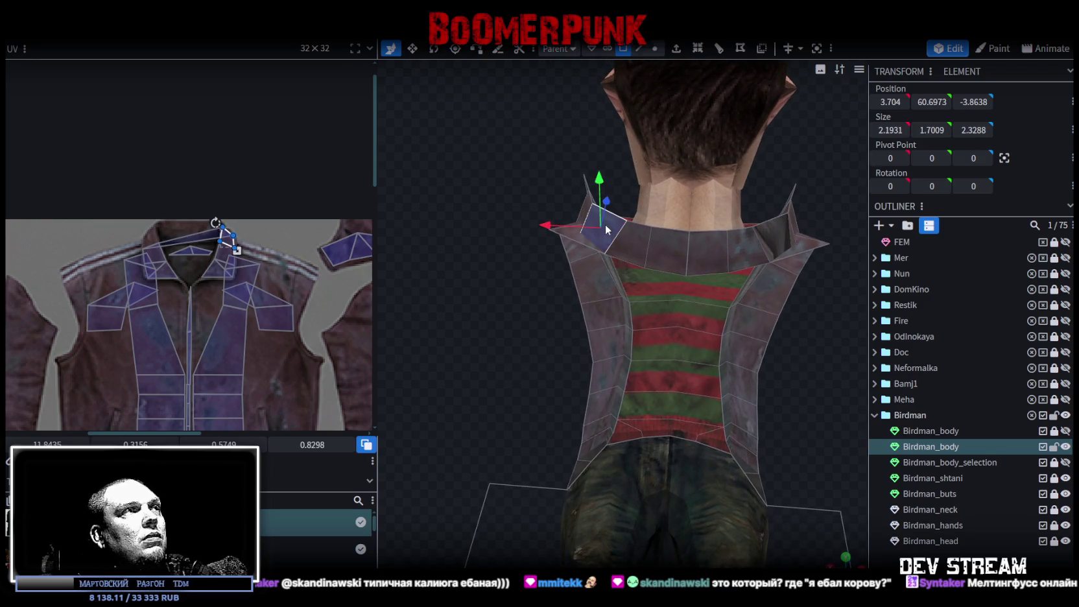
left_click(782, 236)
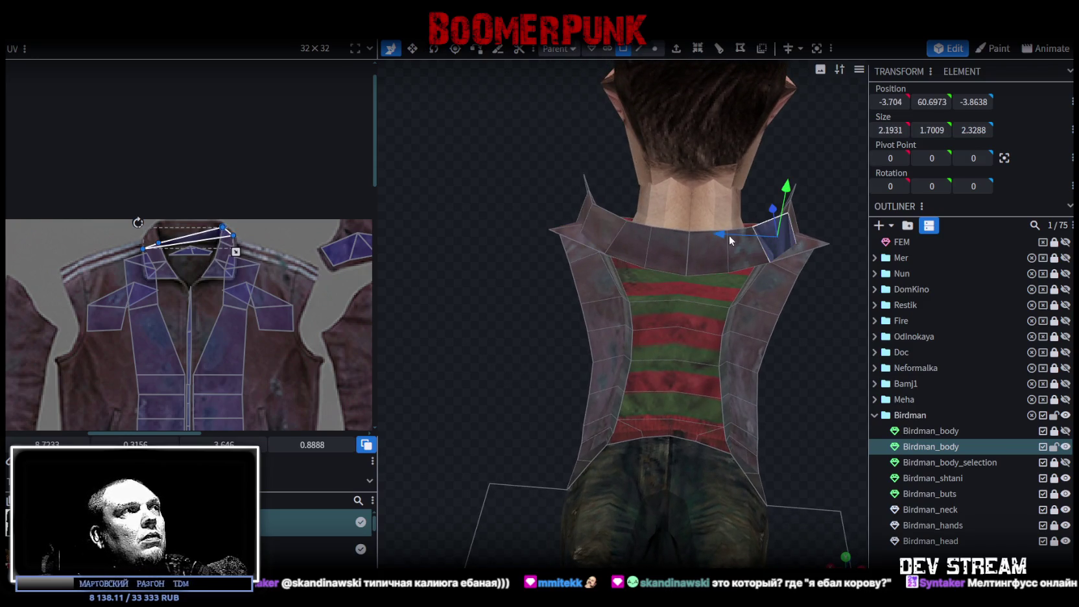
- Drag the back-collar UV face and its vertices onto the jacket texture's collar edge
scroll(183, 228, "up", 2)
left_click_drag(226, 245, 114, 241)
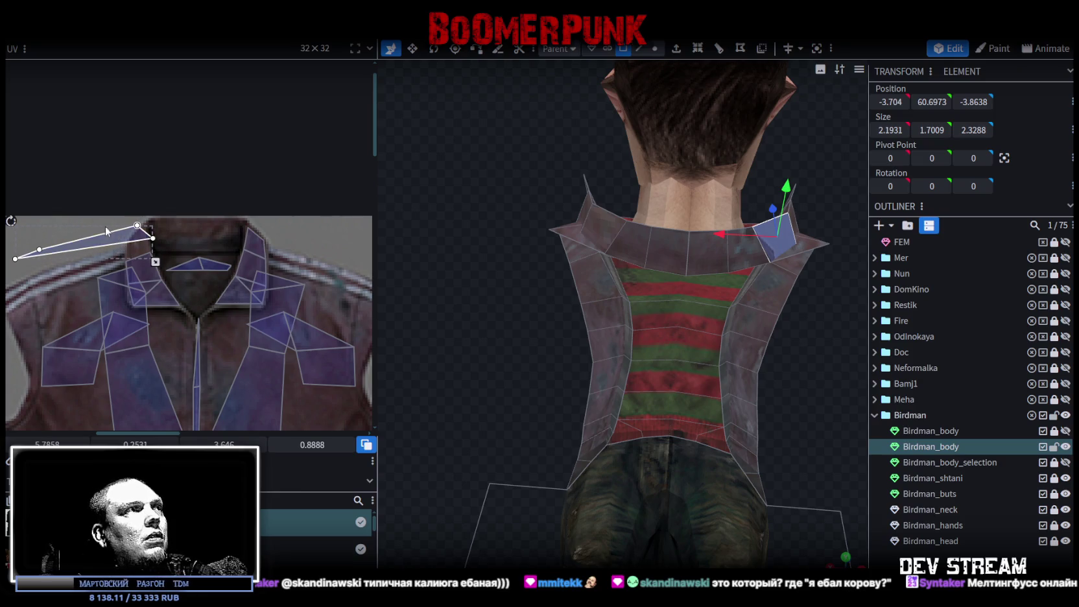
scroll(91, 243, "up", 1)
middle_click_drag(89, 243, 105, 223)
mouse_move(29, 233)
left_mouse_down()
mouse_move(99, 267)
mouse_move(247, 236)
mouse_move(238, 251)
mouse_move(188, 237)
left_mouse_up()
scroll(234, 208, "up", 2)
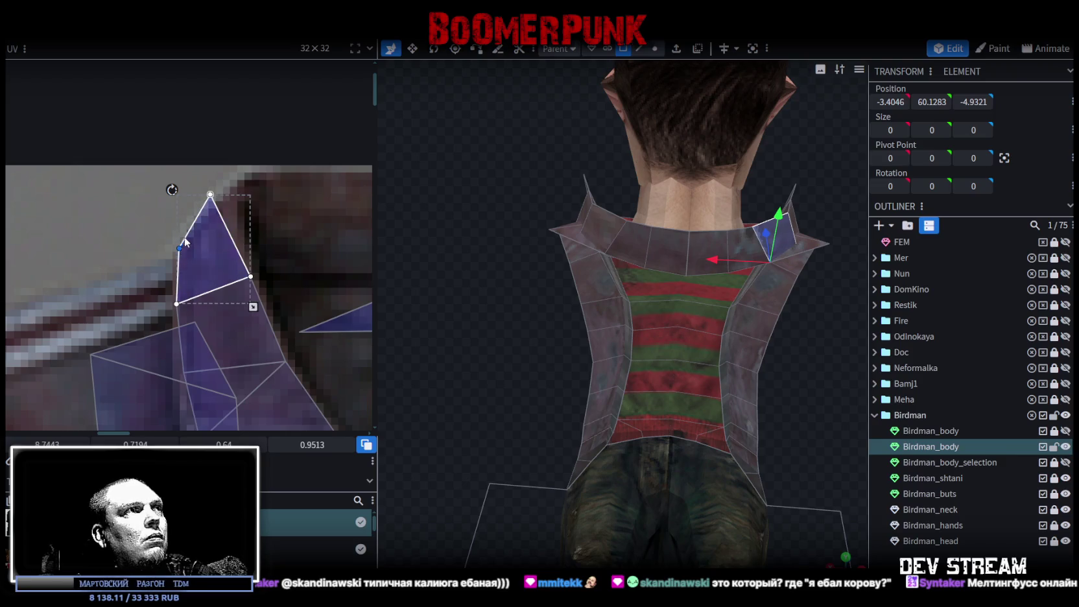
left_click_drag(210, 194, 241, 208)
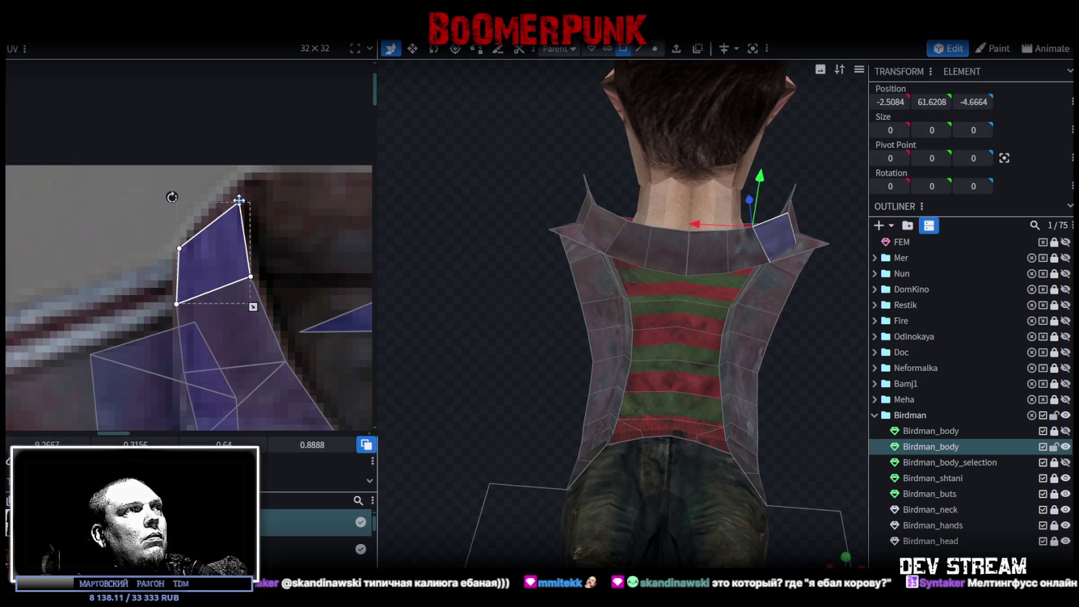
mouse_move(764, 384)
left_mouse_down()
mouse_move(784, 366)
mouse_move(637, 391)
mouse_move(686, 388)
mouse_move(589, 340)
mouse_move(621, 320)
mouse_move(688, 322)
left_mouse_up()
left_click(785, 373)
scroll(687, 322, "up", 2)
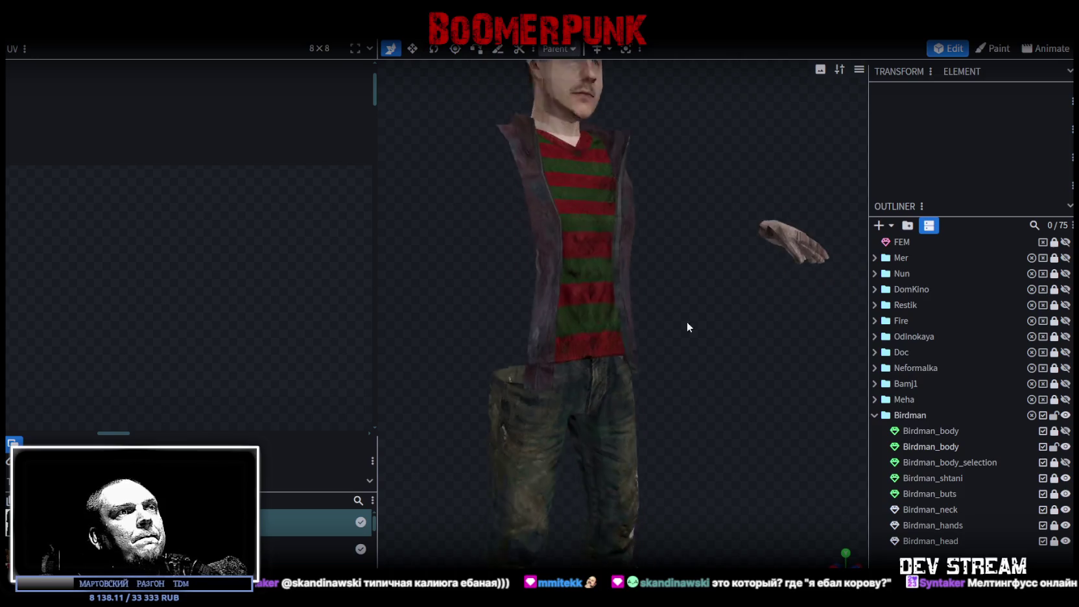
- Save TDMchars2.bbmodel and show the Birdman_body_selection coat mesh
scroll(599, 325, "up", 3)
scroll(712, 337, "down", 3)
key("ctrl+s")
left_click_drag(711, 391, 762, 399)
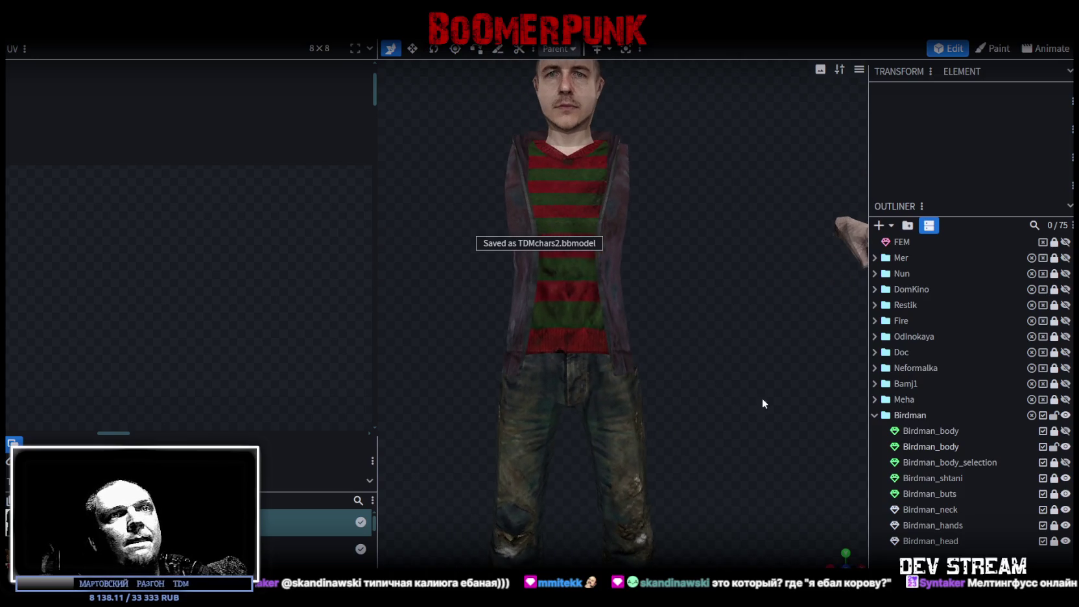
left_click(1067, 463)
mouse_move(778, 324)
left_mouse_down()
mouse_move(647, 284)
mouse_move(749, 306)
mouse_move(702, 276)
mouse_move(706, 308)
mouse_move(598, 309)
mouse_move(544, 289)
mouse_move(702, 318)
left_mouse_up()
key("ctrl+s")
- Save again and hide the Birdman_body vest mesh
scroll(702, 318, "up", 3)
scroll(675, 319, "down", 3)
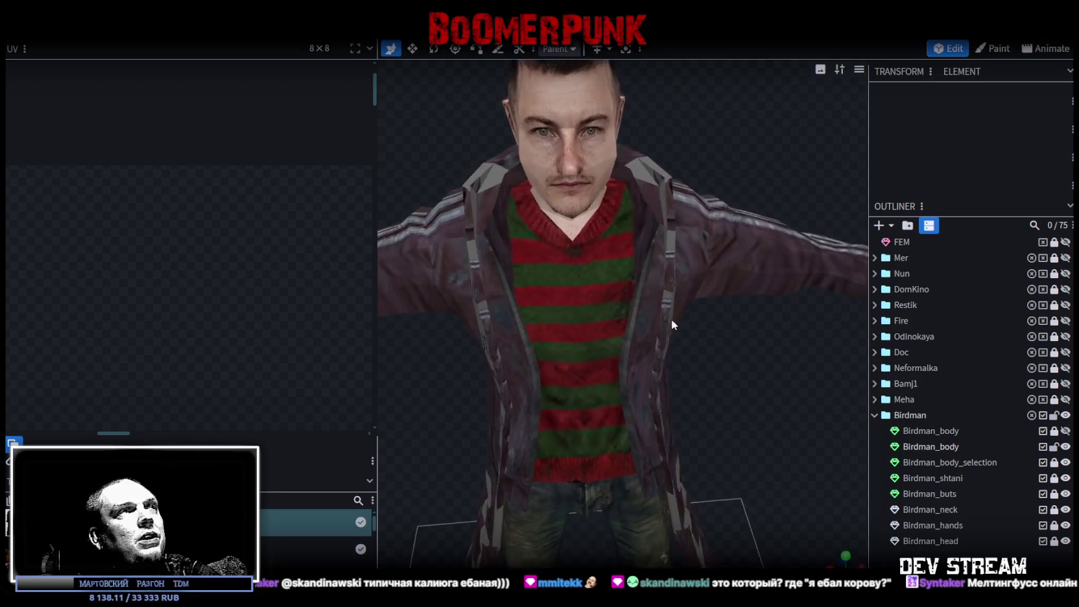
key("ctrl+s")
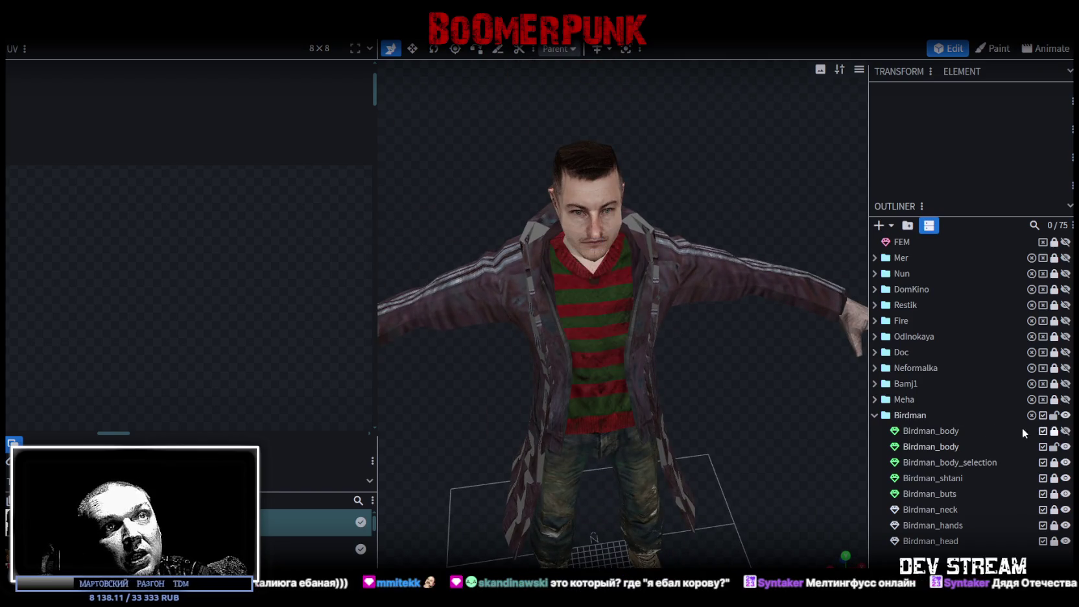
left_click(1066, 432)
left_click_drag(774, 418, 704, 365)
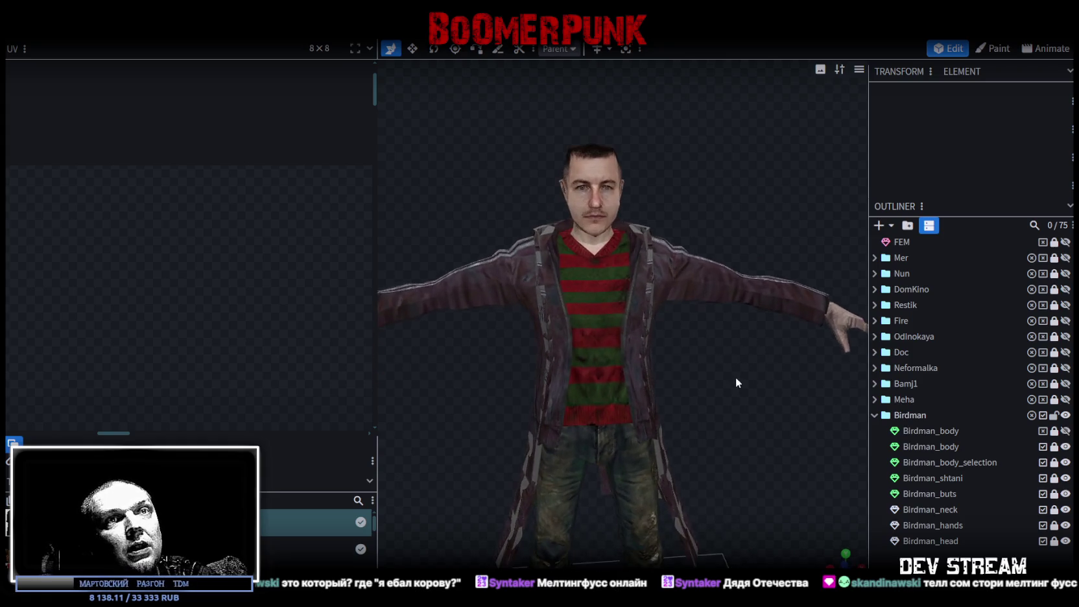
scroll(735, 377, "up", 3)
mouse_move(734, 306)
left_mouse_down()
mouse_move(535, 334)
mouse_move(508, 361)
mouse_move(632, 382)
mouse_move(750, 367)
left_mouse_up()
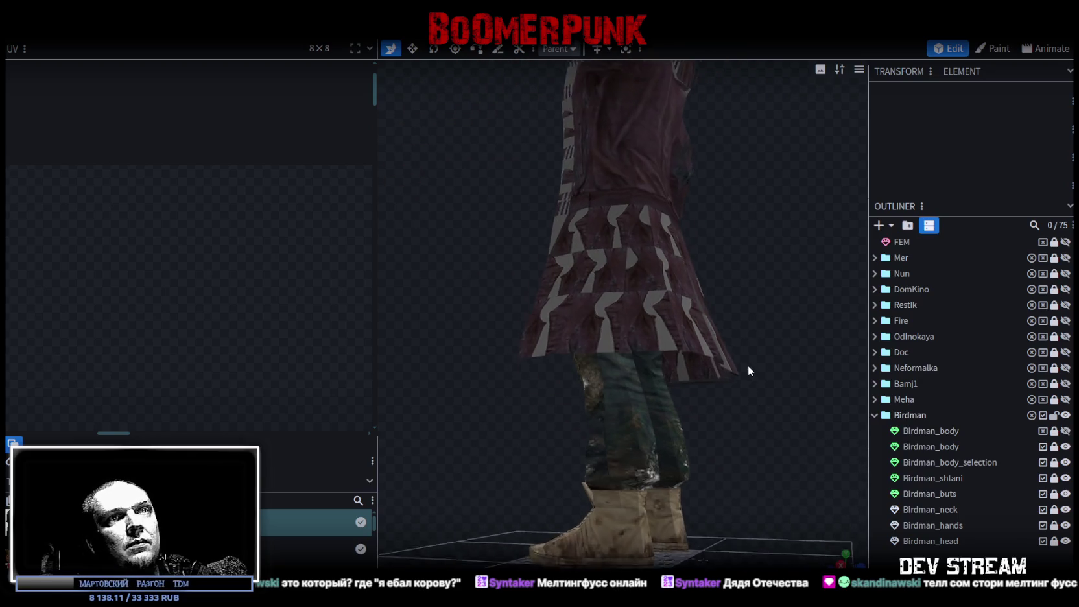
- Select the coat mesh and lower its bottom hem face slightly
left_click(913, 462)
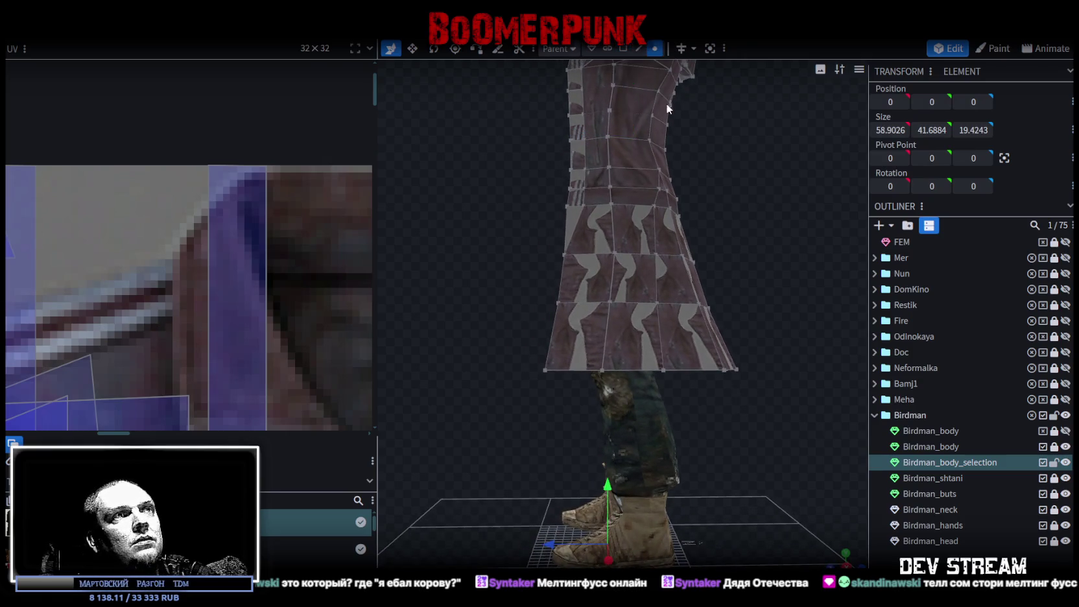
left_click_drag(594, 404, 792, 327)
left_click_drag(679, 319, 677, 325)
mouse_move(720, 363)
left_mouse_down()
mouse_move(765, 391)
mouse_move(788, 442)
mouse_move(636, 315)
mouse_move(694, 298)
left_mouse_up()
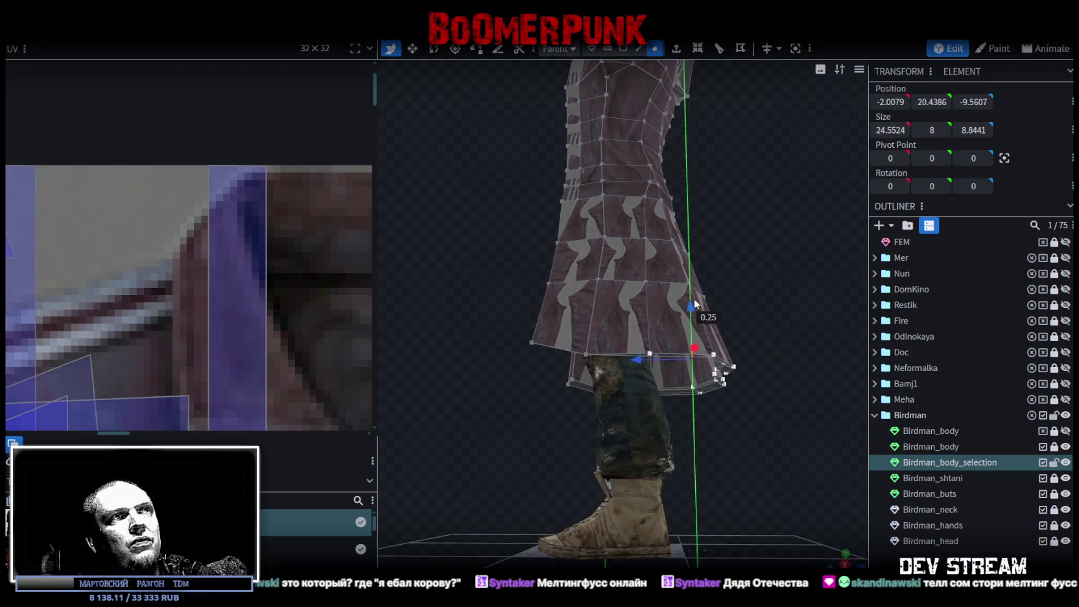
- Raise the hem's bottom ring of vertices by 1 and lift the four inner hem vertices
left_click_drag(779, 401, 689, 310)
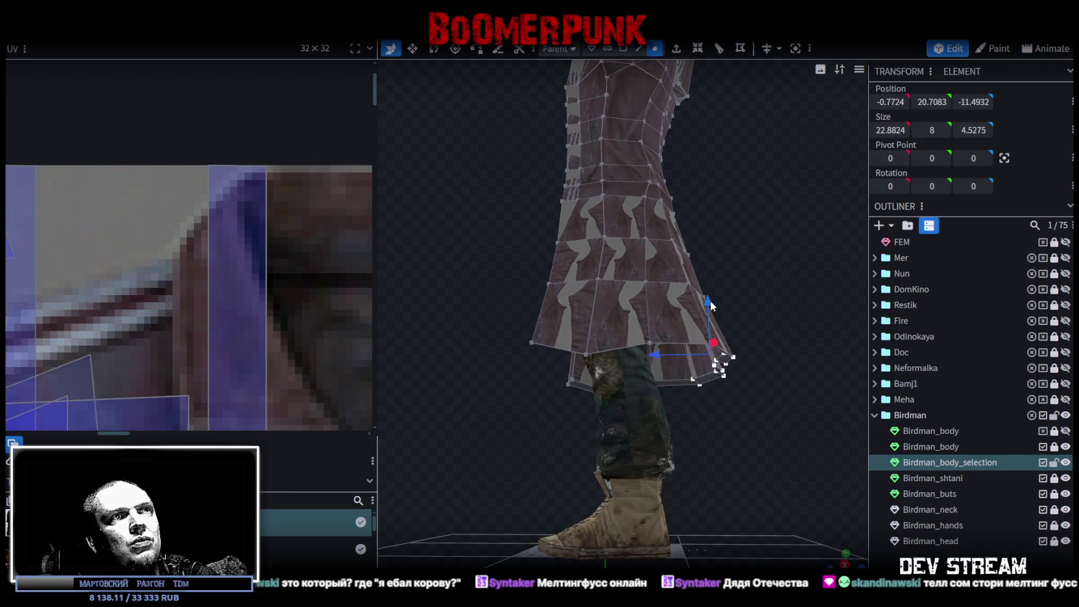
mouse_move(772, 436)
left_mouse_down()
mouse_move(686, 335)
mouse_move(715, 310)
left_mouse_up()
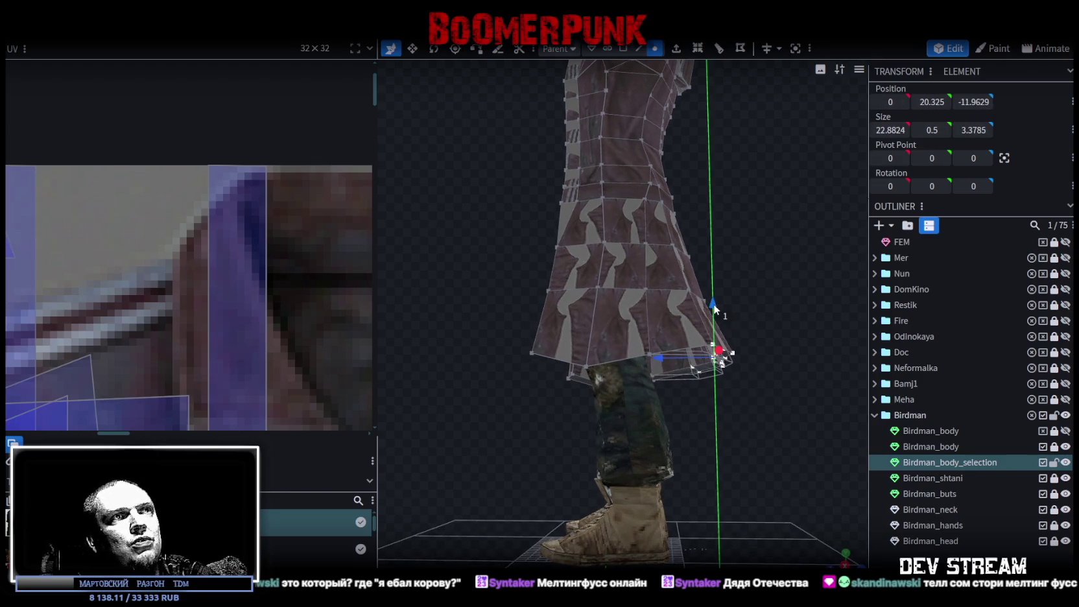
mouse_move(770, 404)
right_mouse_down()
mouse_move(639, 434)
mouse_move(624, 453)
right_mouse_up()
left_click_drag(511, 468, 699, 368)
left_click_drag(602, 386, 603, 373)
mouse_move(554, 425)
left_mouse_down()
mouse_move(646, 367)
mouse_move(605, 334)
left_mouse_up()
left_click(544, 325)
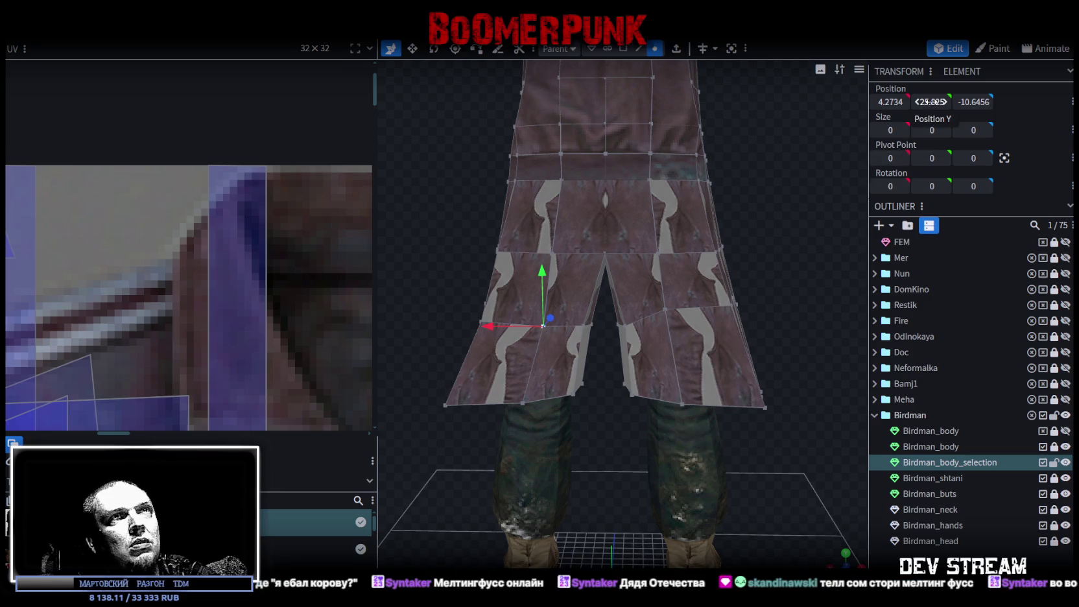
- Box-select the vertices along the skirt's middle row
mouse_move(755, 275)
middle_mouse_down()
mouse_move(819, 247)
mouse_move(653, 276)
middle_mouse_up()
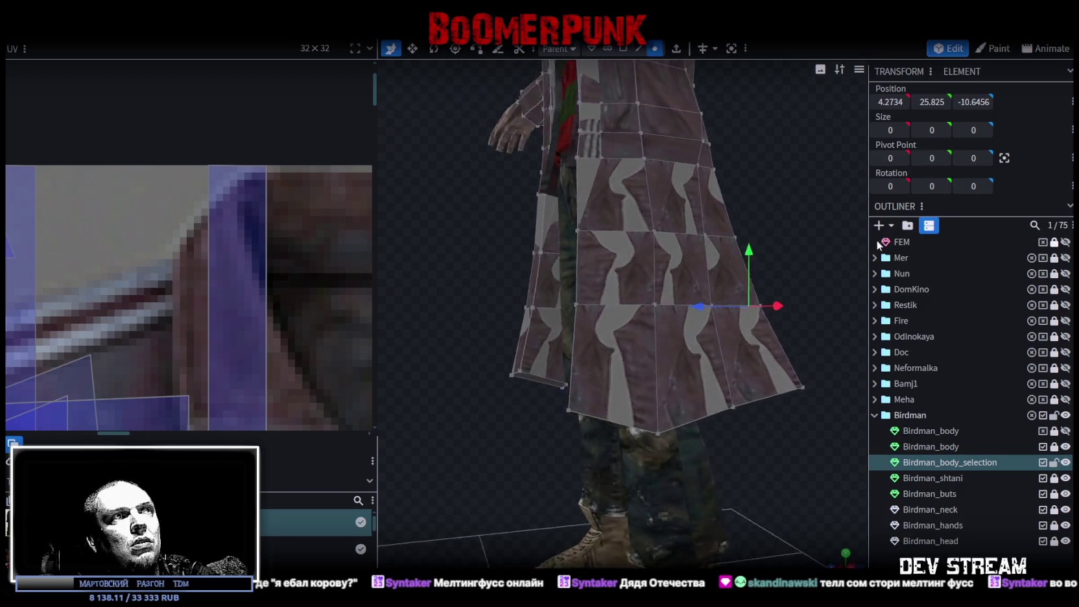
mouse_move(565, 310)
middle_mouse_down()
mouse_move(382, 317)
mouse_move(509, 288)
mouse_move(473, 290)
mouse_move(536, 315)
middle_mouse_up()
scroll(613, 233, "up", 5)
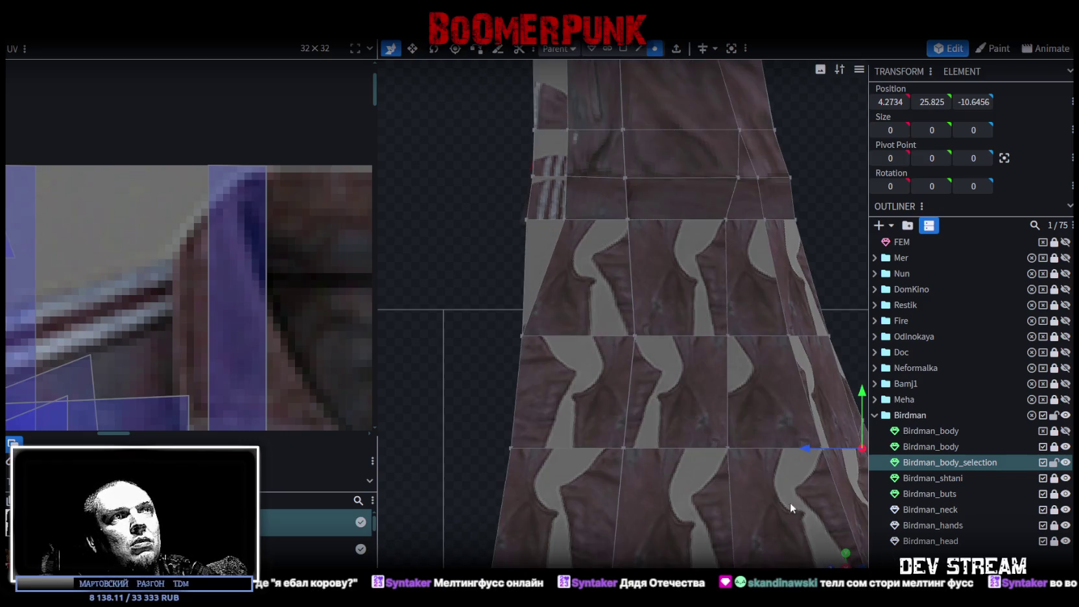
scroll(806, 543, "down", 3)
middle_click_drag(807, 544, 692, 445)
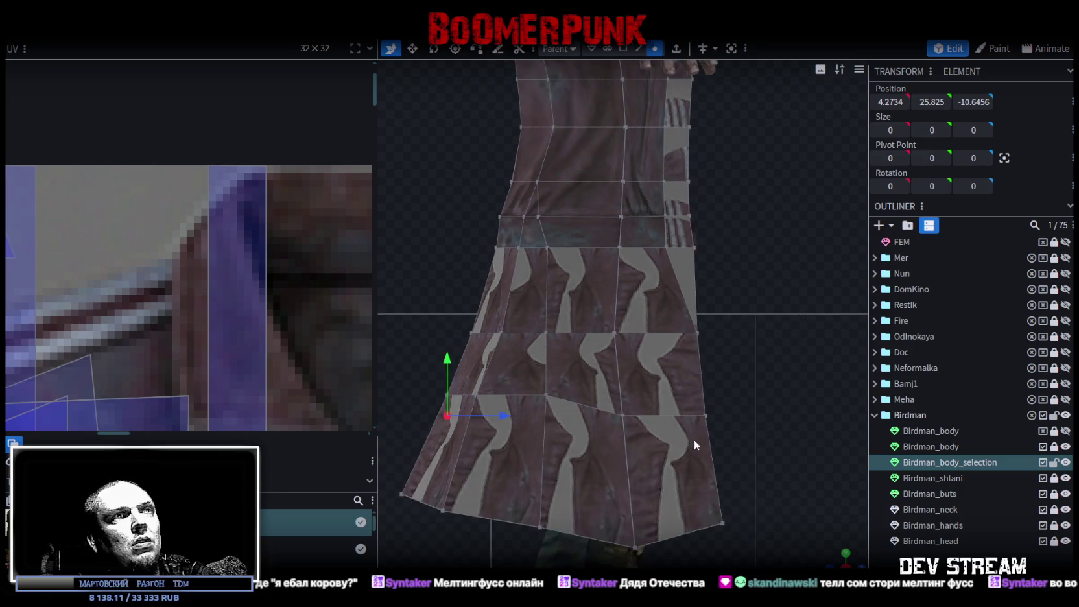
left_click_drag(719, 440, 403, 362)
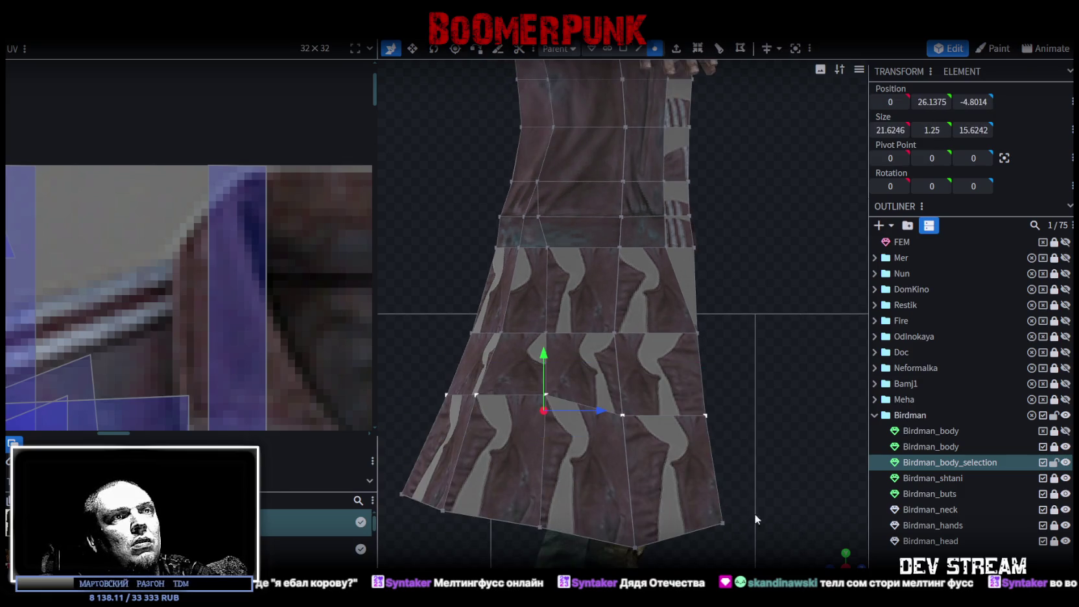
middle_click_drag(838, 559, 594, 470)
scroll(666, 486, "down", 3)
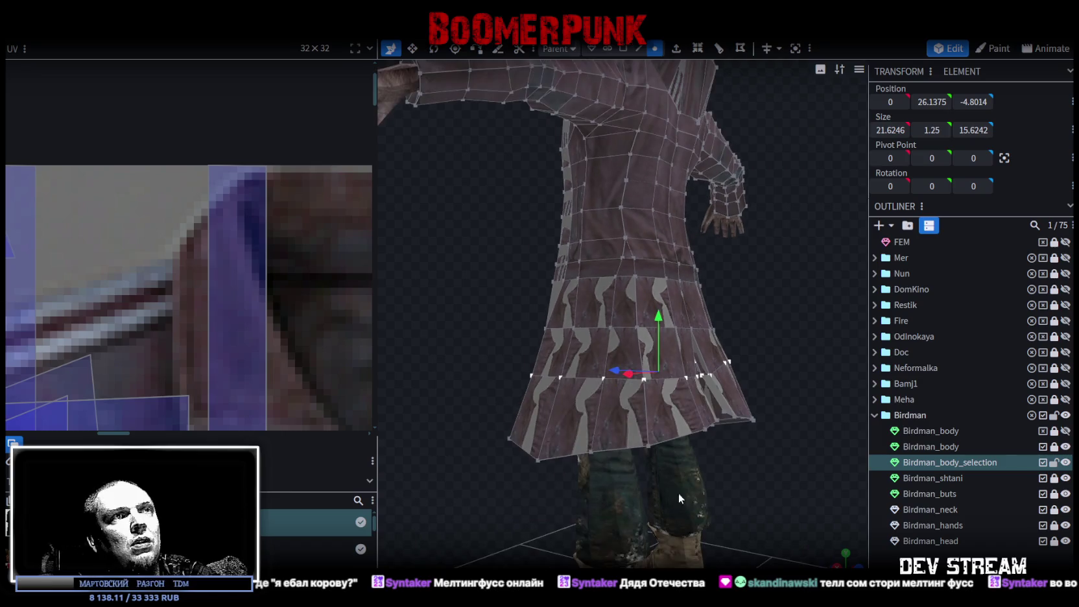
- Set the selected skirt vertices to Position Y 26, testing one unit down and back up
type("26")
key("Return")
mouse_move(769, 331)
middle_mouse_down()
mouse_move(352, 335)
mouse_move(388, 327)
middle_mouse_up()
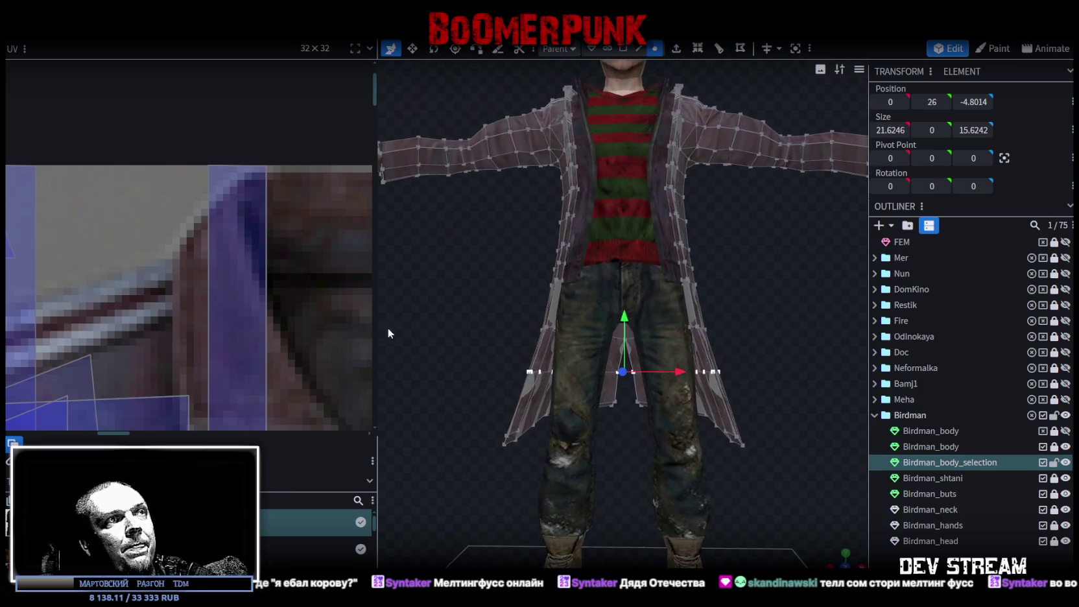
left_click_drag(624, 324, 624, 332)
mouse_move(798, 327)
middle_mouse_down()
mouse_move(528, 337)
mouse_move(542, 329)
middle_mouse_up()
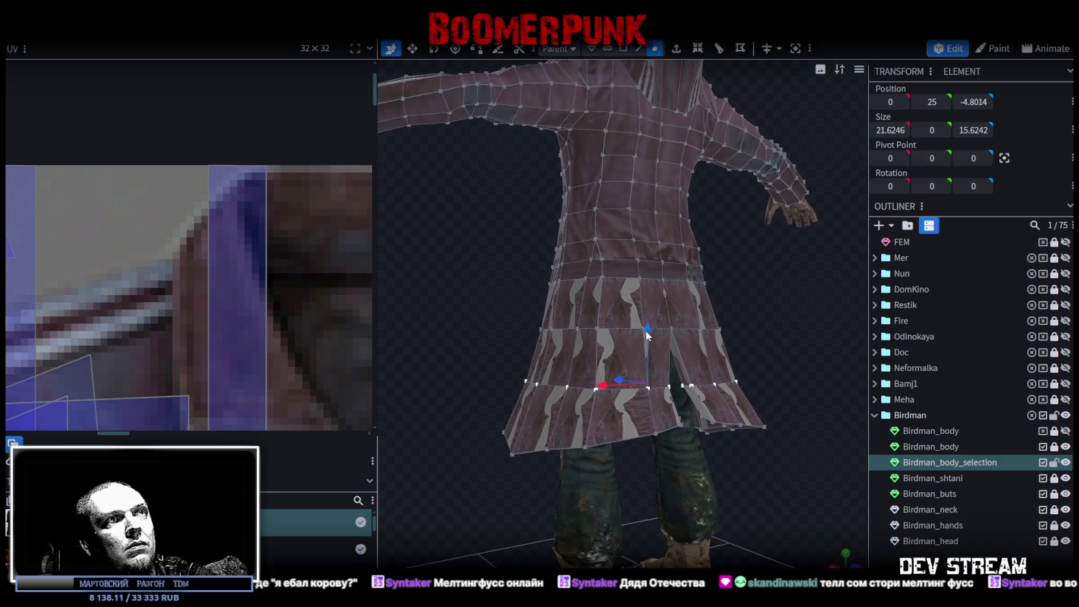
left_click_drag(647, 331, 644, 327)
mouse_move(548, 316)
middle_mouse_down()
mouse_move(566, 344)
mouse_move(760, 325)
mouse_move(793, 303)
mouse_move(758, 306)
mouse_move(758, 316)
middle_mouse_up()
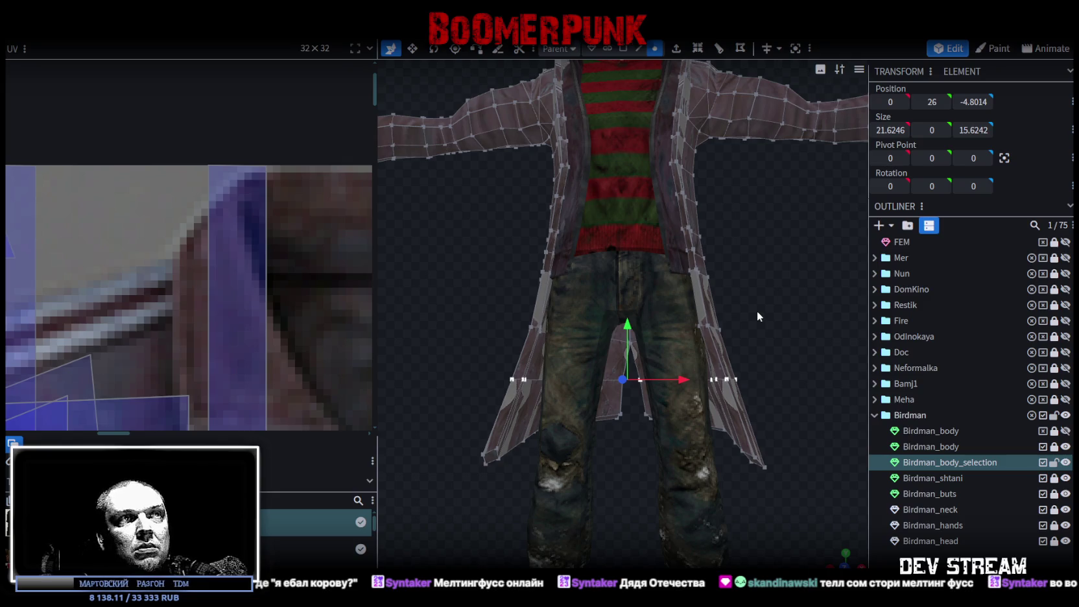
- Slide one front flap panel sideways along X
scroll(778, 320, "up", 3)
left_click_drag(639, 471, 346, 487)
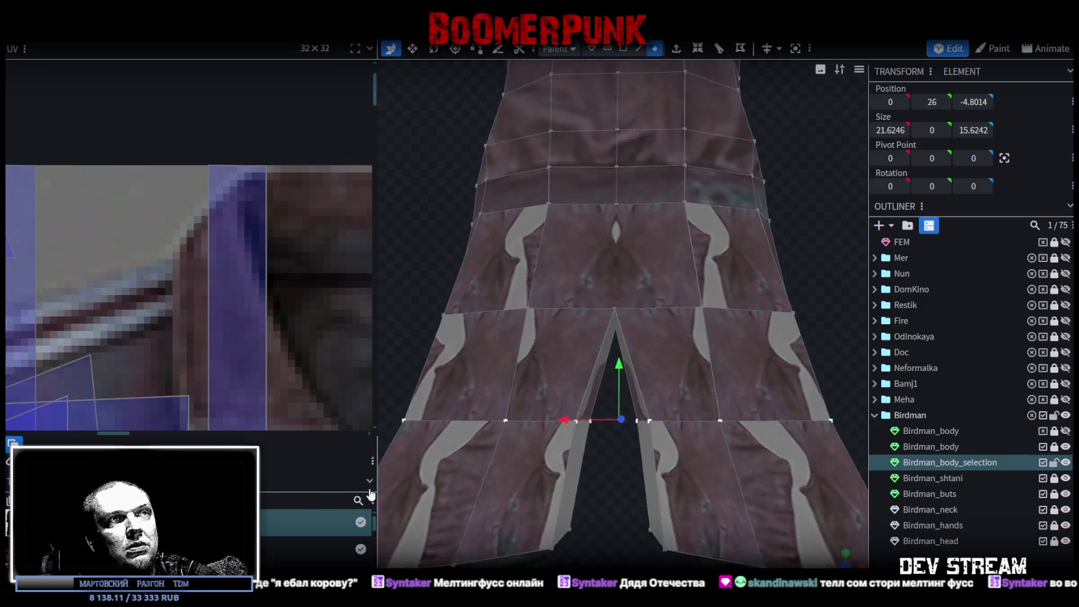
scroll(597, 520, "down", 3)
scroll(607, 505, "up", 2)
scroll(598, 518, "up", 2)
scroll(599, 519, "down", 2)
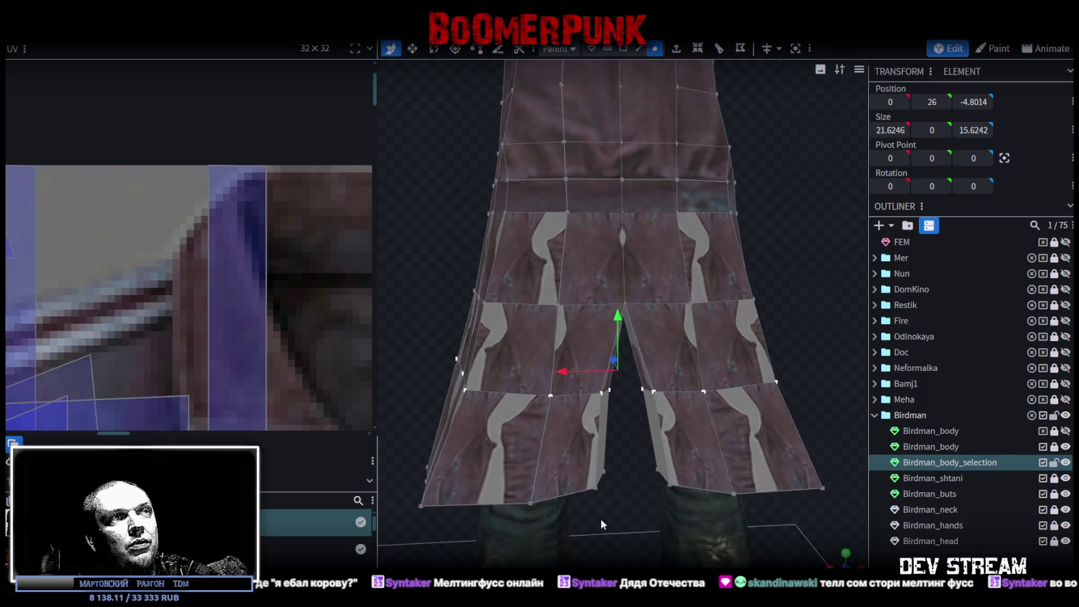
left_click(620, 366)
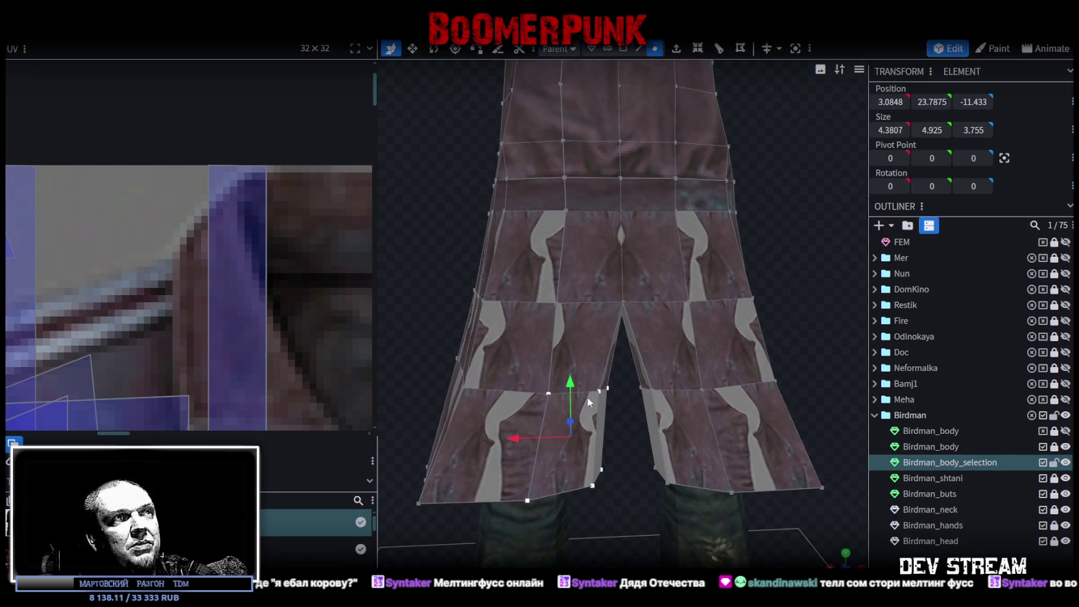
left_click_drag(515, 435, 503, 432)
left_click_drag(543, 493, 655, 466)
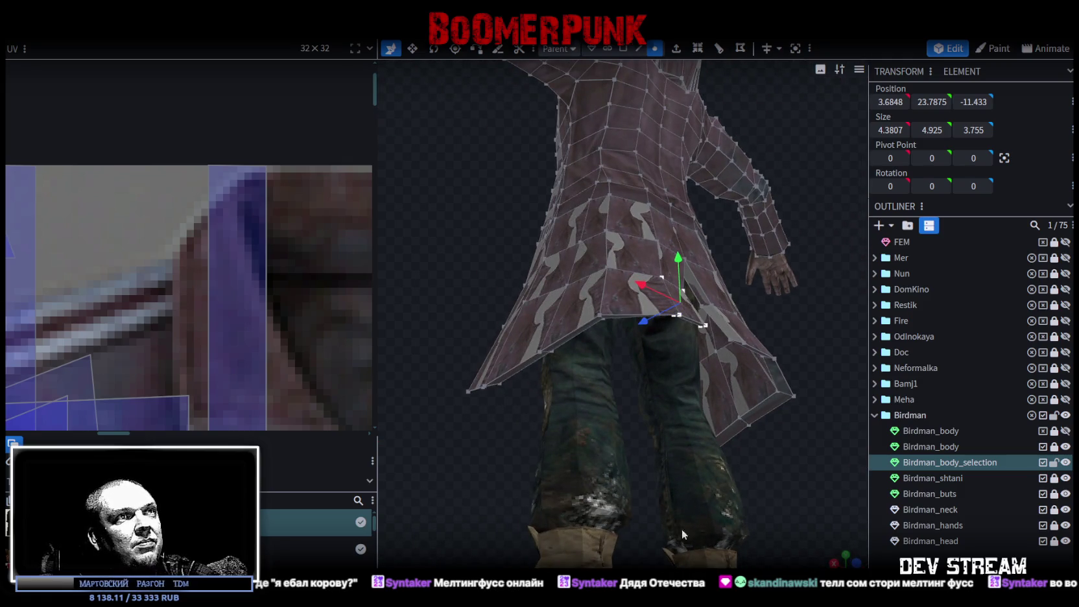
left_click_drag(654, 469, 606, 505)
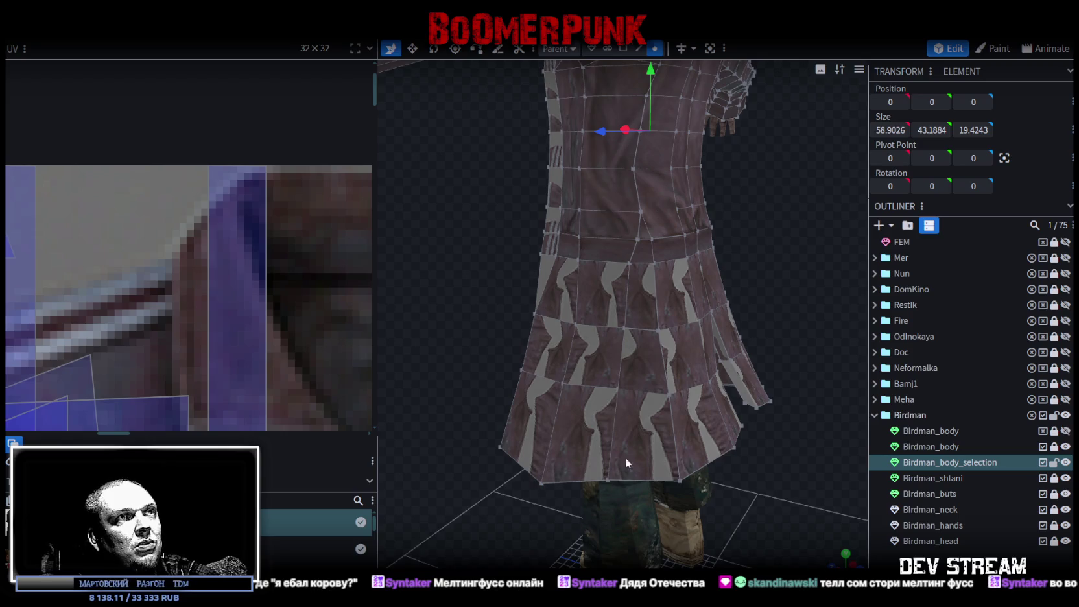
- Save the model and check the Mirror Modeling options
mouse_move(675, 467)
left_mouse_down()
mouse_move(757, 356)
mouse_move(717, 462)
mouse_move(739, 452)
left_mouse_up()
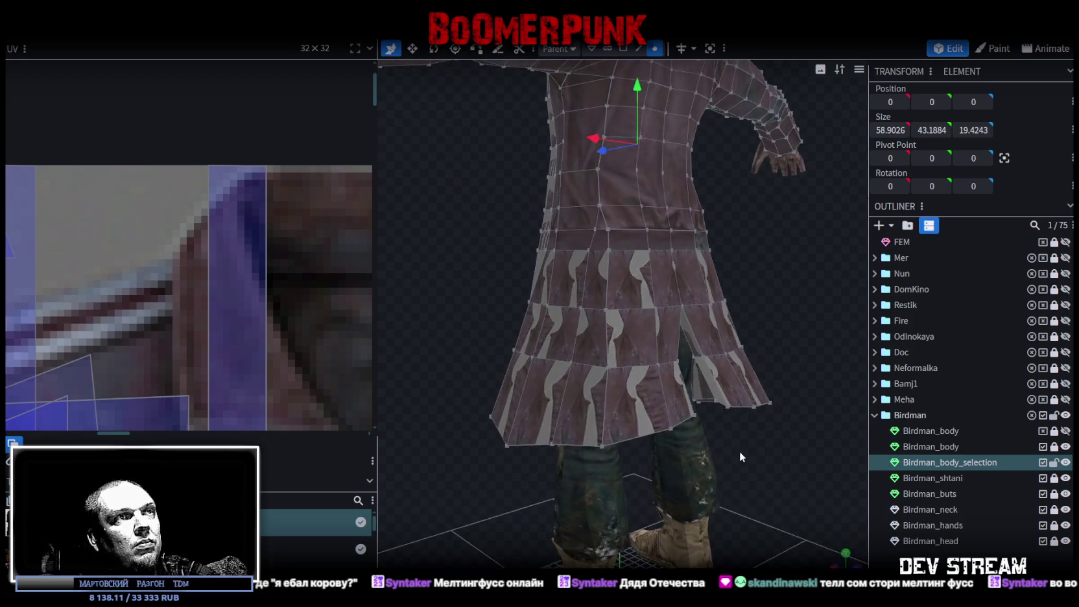
key("ctrl+s")
mouse_move(662, 486)
left_mouse_down()
mouse_move(594, 483)
mouse_move(628, 475)
left_mouse_up()
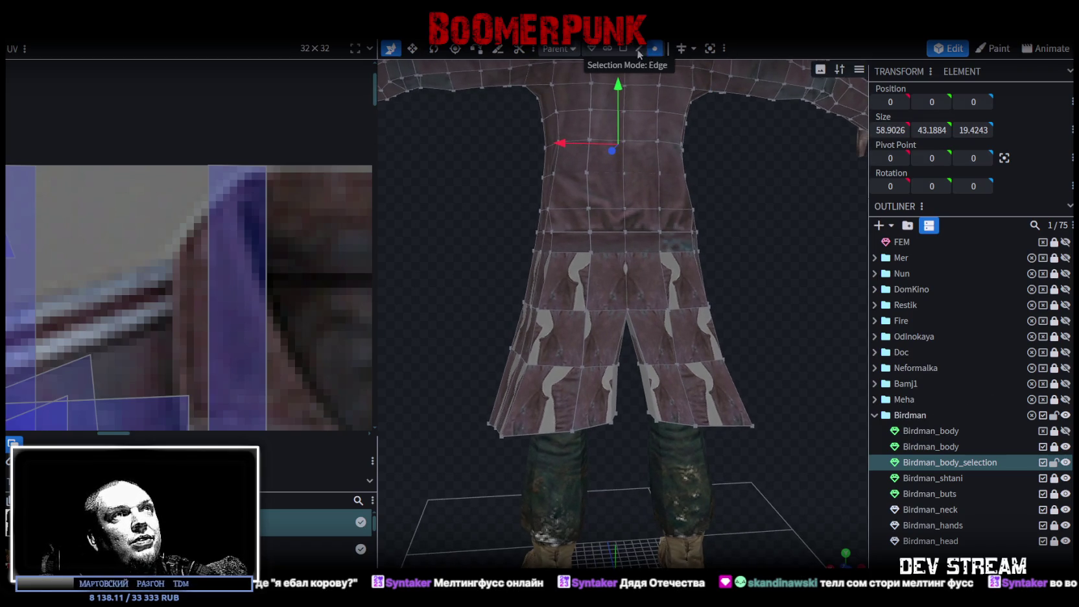
left_click(694, 49)
mouse_move(649, 454)
left_mouse_down()
mouse_move(637, 468)
mouse_move(658, 369)
mouse_move(671, 445)
left_mouse_up()
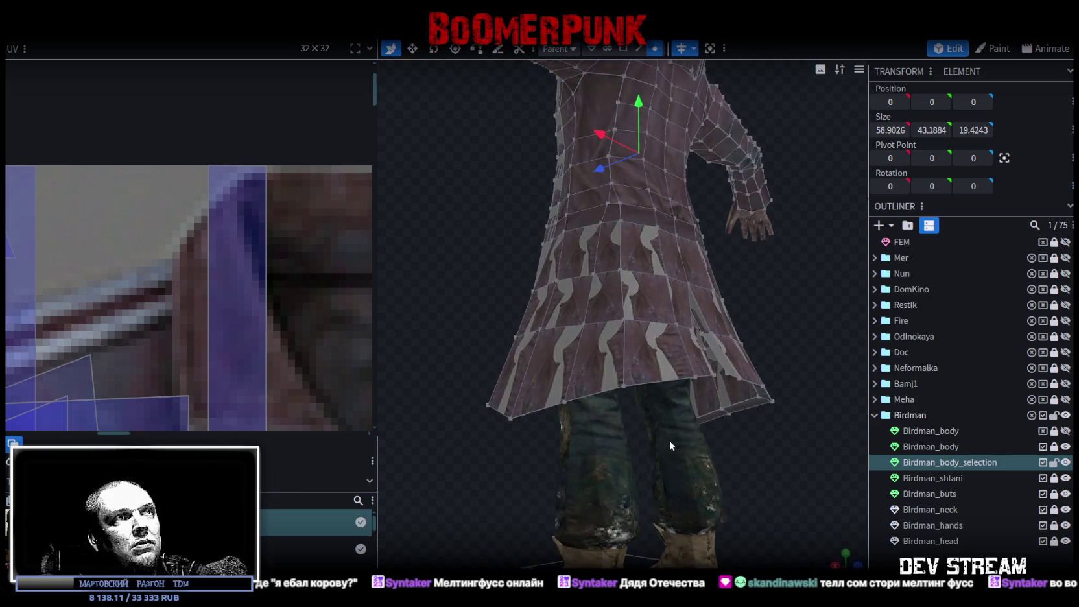
- Shift a small group of coat hem vertices along X and Z
left_click(626, 323)
mouse_move(614, 293)
left_mouse_down()
mouse_move(620, 391)
mouse_move(593, 403)
mouse_move(681, 519)
left_mouse_up()
left_click_drag(674, 544, 636, 402)
left_click(636, 405)
mouse_move(663, 442)
left_mouse_down()
mouse_move(625, 397)
mouse_move(615, 346)
left_mouse_up()
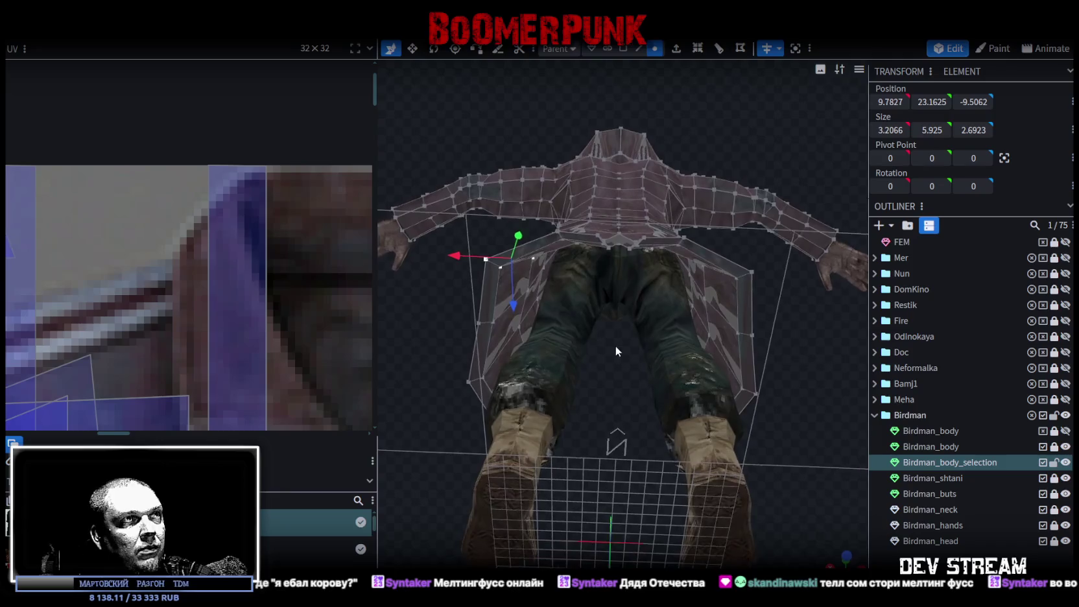
left_click_drag(469, 256, 539, 240)
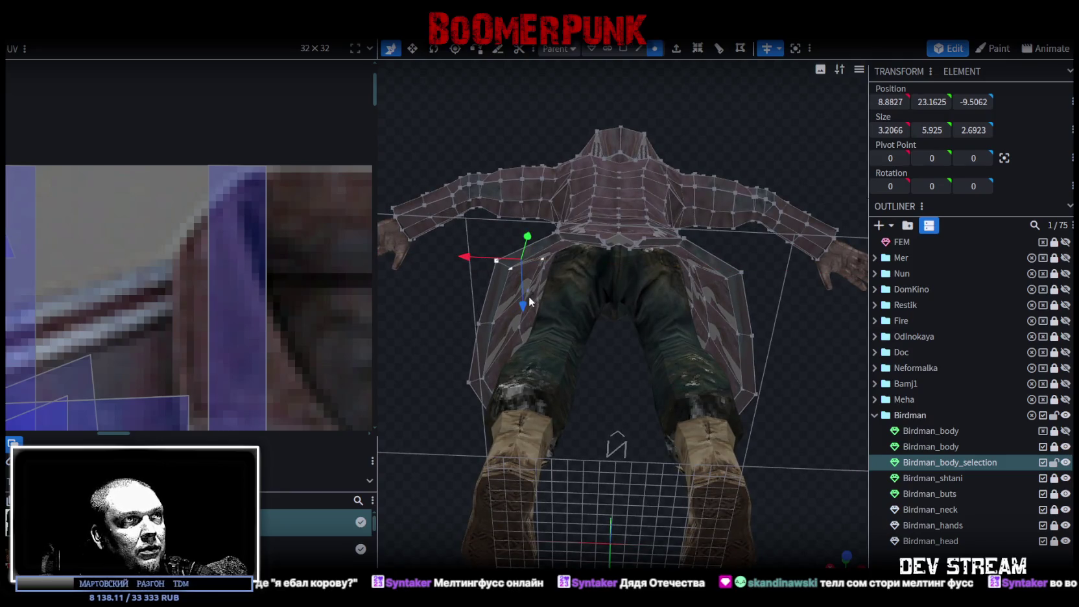
left_click_drag(523, 304, 531, 321)
- Move another skirt vertex along X and Z, easing it slightly back
mouse_move(629, 362)
left_mouse_down()
mouse_move(649, 470)
mouse_move(715, 539)
mouse_move(649, 461)
left_mouse_up()
left_click(638, 409)
left_click_drag(639, 409, 603, 389)
left_click_drag(531, 400, 500, 402)
mouse_move(487, 484)
left_mouse_down()
mouse_move(581, 509)
mouse_move(604, 467)
left_mouse_up()
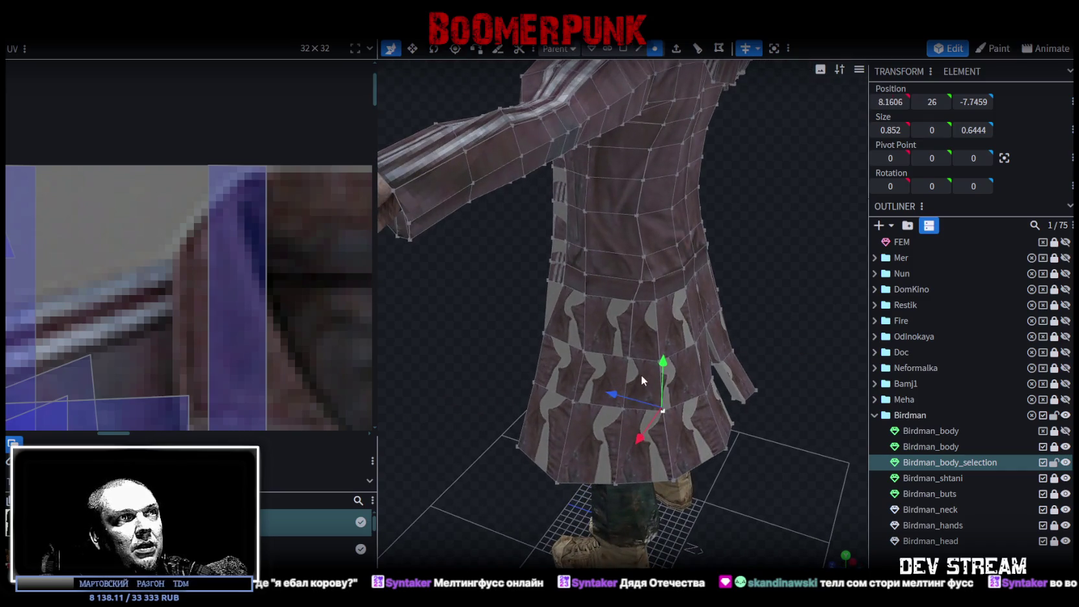
left_click_drag(615, 390, 620, 391)
mouse_move(646, 432)
left_mouse_down()
mouse_move(630, 391)
mouse_move(620, 392)
left_mouse_up()
mouse_move(734, 446)
left_mouse_down()
mouse_move(681, 427)
mouse_move(650, 337)
mouse_move(688, 449)
mouse_move(652, 392)
left_mouse_up()
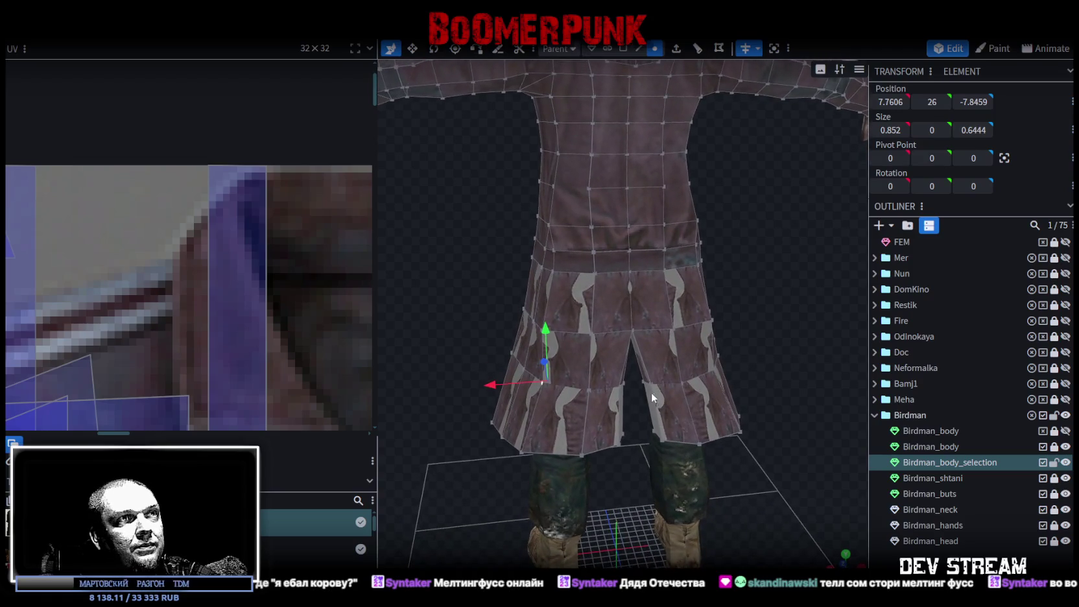
- Pull the hem vertices at the flap split half a unit along X, then save TDMchars2.bbmodel
left_click(617, 385)
left_click(583, 390, "shift")
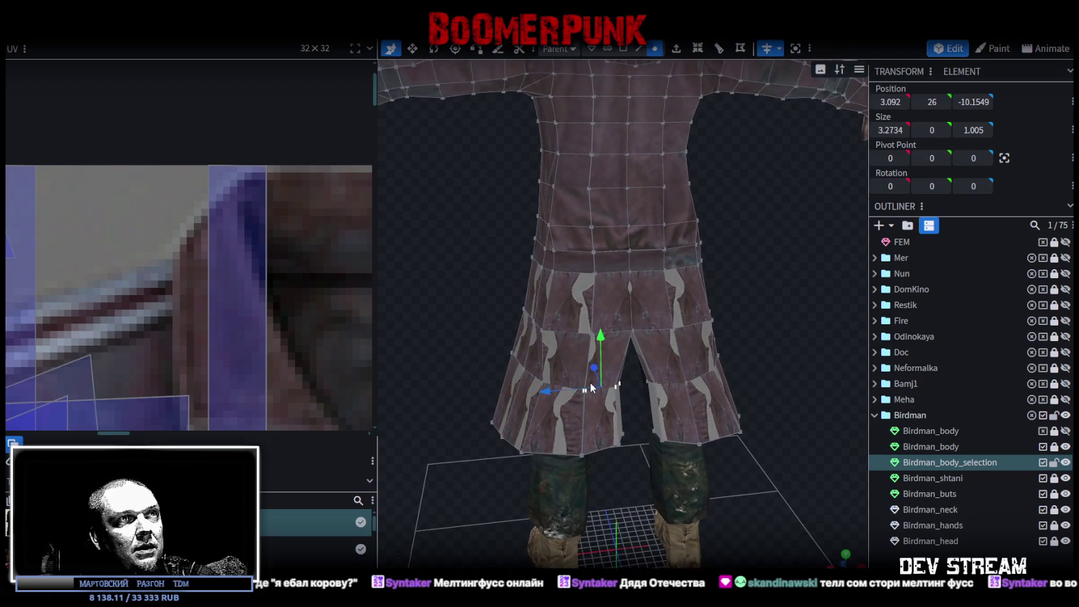
left_click(623, 384)
left_click_drag(580, 386, 590, 389)
mouse_move(609, 504)
left_mouse_down()
mouse_move(595, 417)
mouse_move(609, 392)
mouse_move(630, 456)
mouse_move(622, 458)
left_mouse_up()
left_click(623, 387)
left_click_drag(577, 416, 557, 417)
mouse_move(638, 468)
left_mouse_down()
mouse_move(603, 439)
mouse_move(556, 445)
mouse_move(851, 500)
left_mouse_up()
key("ctrl+s")
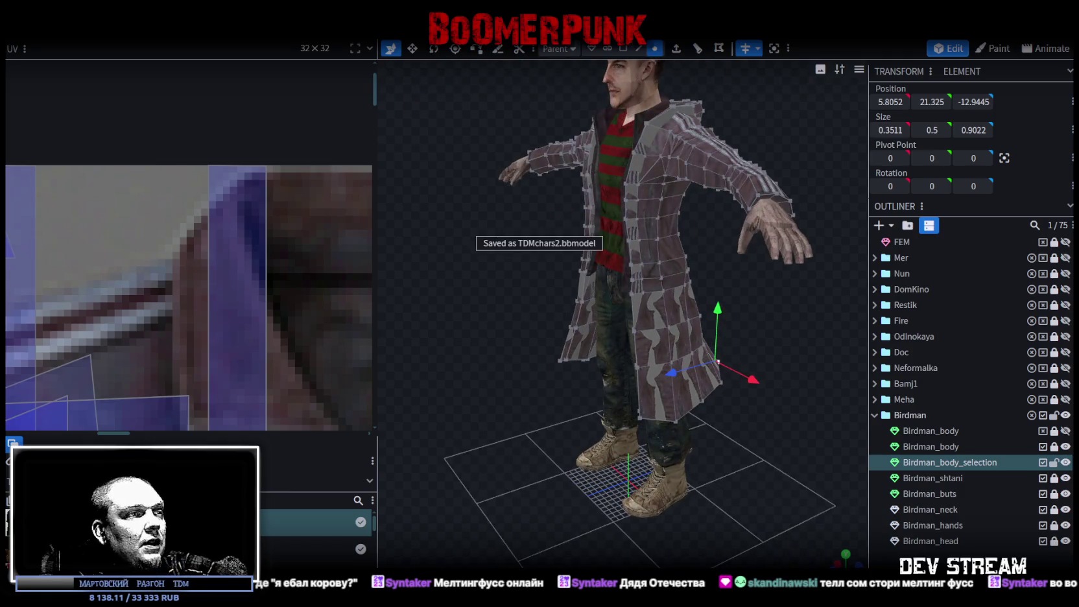
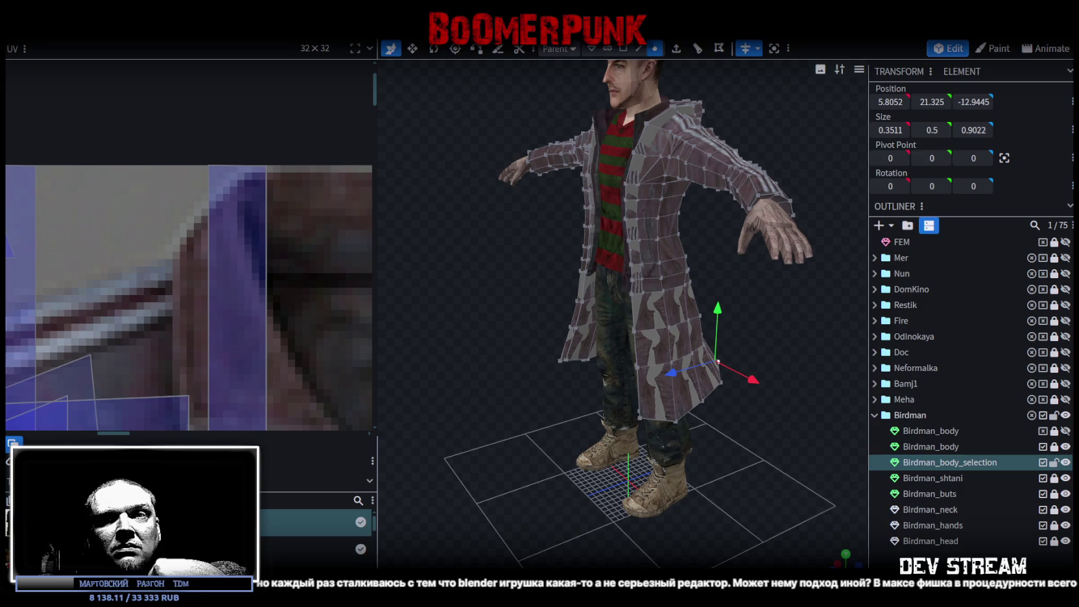
- Orbit and zoom around the Birdman character to inspect its clothing from several sides
mouse_move(470, 283)
left_mouse_down()
mouse_move(751, 280)
mouse_move(734, 256)
left_mouse_up()
left_click_drag(821, 332, 711, 334)
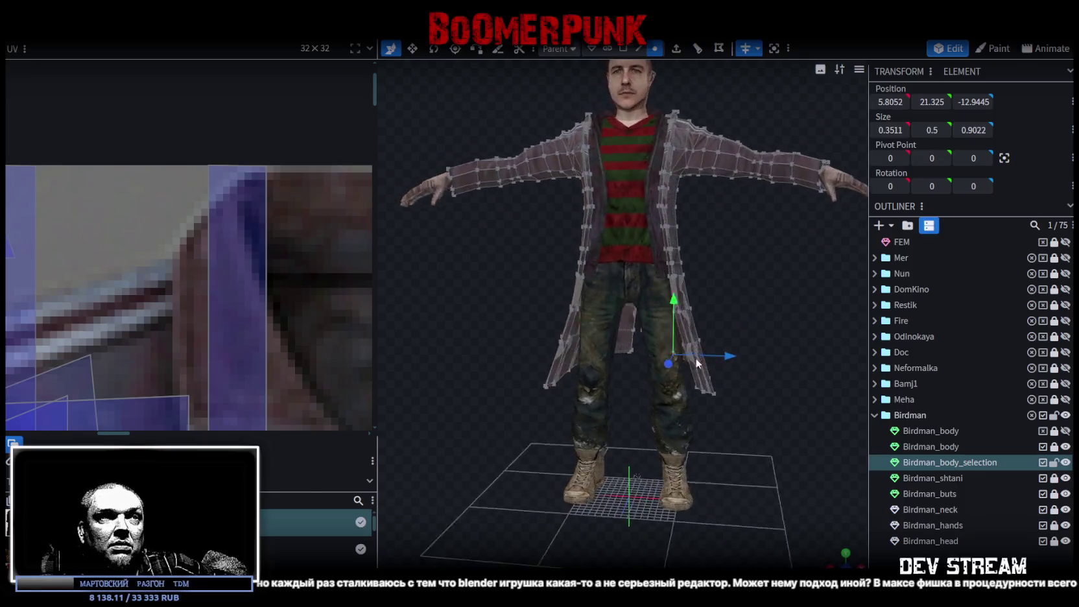
scroll(738, 307, "up", 3)
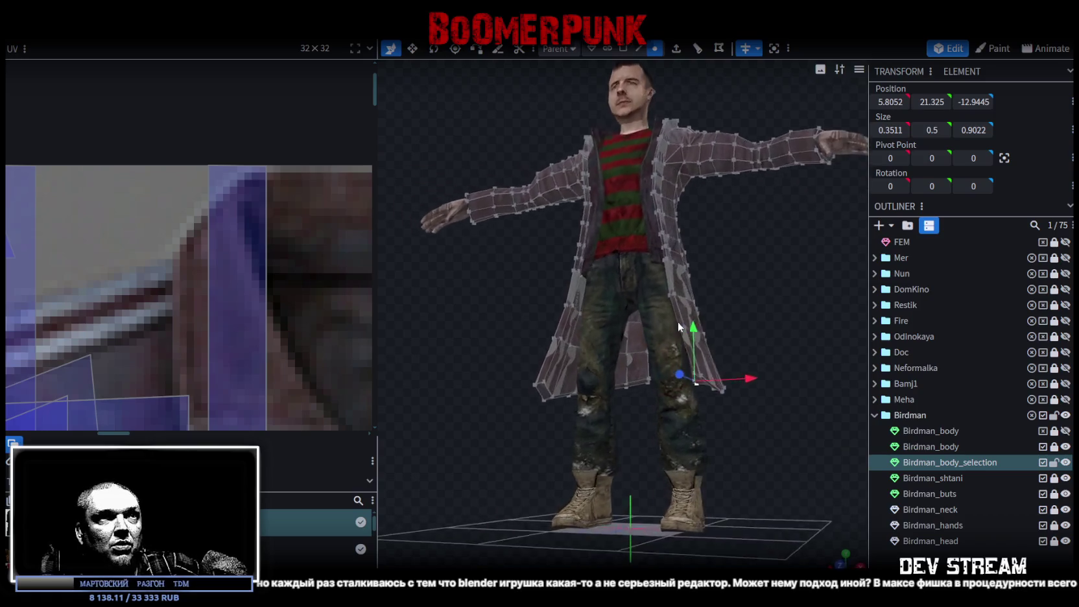
mouse_move(738, 307)
left_mouse_down()
mouse_move(532, 376)
mouse_move(744, 342)
left_mouse_up()
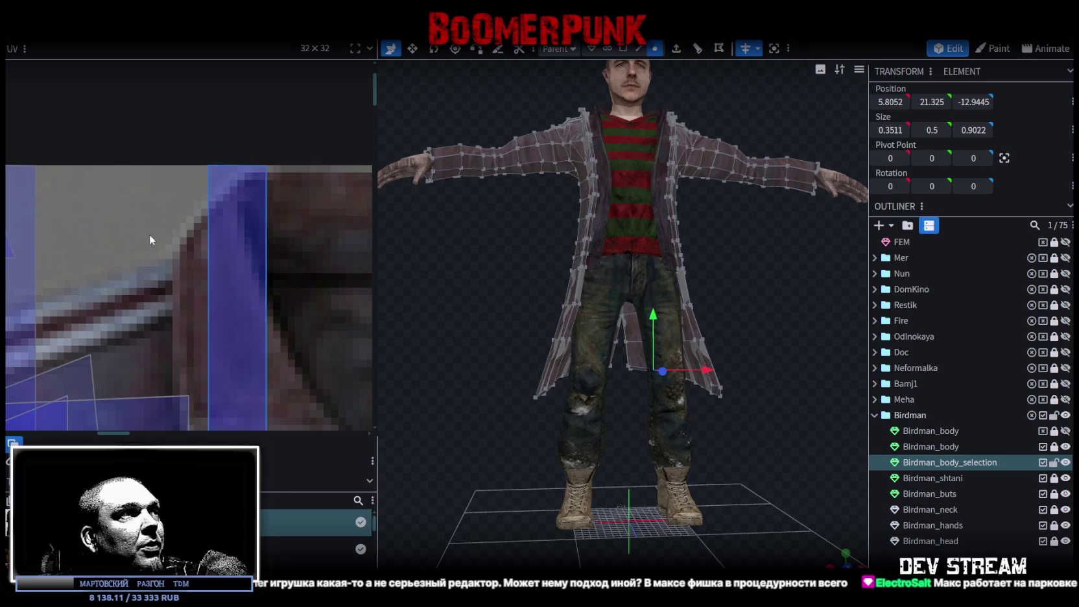
scroll(81, 319, "down", 3)
scroll(81, 319, "down", 3)
scroll(74, 339, "down", 3)
scroll(131, 366, "up", 2)
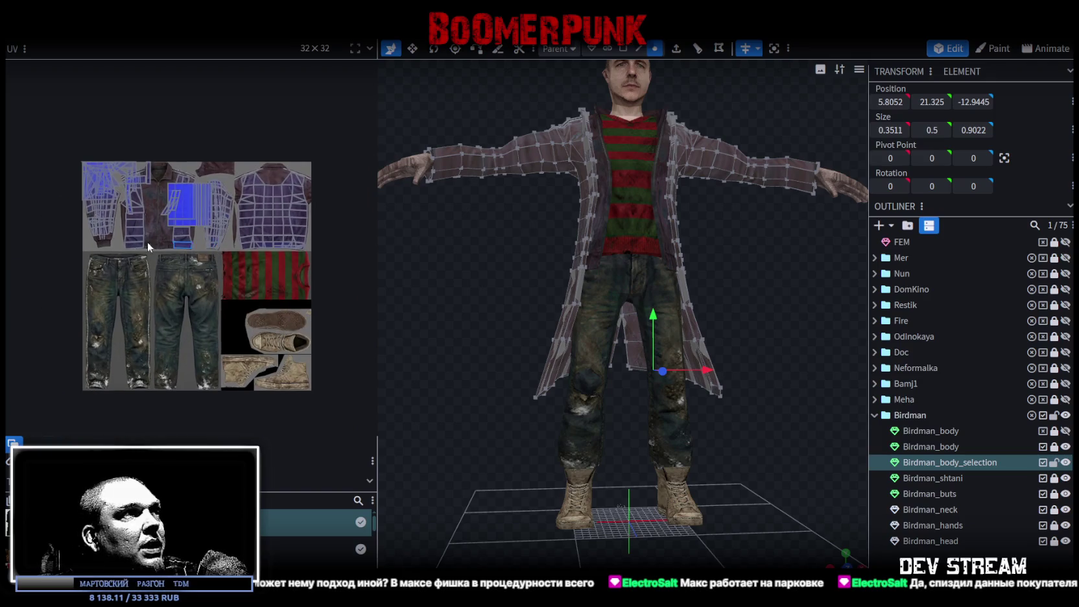
scroll(158, 242, "up", 3)
scroll(173, 329, "down", 1)
scroll(202, 331, "down", 1)
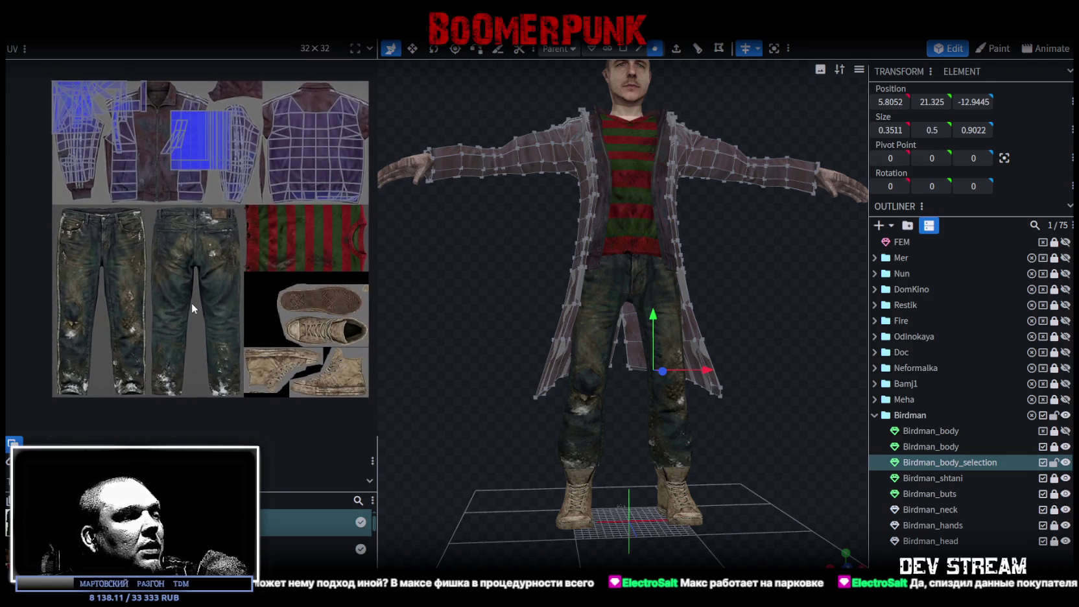
- Locate the clothing texture file on disk from the texture's context menu
middle_click_drag(191, 324, 192, 322)
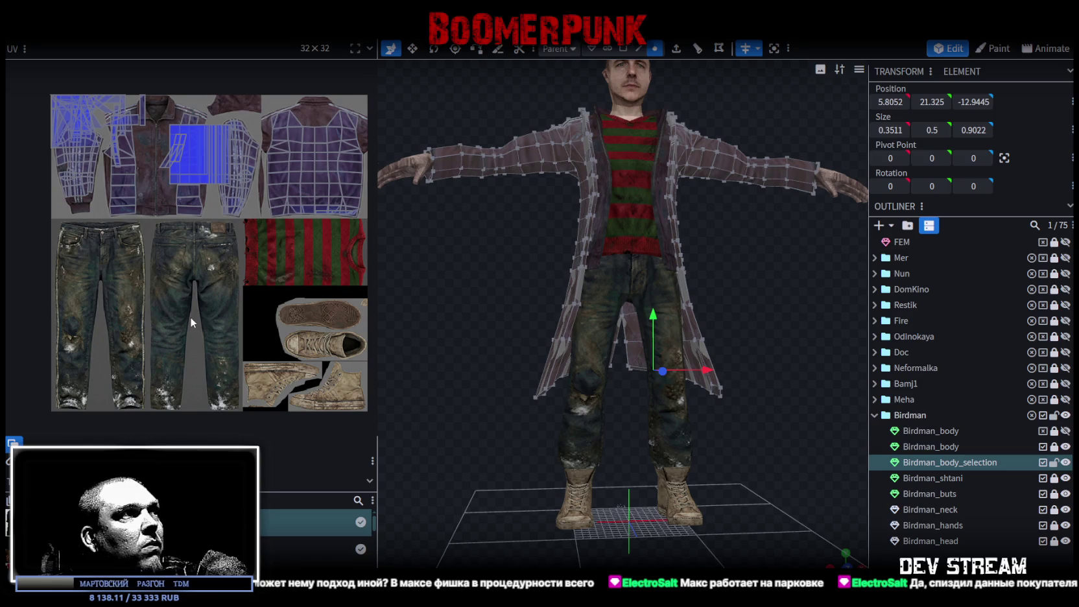
scroll(312, 528, "up", 1)
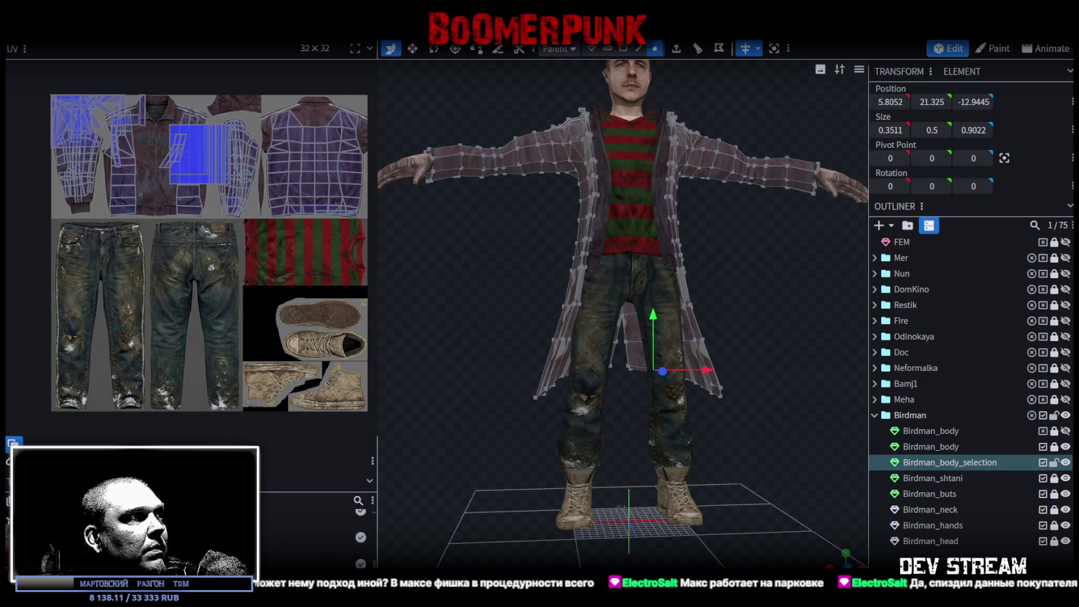
right_click(60, 553)
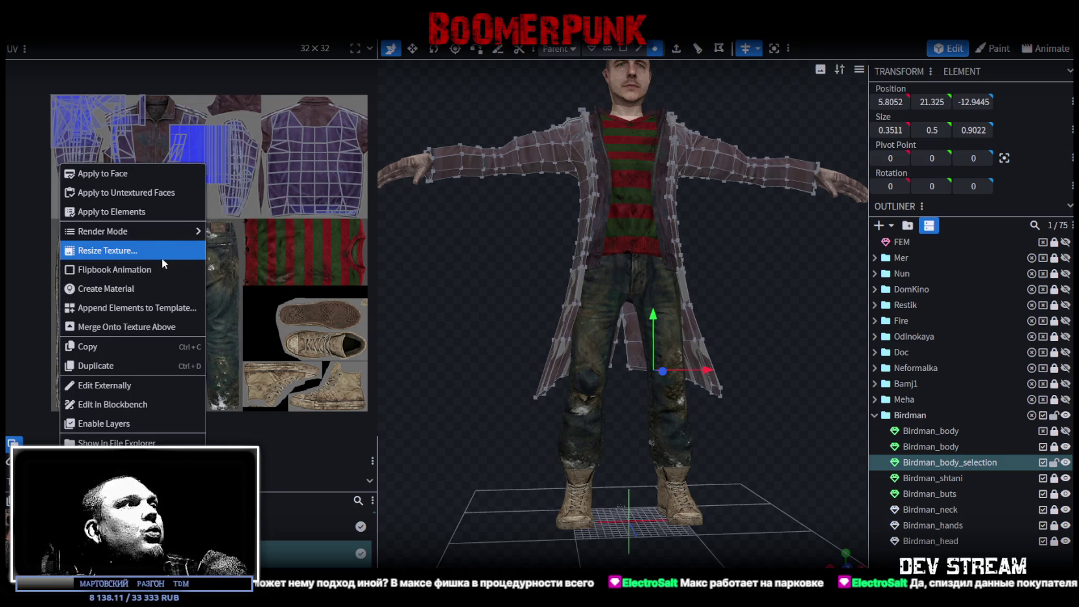
left_click(117, 442)
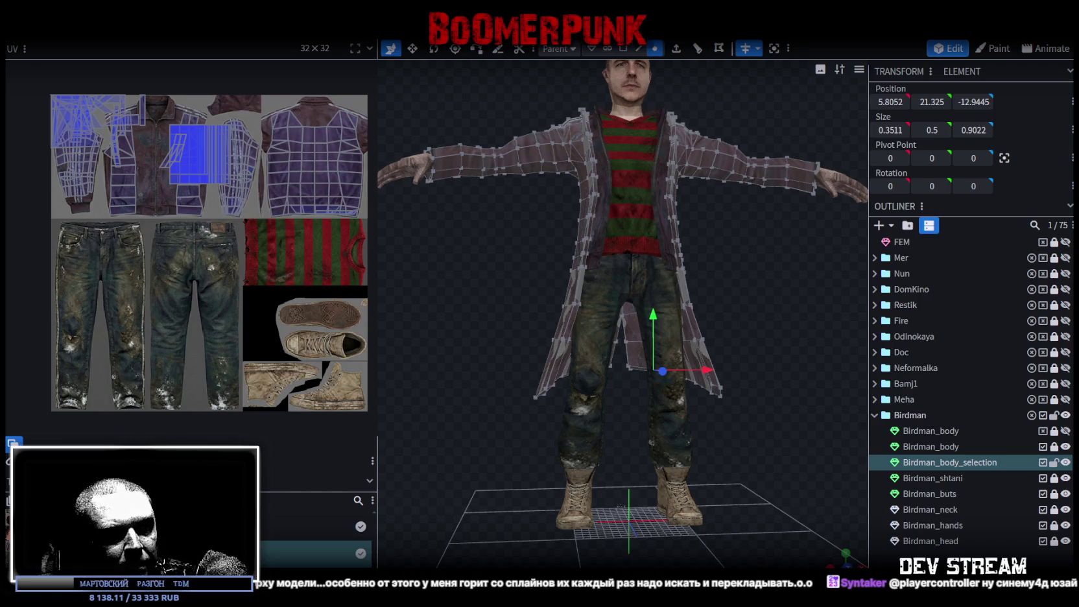
- Switch to the Photoshop clothing atlas, zoom in, and select the Layer 1 copy jacket layer
key("alt+Tab")
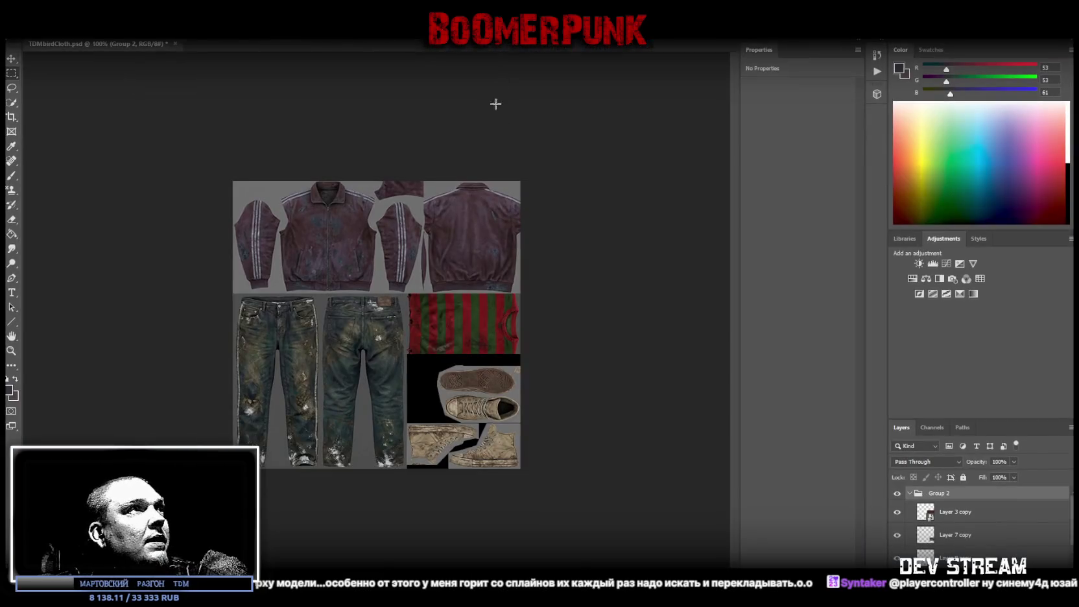
left_click(11, 351)
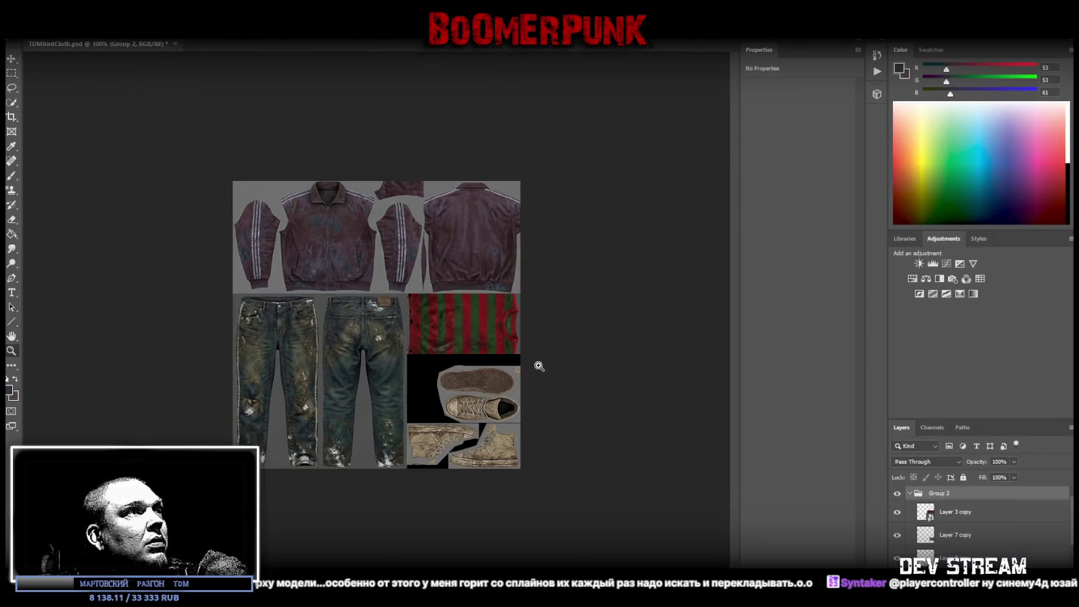
left_click_drag(539, 367, 570, 367)
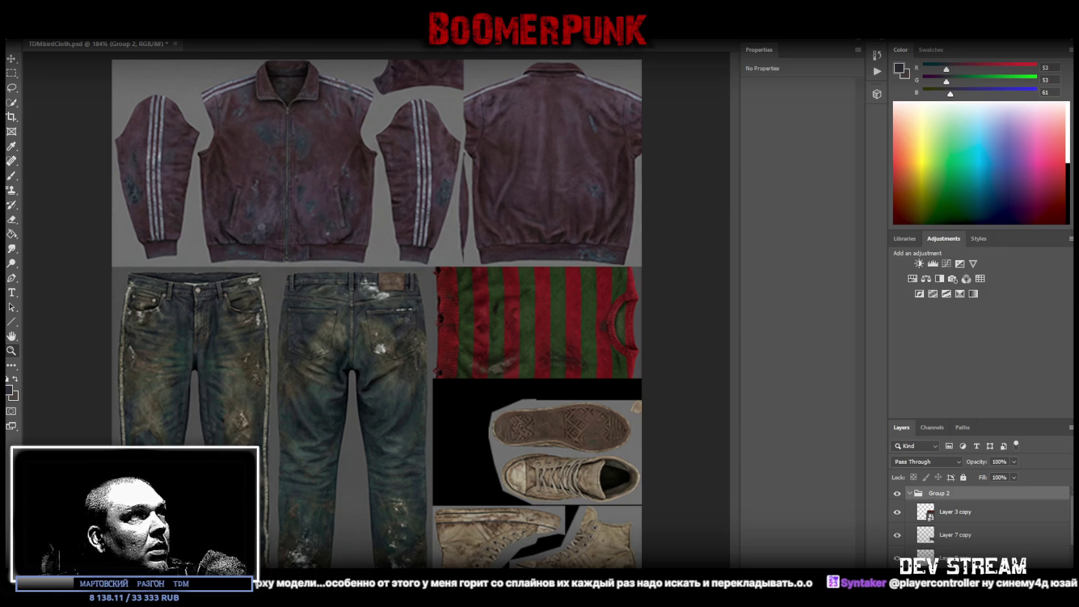
scroll(979, 519, "down", 1)
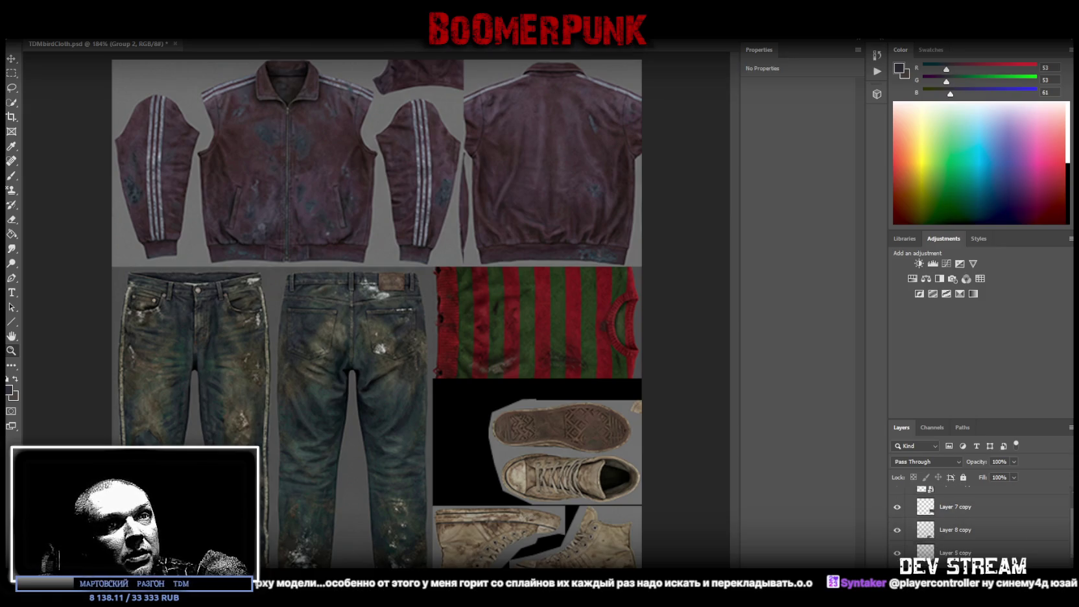
scroll(956, 550, "down", 1)
scroll(957, 550, "down", 1)
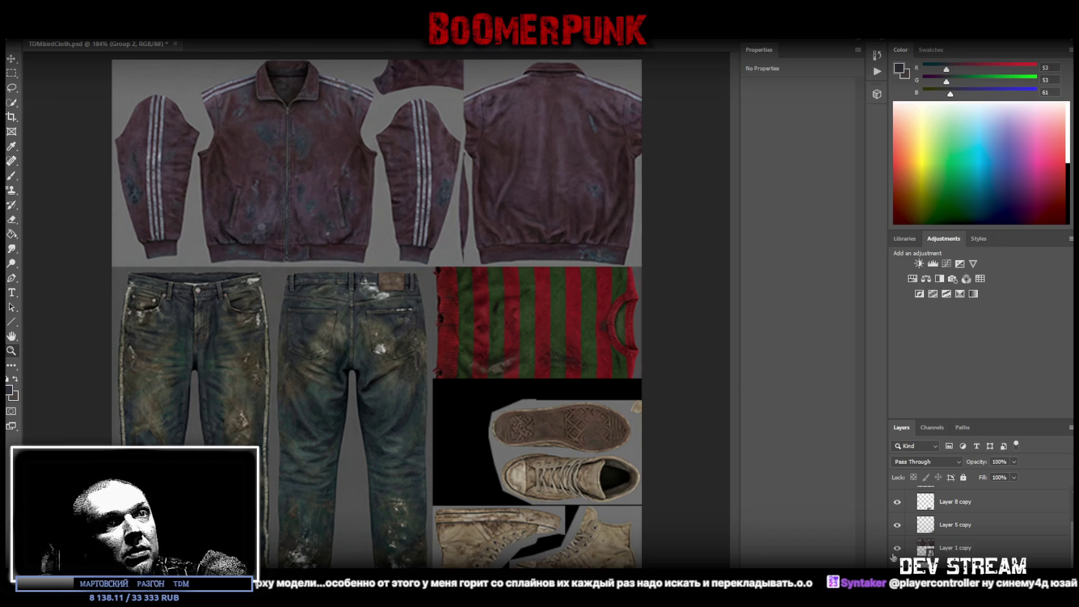
left_click(963, 550)
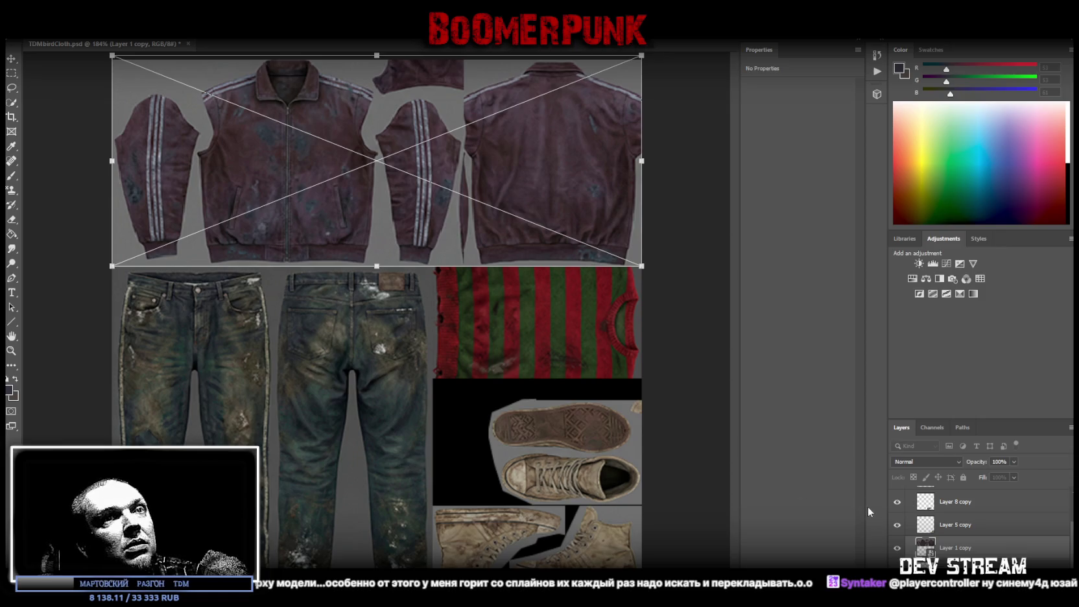
- Move the Layer 6 copy jeans up-right into Group 2 and squash them shorter
left_click(956, 566)
key("ctrl+t")
left_click_drag(398, 457, 564, 304)
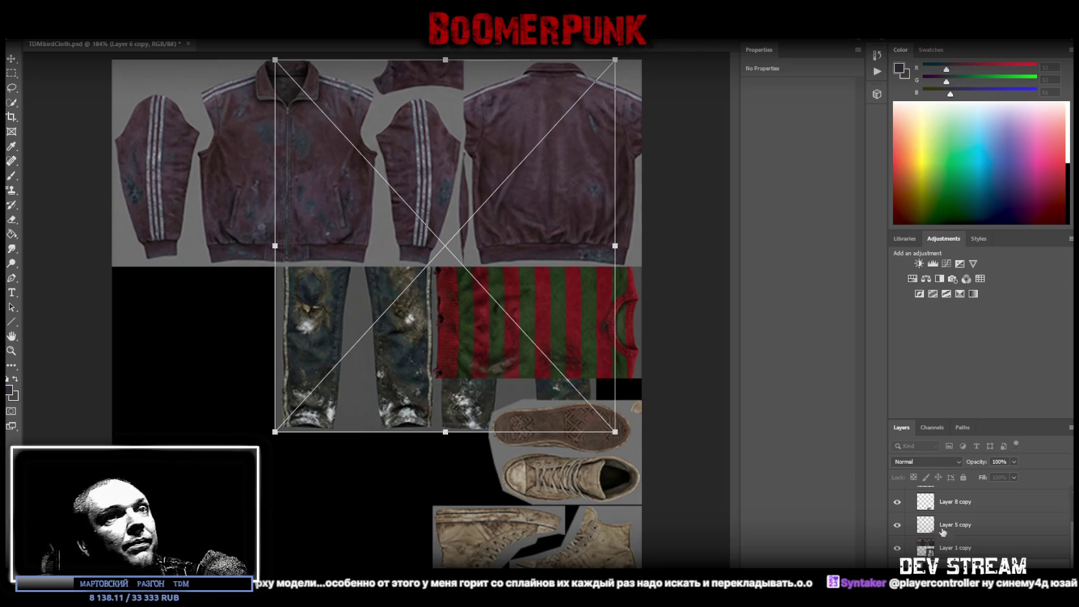
key("Return")
left_click_drag(980, 478, 969, 495)
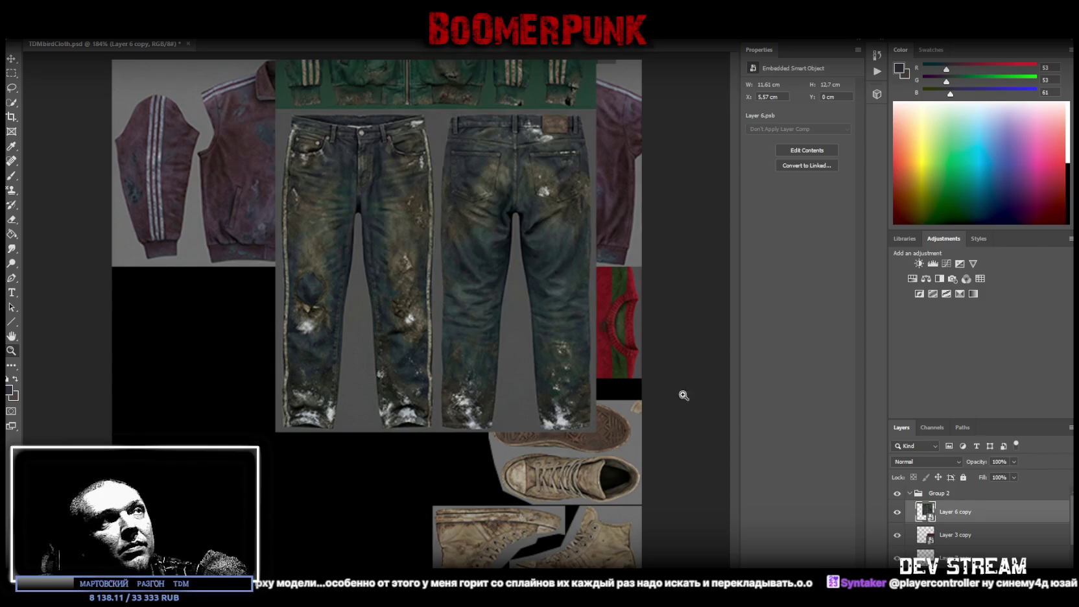
key("ctrl+t")
mouse_move(480, 397)
left_mouse_down()
mouse_move(452, 425)
mouse_move(532, 346)
left_mouse_up()
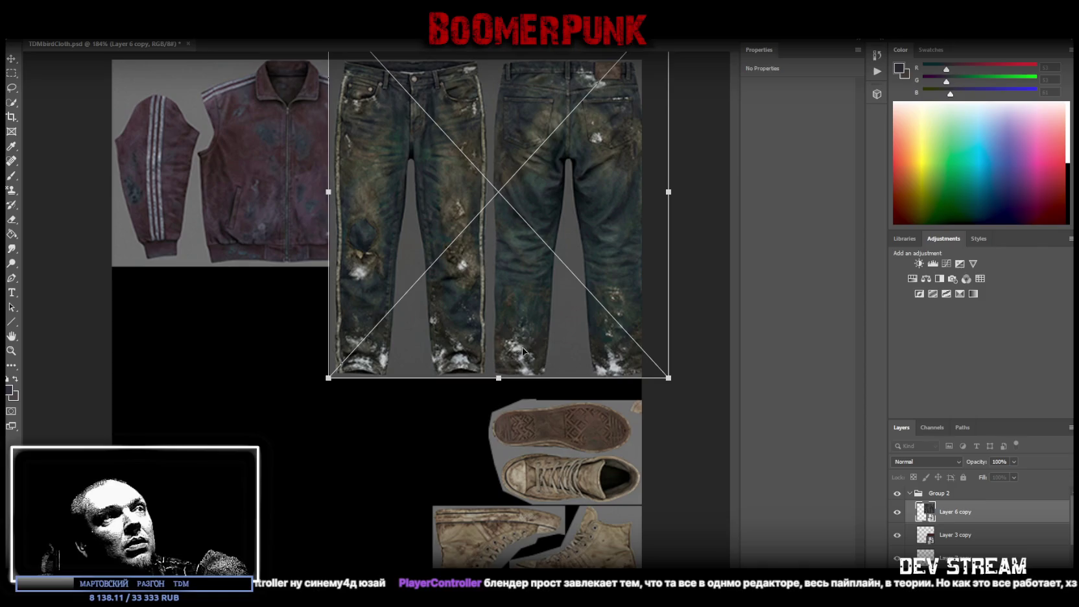
mouse_move(499, 378)
left_mouse_down()
mouse_move(512, 251)
mouse_move(510, 267)
left_mouse_up()
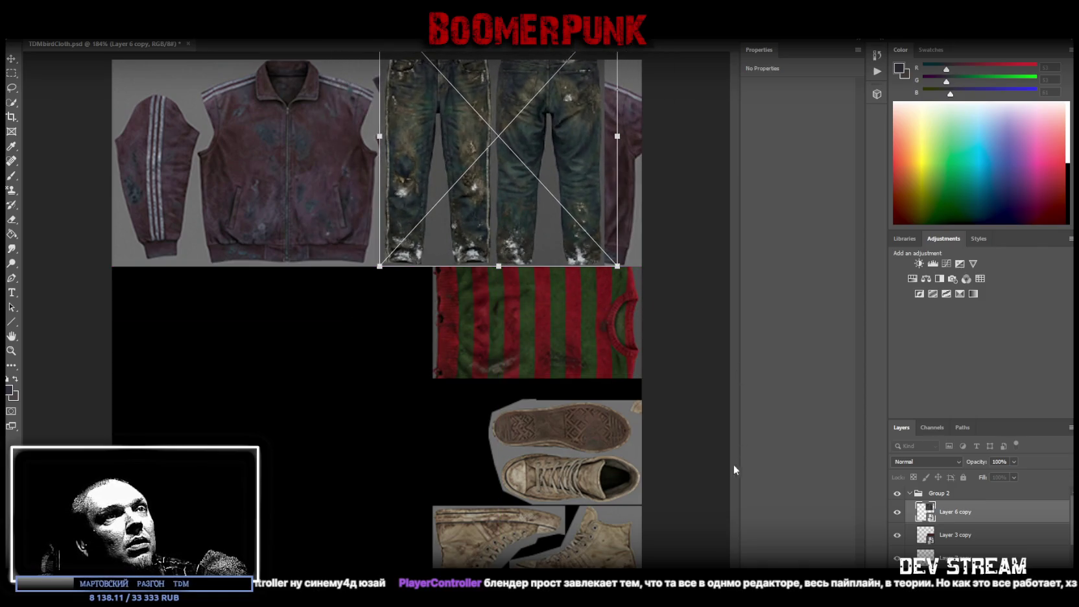
key("Return")
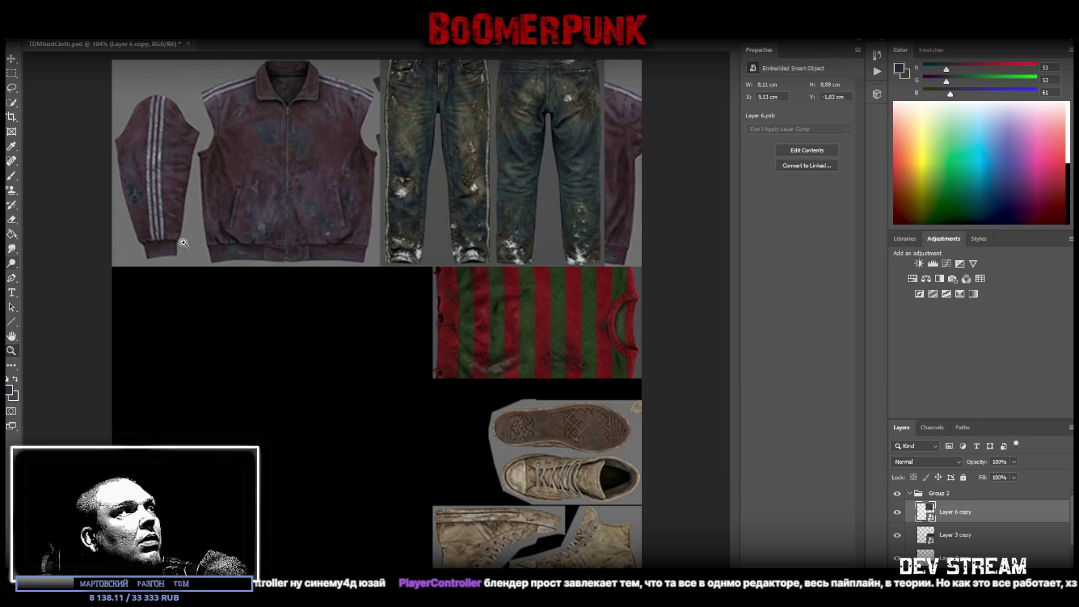
- Shorten the jeans further from the top and slide them right beside the jacket
left_click(613, 223, "alt")
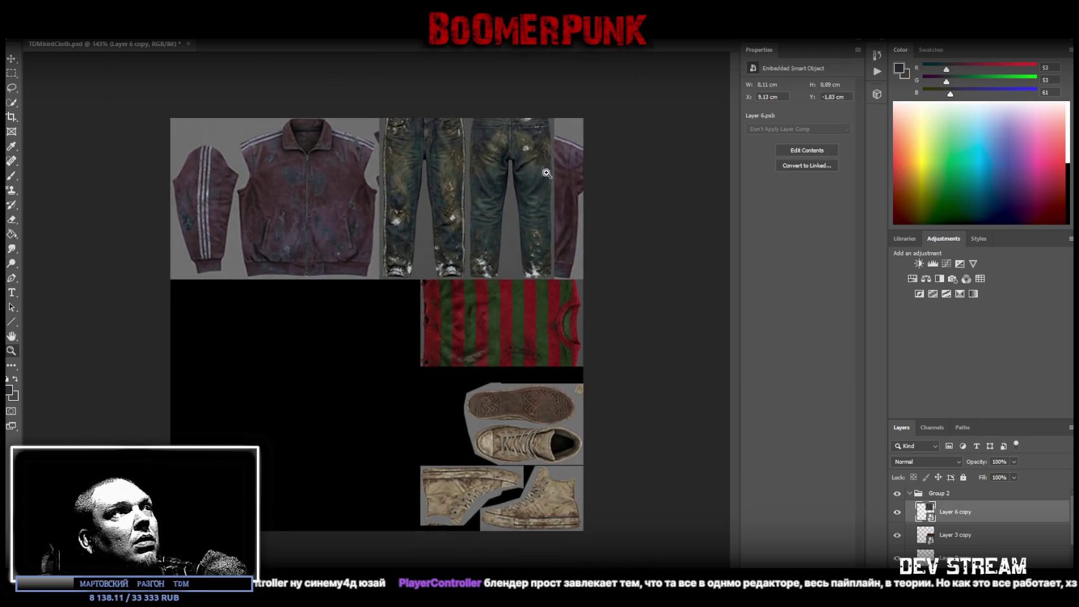
key("ctrl+t")
left_click_drag(469, 72, 462, 93)
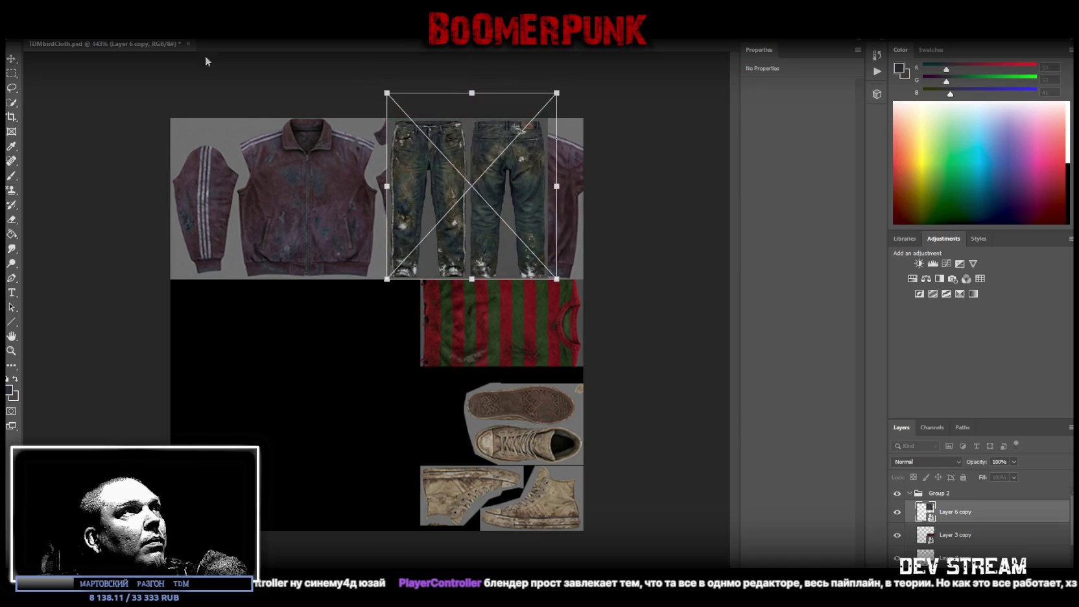
key("Return")
left_click_drag(465, 189, 498, 188)
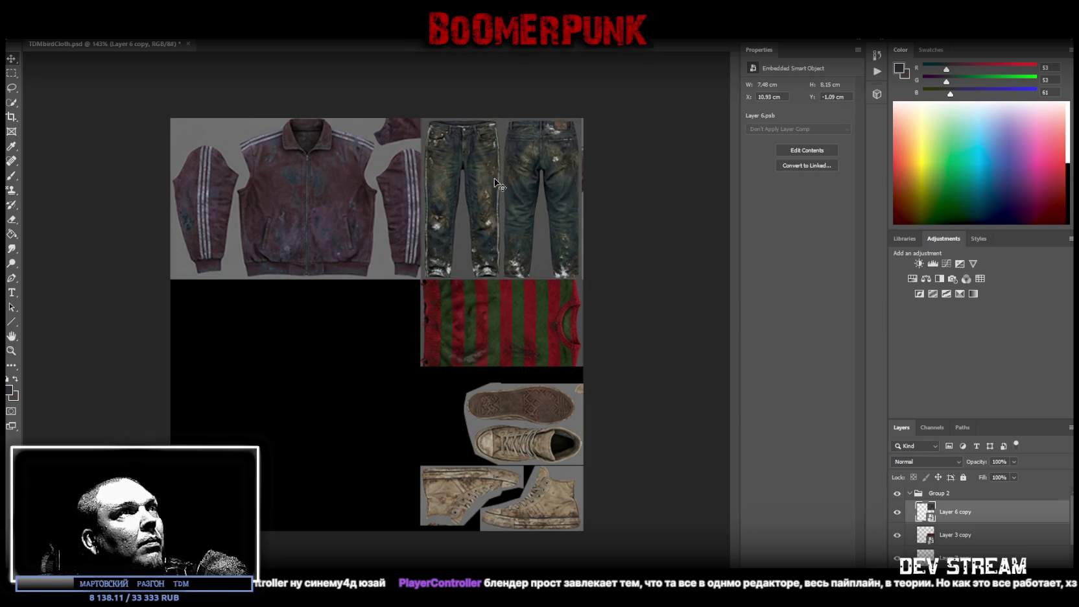
left_click(558, 210, "ctrl")
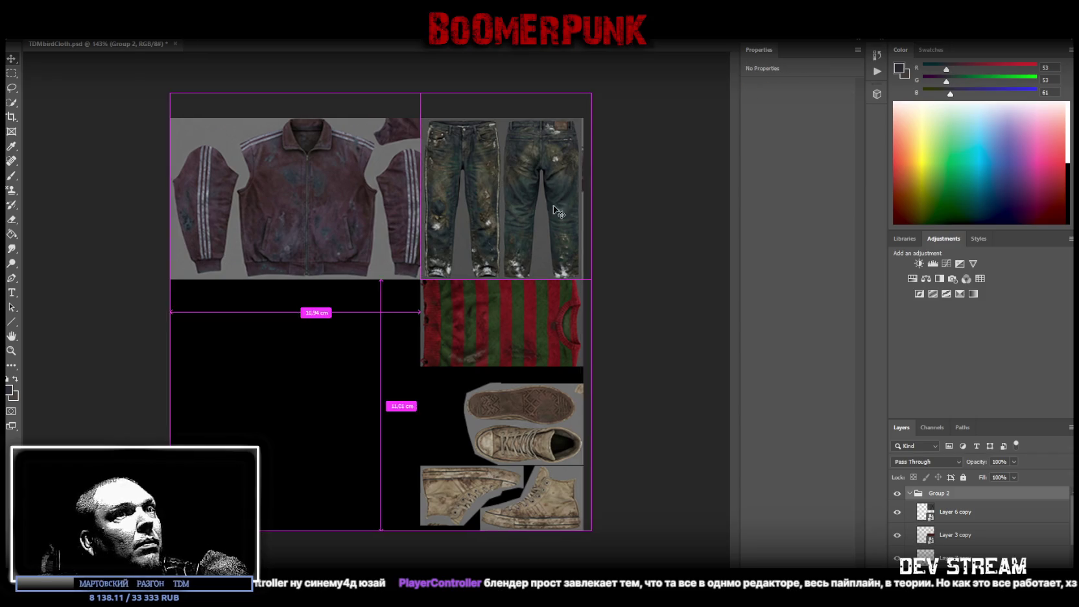
left_click(998, 515)
left_click_drag(526, 216, 529, 216)
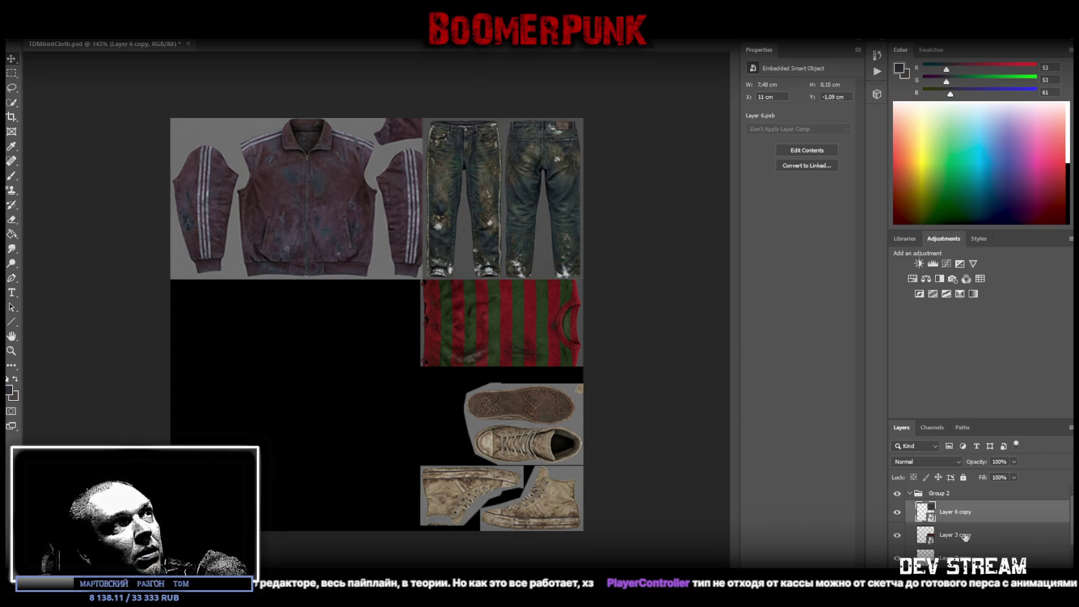
- Rotate the jeans fully around to lie sideways and set them in the upper right
key("ctrl+t")
mouse_move(643, 102)
left_mouse_down()
mouse_move(391, 94)
mouse_move(427, 83)
left_mouse_up()
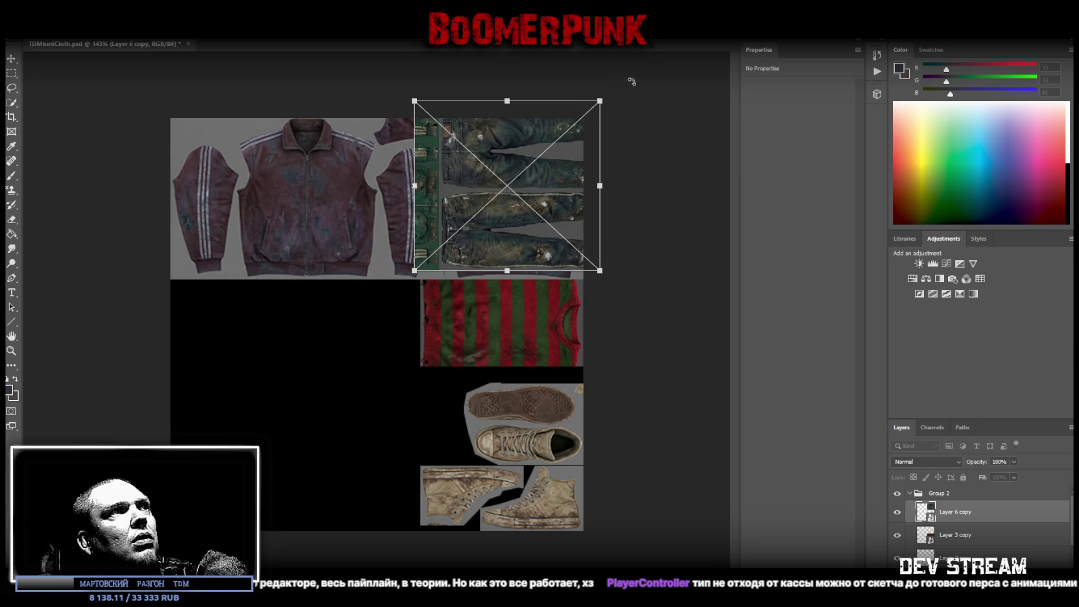
left_click_drag(632, 79, 377, 303)
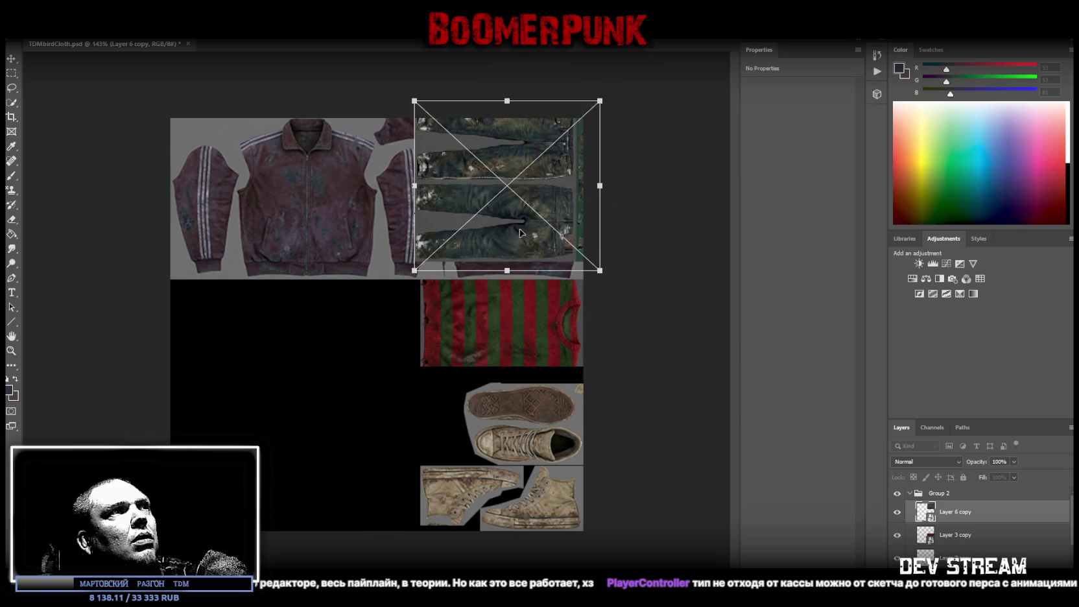
left_click_drag(519, 232, 503, 249)
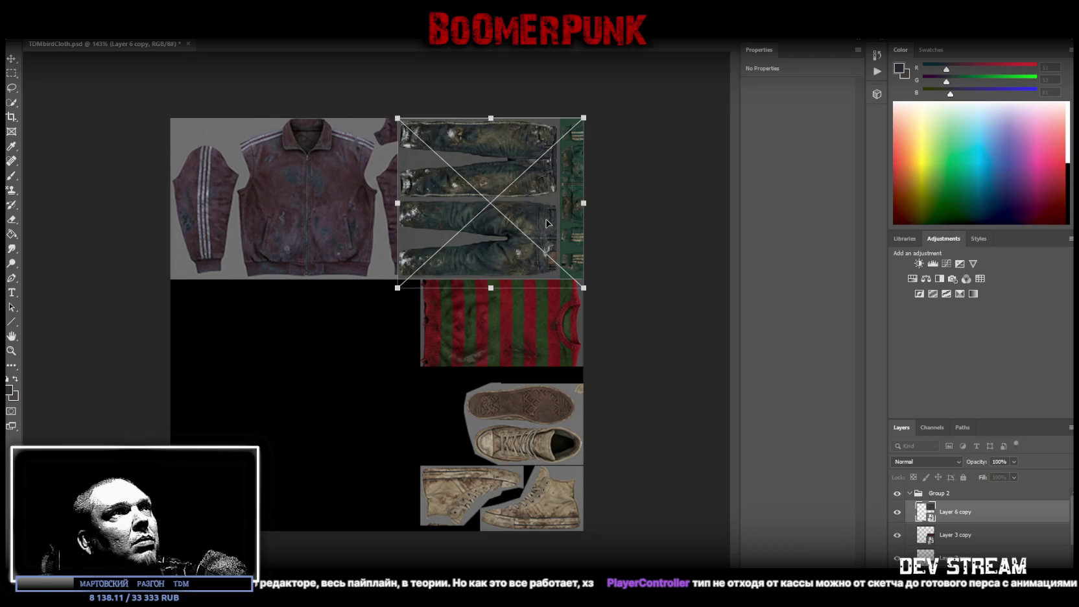
key("Return")
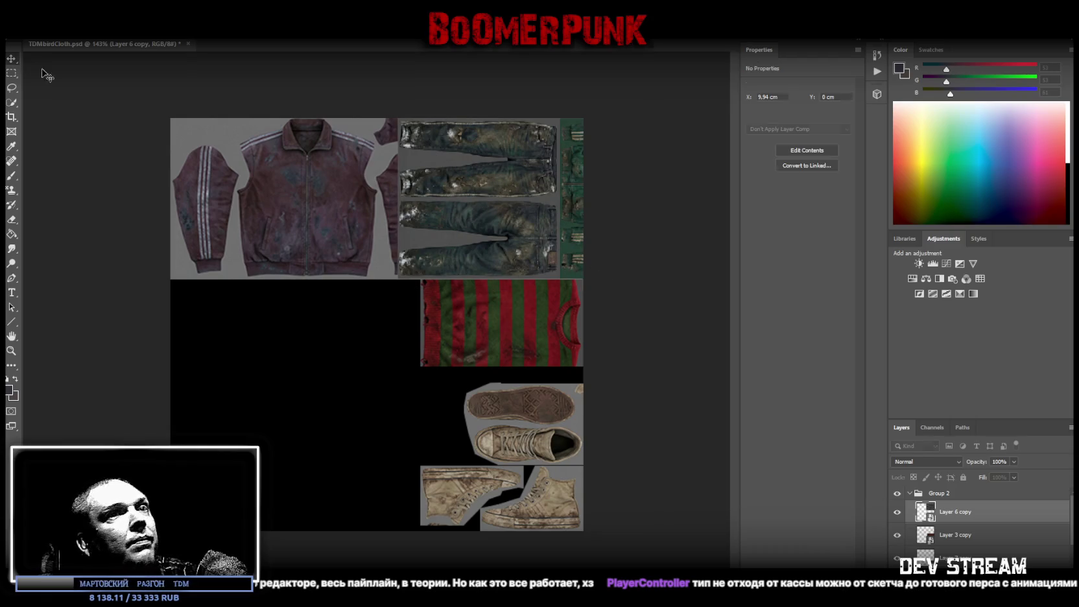
key("i")
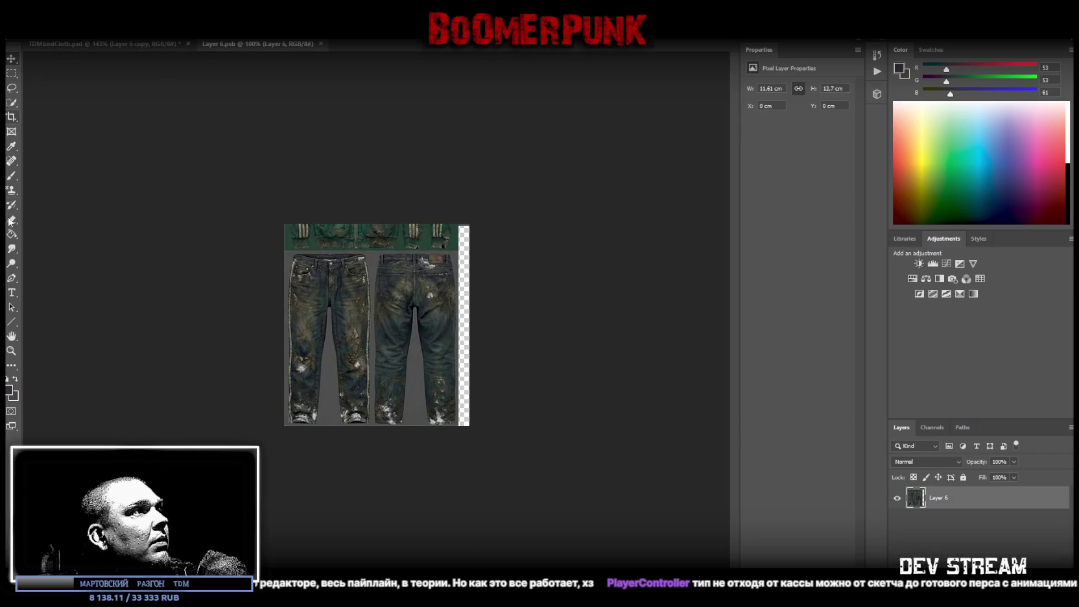
- Erase the green jacket strip from the top of the jeans image
left_click(11, 350)
left_click_drag(152, 344, 298, 335)
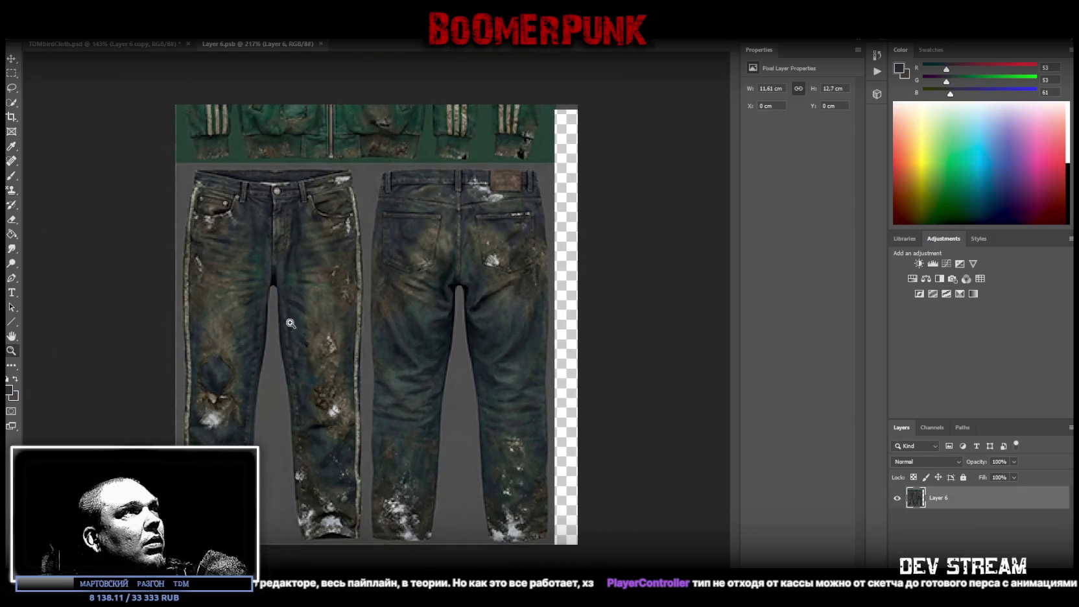
left_click(11, 73)
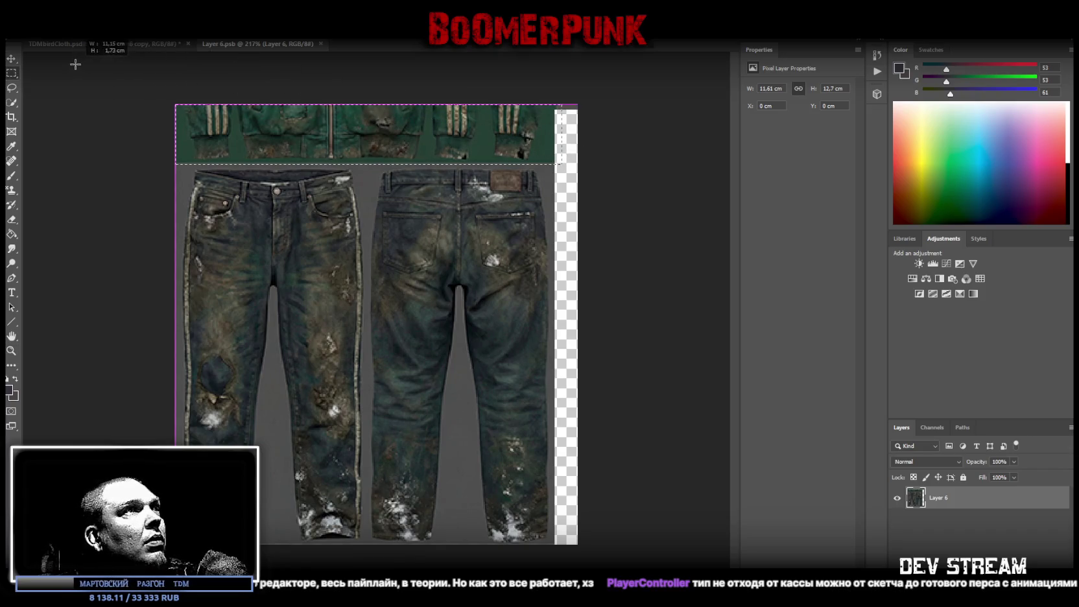
left_click_drag(561, 164, 190, 74)
key("Delete")
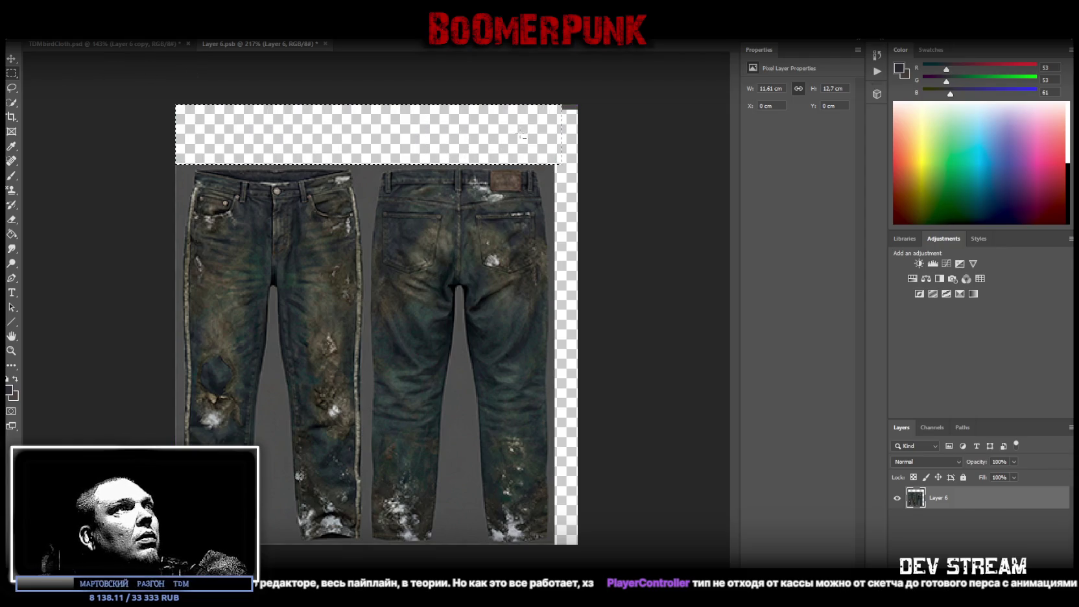
key("ctrl+d")
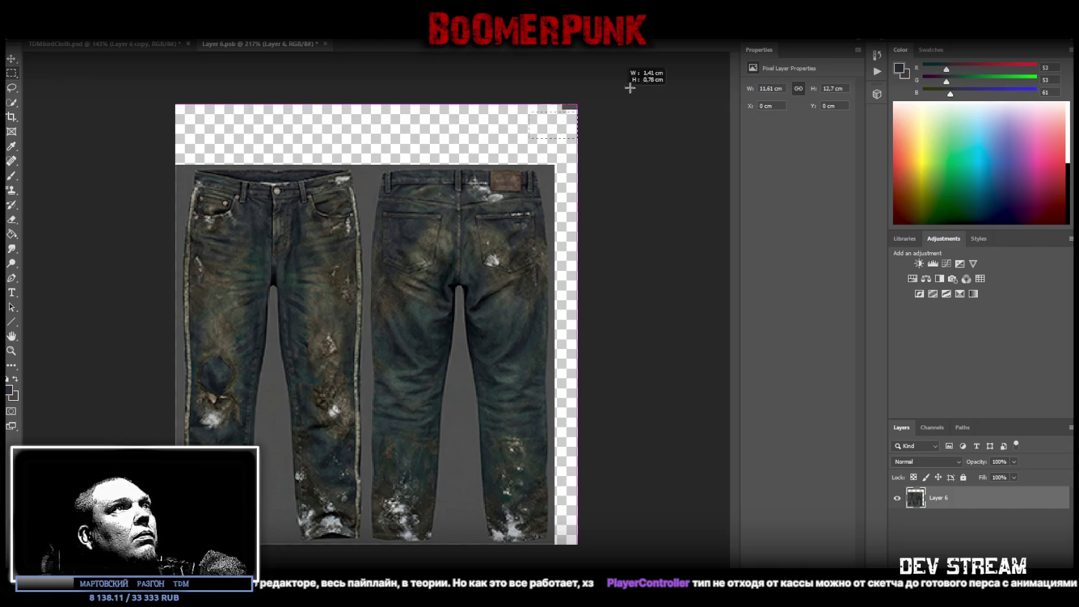
- Save Layer 6.psb and close it to return to the TDMbirdCloth.psd atlas
left_click_drag(528, 138, 608, 92)
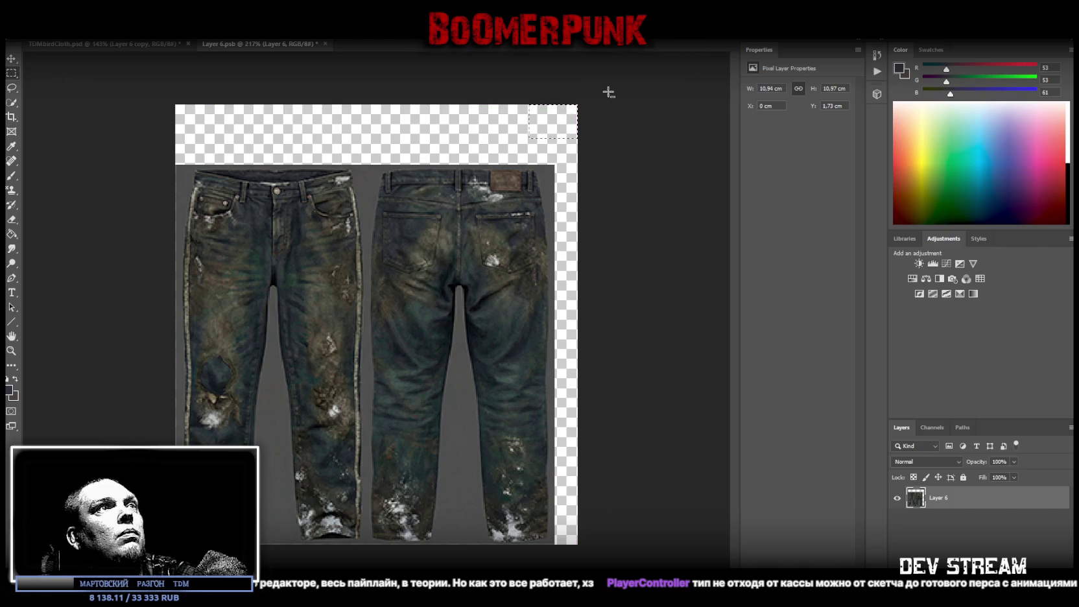
key("ctrl+d")
left_click(11, 87)
key("ctrl+s")
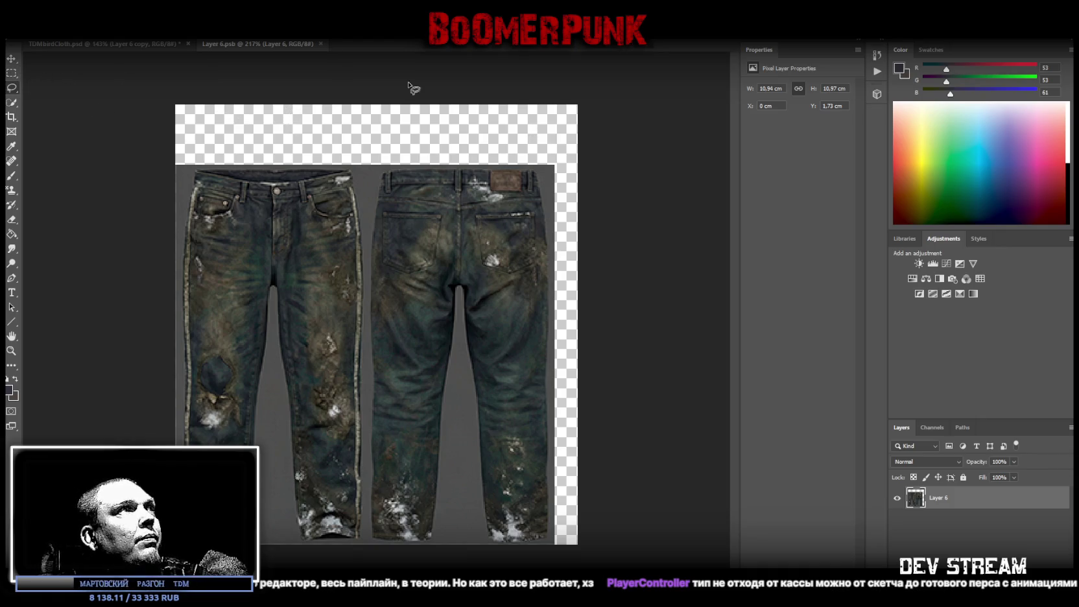
left_click(320, 43)
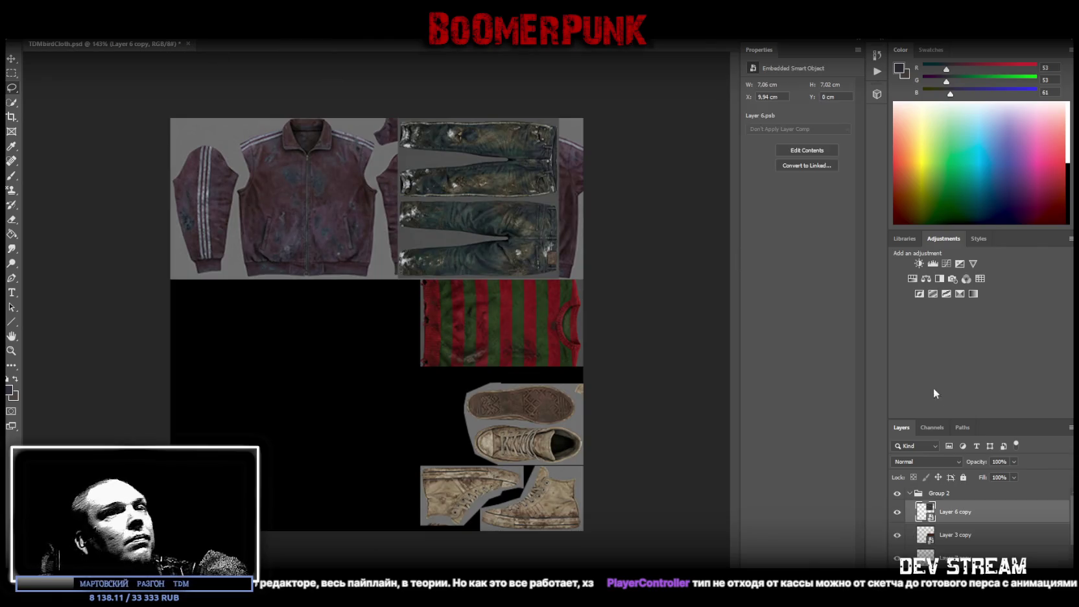
- Rotate the jeans 90° upright and scale them to fill the atlas's top-right tile
key("ctrl+t")
left_click_drag(565, 225, 574, 226)
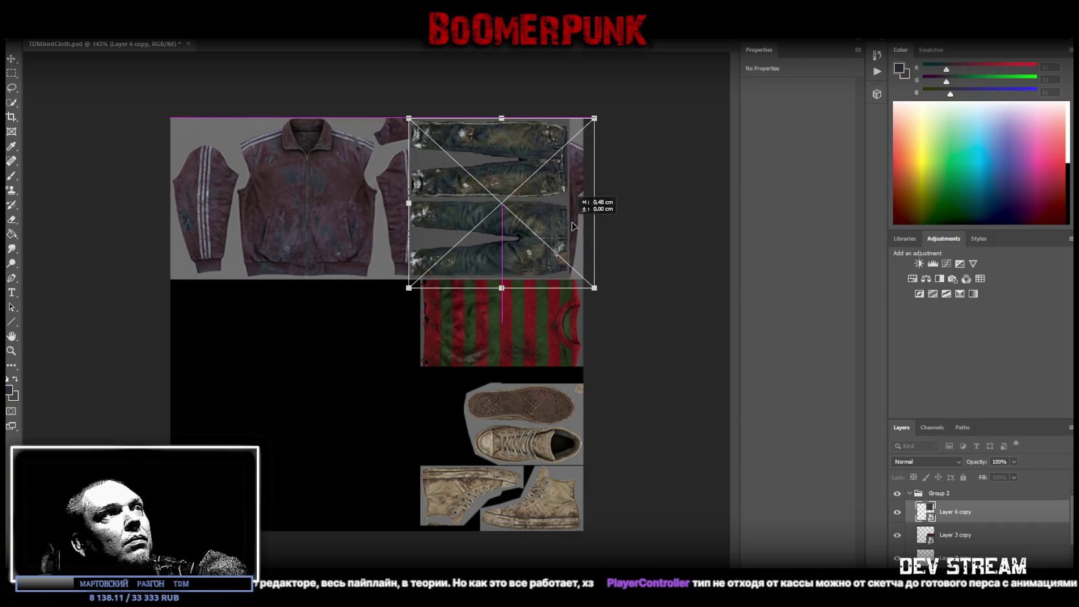
left_click_drag(655, 135, 443, 120)
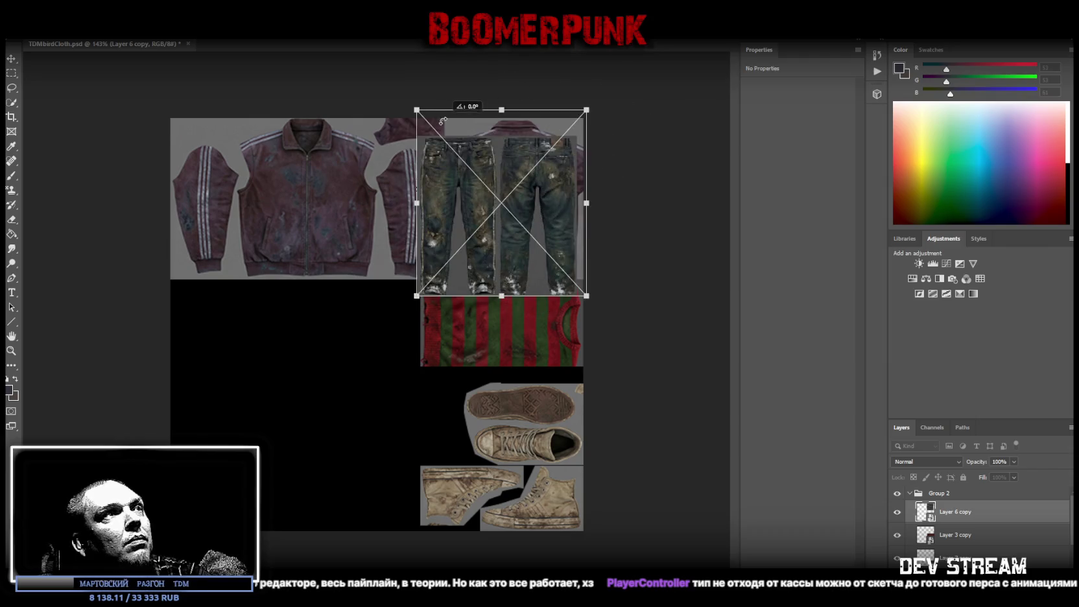
left_click_drag(575, 252, 582, 233)
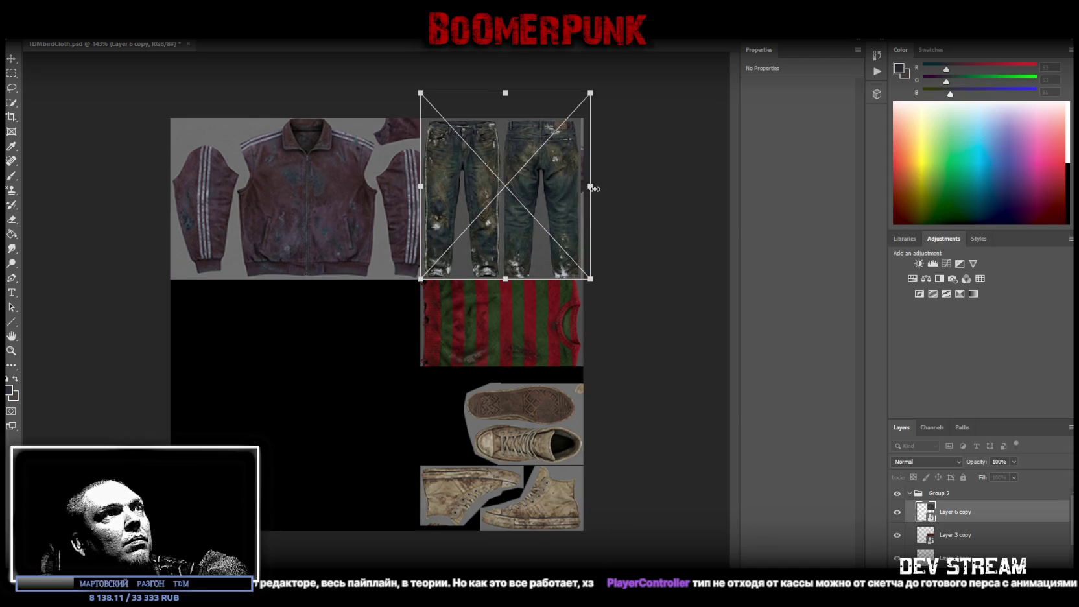
left_click_drag(592, 186, 566, 204)
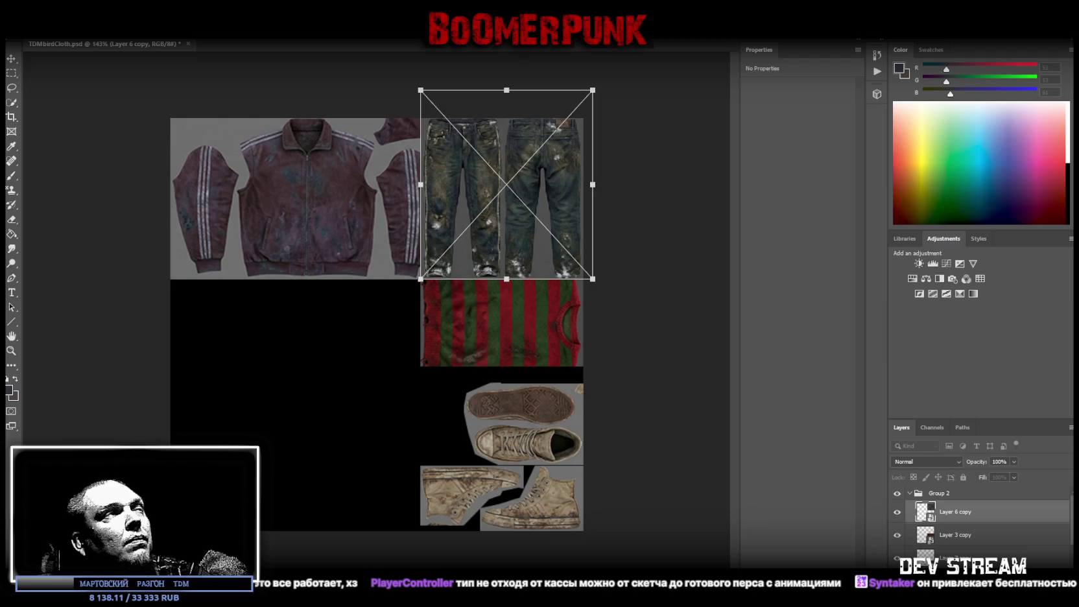
left_click(10, 58)
left_click_drag(456, 216, 471, 219)
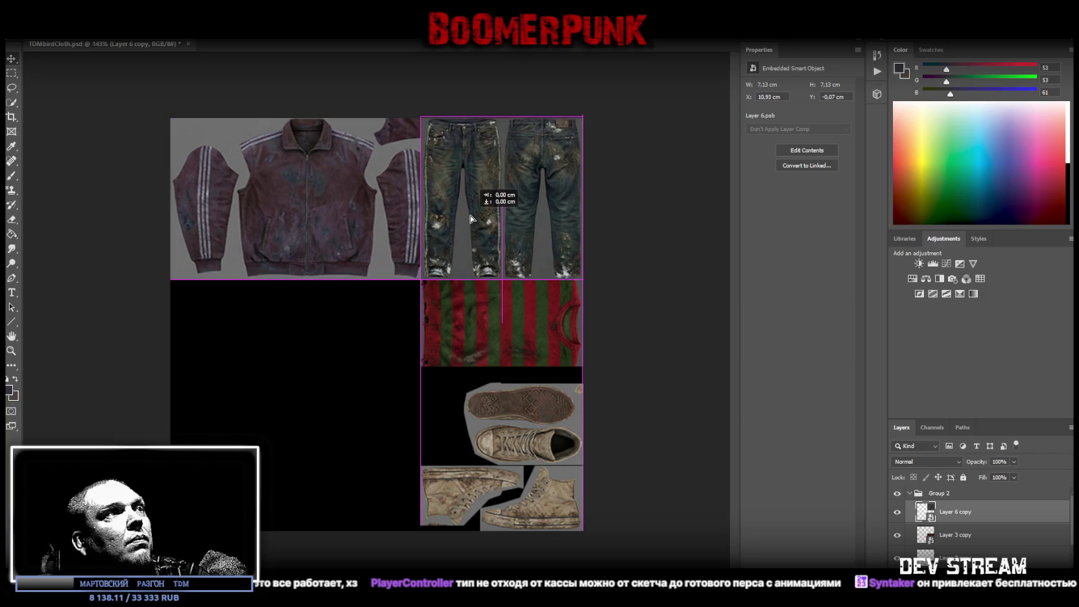
left_click_drag(472, 219, 472, 221)
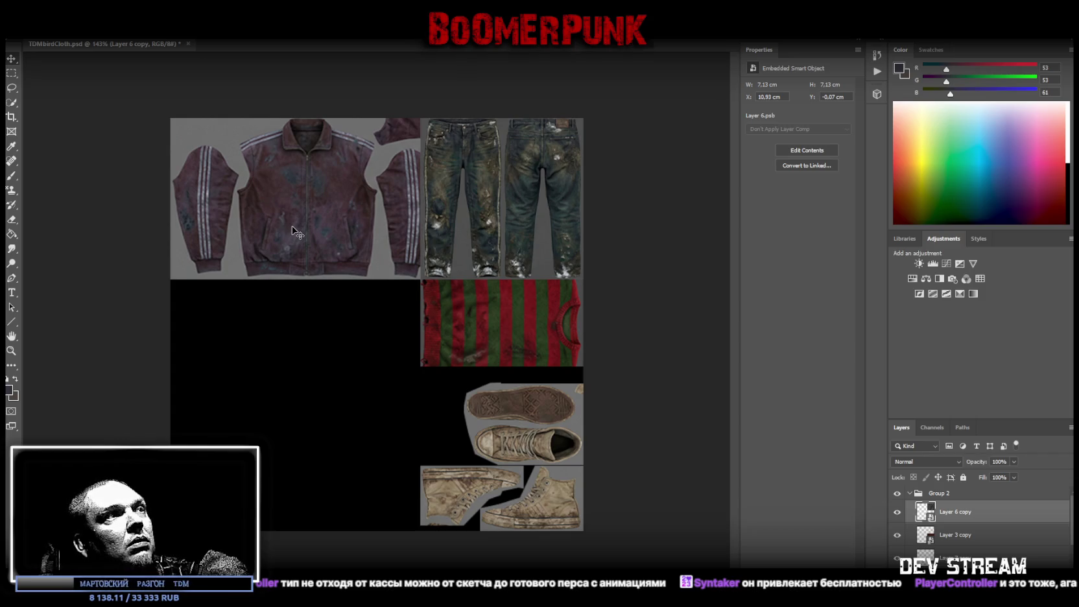
- Scale the placed poncho image down to fit the empty lower-left area
key("ctrl+t")
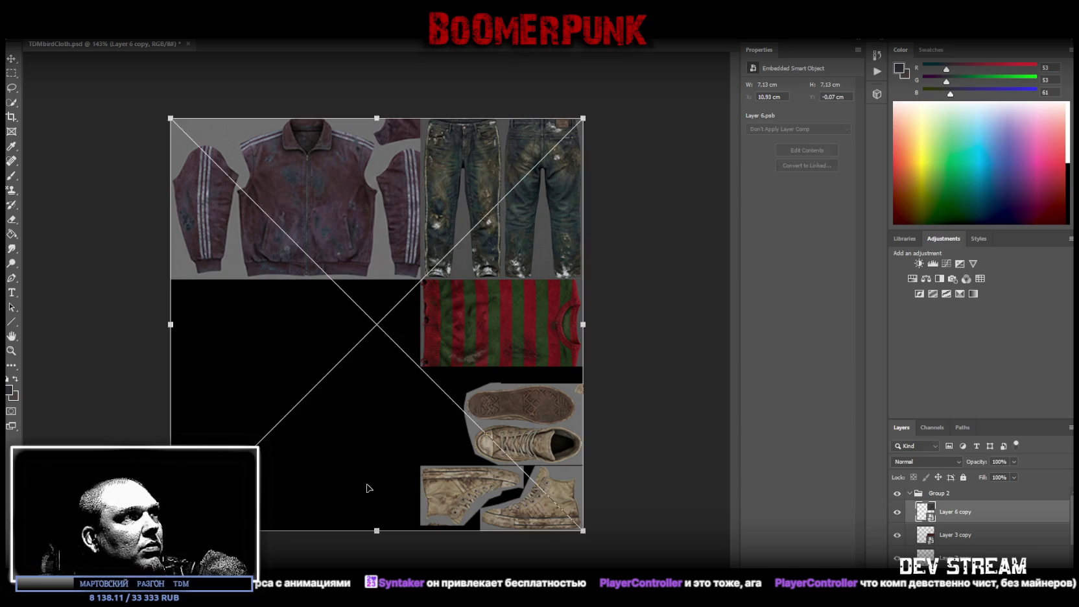
left_click_drag(377, 118, 386, 278)
left_click_drag(443, 341, 360, 340)
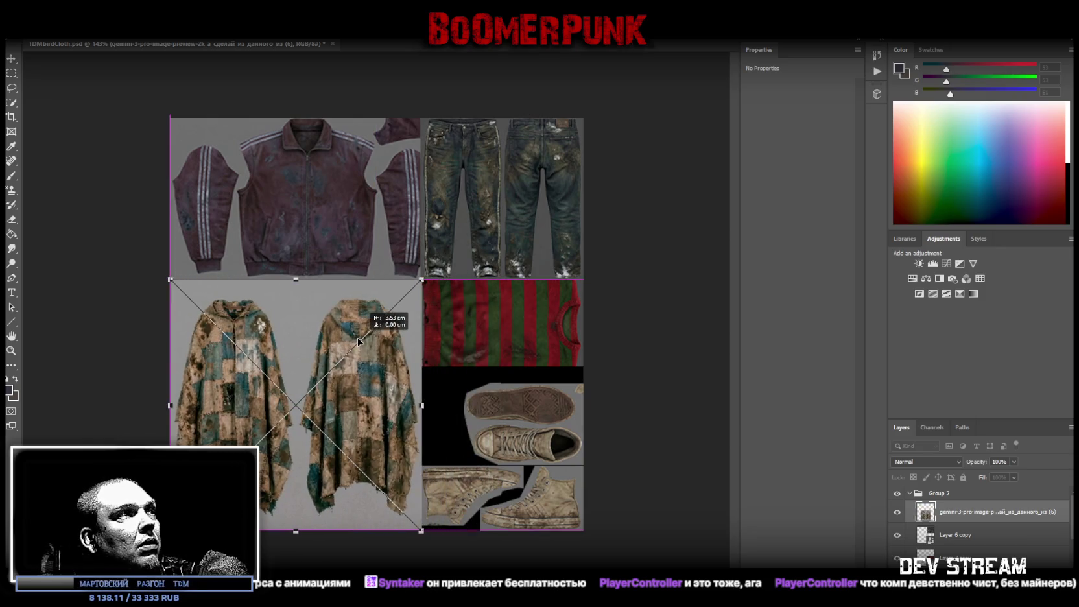
- Commit the poncho placement in the lower-left tile and zoom out slightly on the atlas
left_click(11, 59)
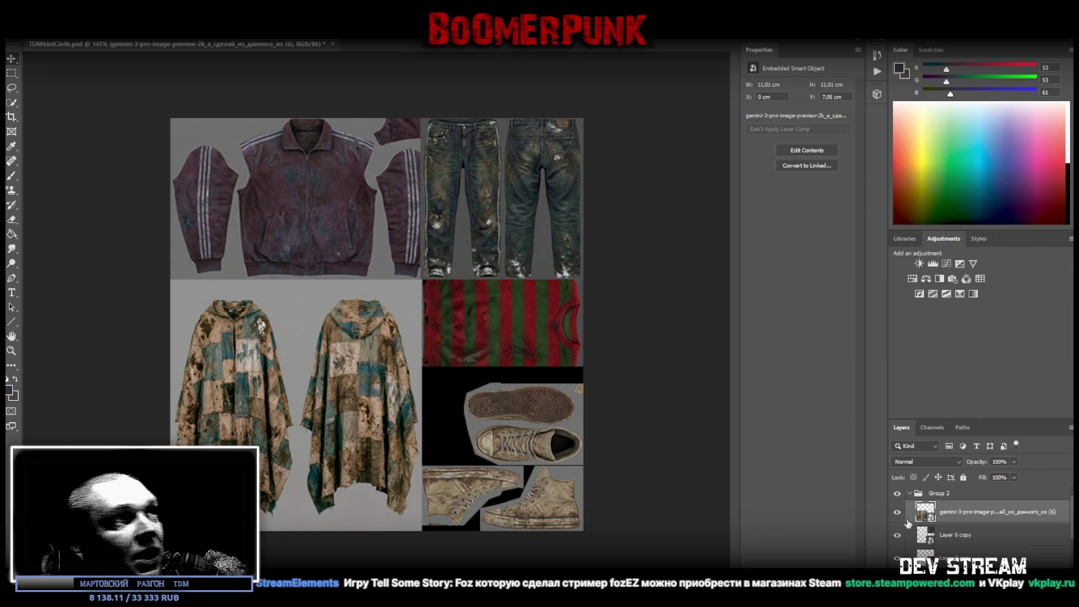
left_click(11, 350)
left_click_drag(343, 356, 342, 358)
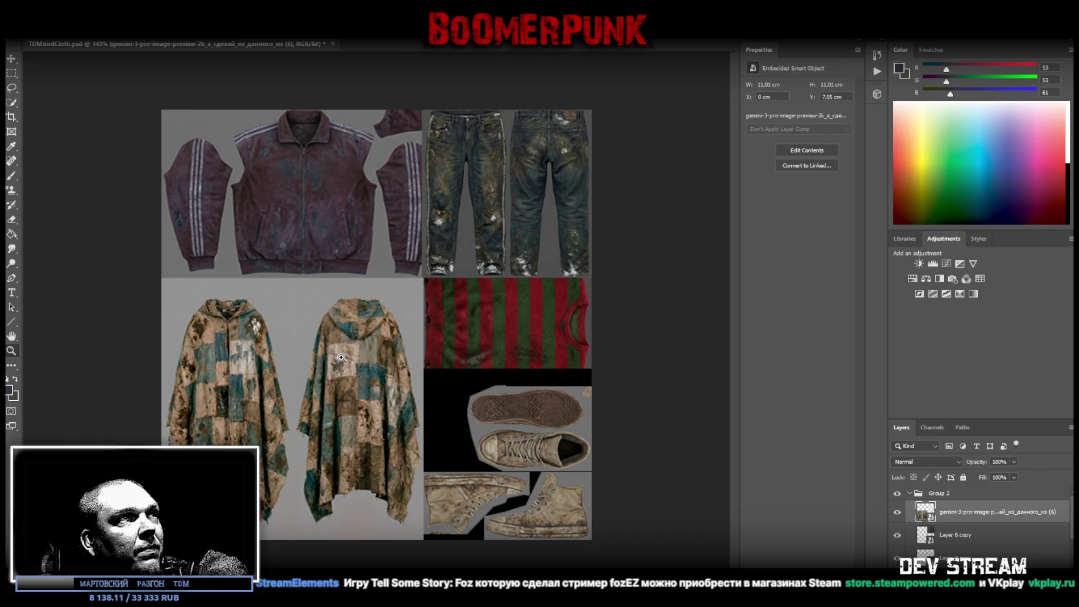
- Enlarge the Layer 6 copy jeans over the atlas, move it above the poncho, and rasterize it
left_click(940, 541)
key("ctrl+t")
left_click_drag(422, 277, 140, 421)
left_click_drag(525, 318, 512, 302)
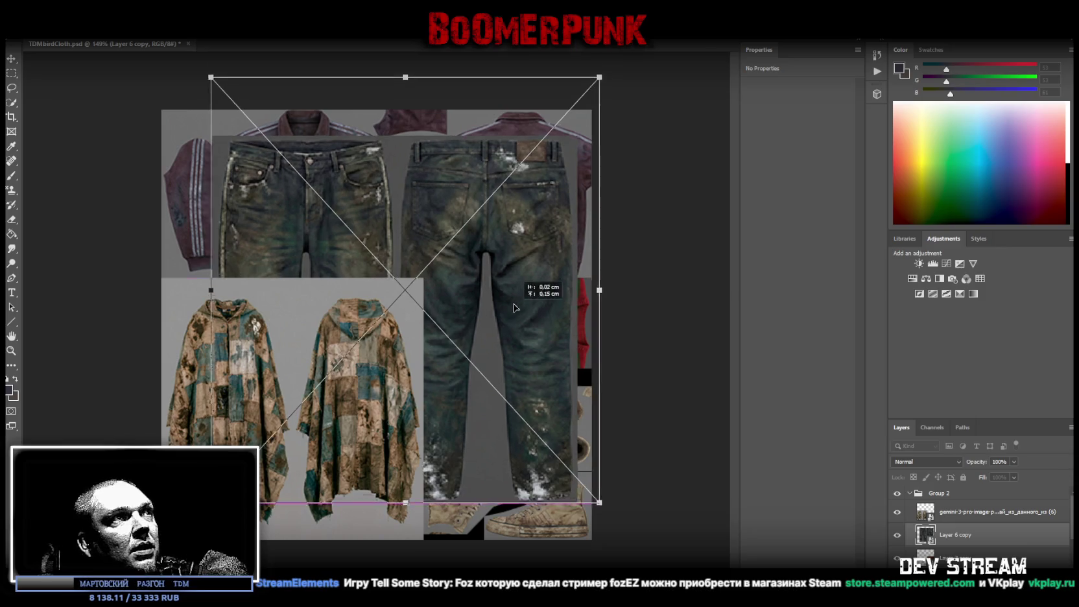
left_click_drag(973, 537, 970, 512)
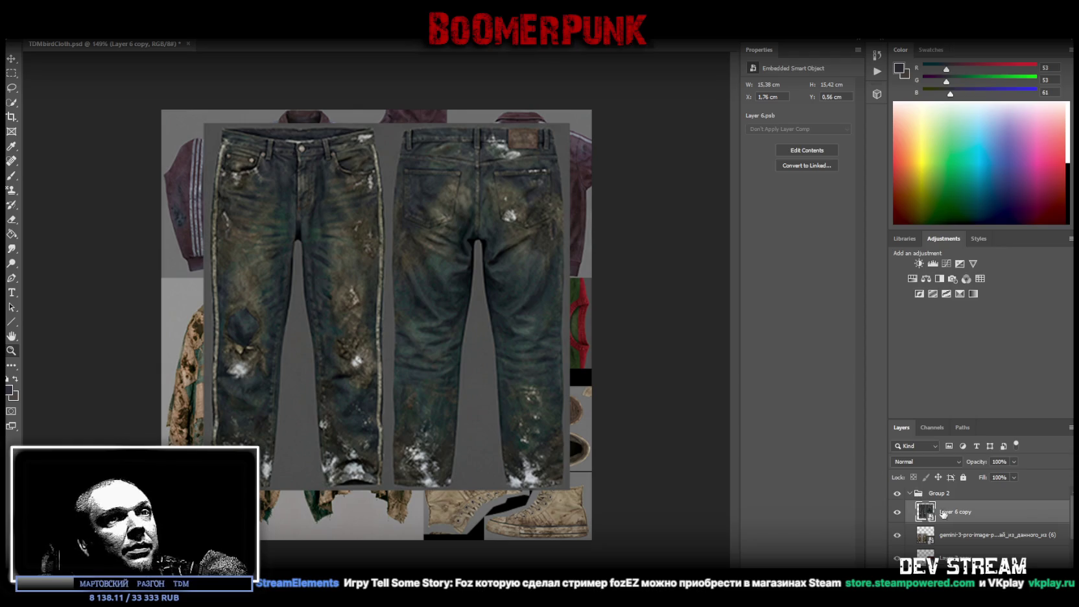
right_click(950, 512)
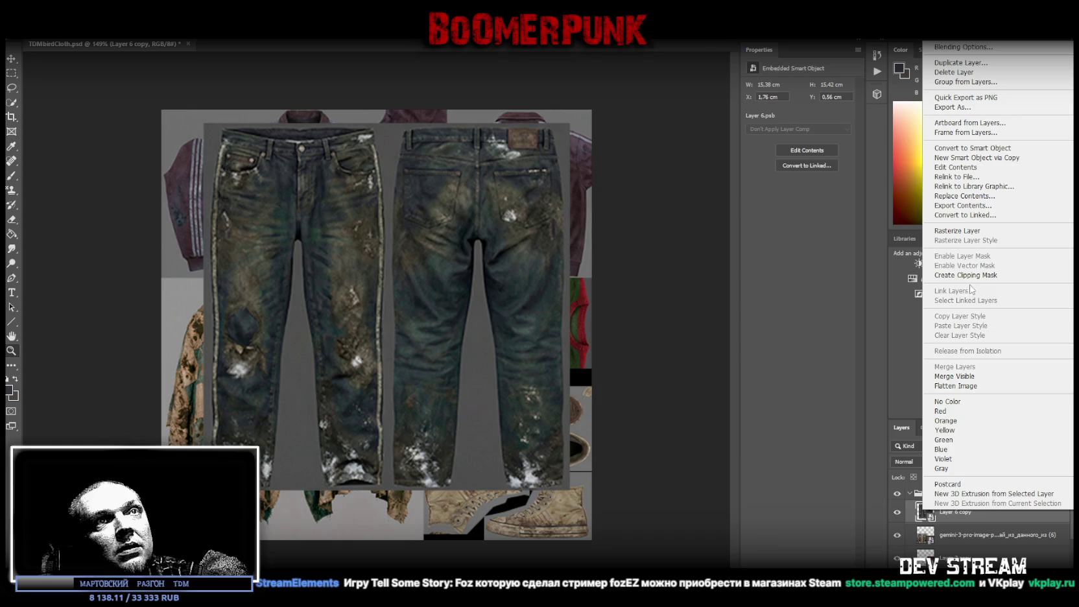
left_click(967, 231)
- Cut the left pair of jeans onto Layer 9 and convert both jeans layers to smart objects
key("m")
left_click_drag(176, 109, 361, 524)
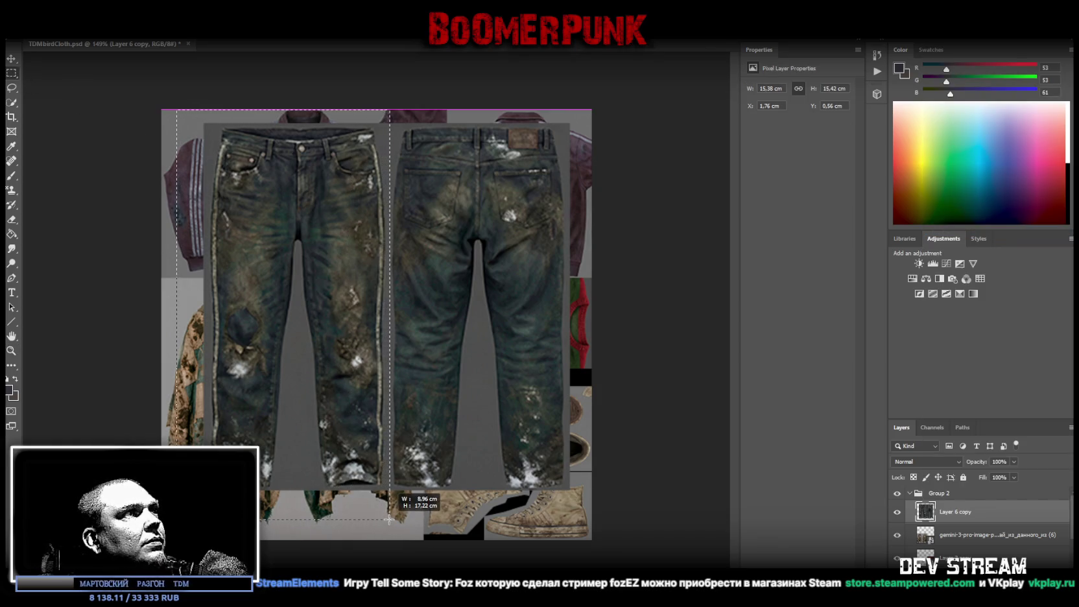
left_click_drag(361, 524, 388, 519)
right_click(286, 366)
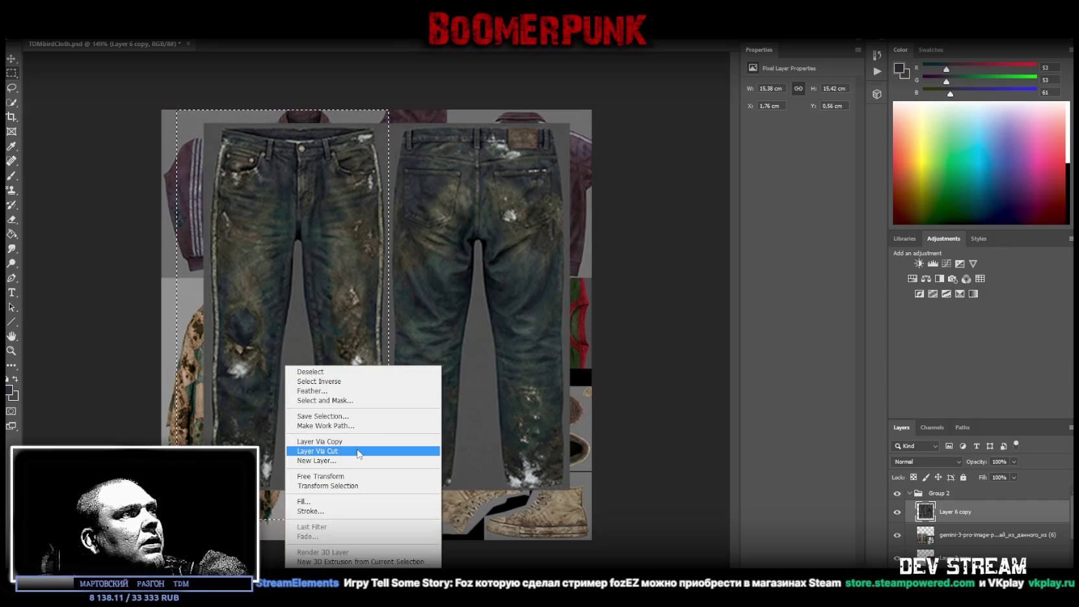
left_click(350, 452)
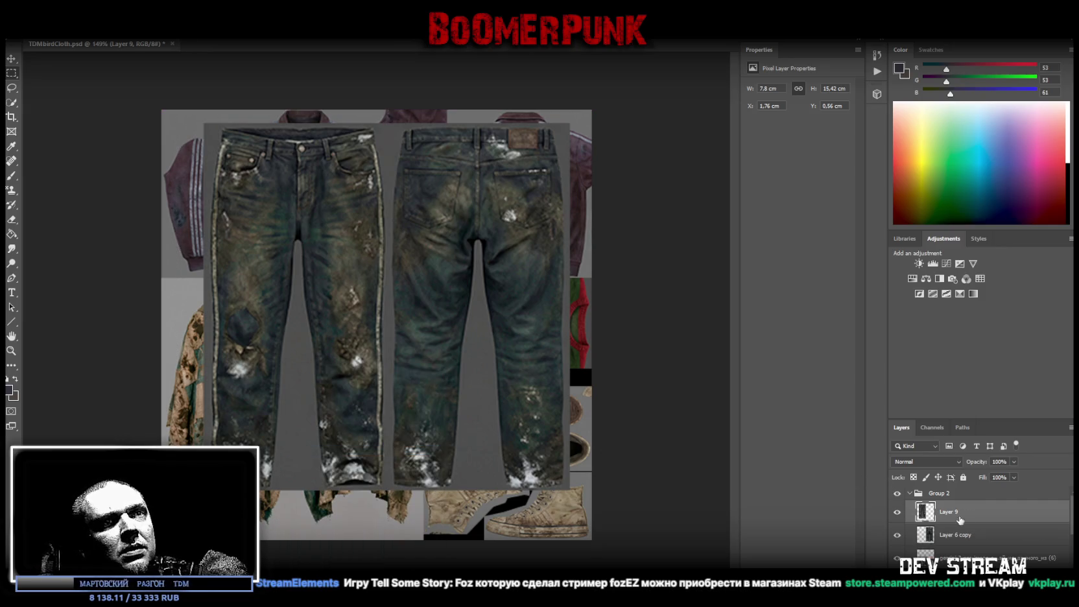
right_click(956, 517)
left_click(973, 194)
left_click(956, 535)
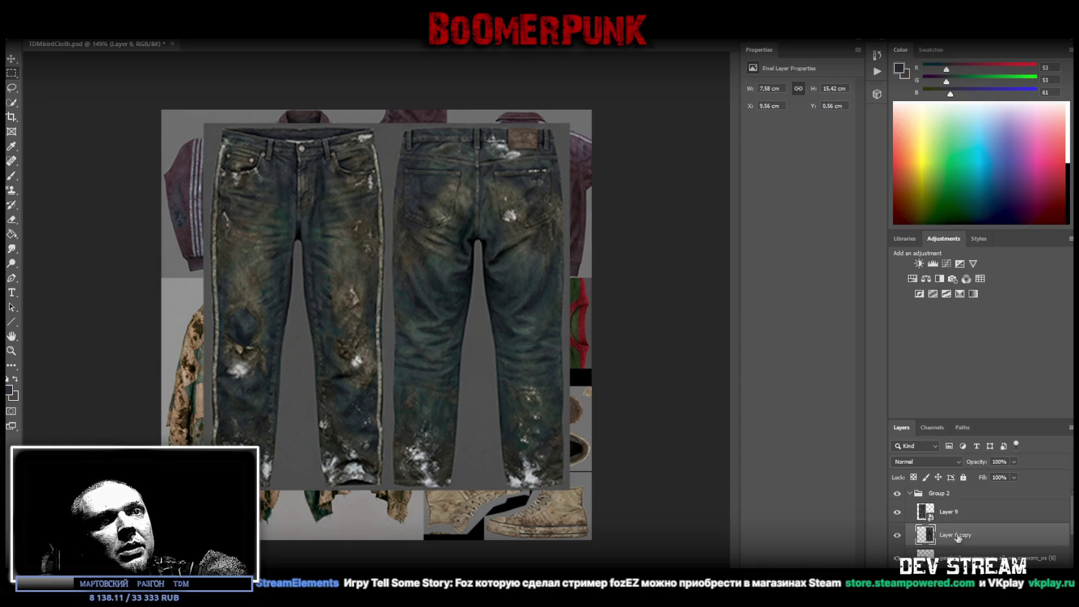
right_click(956, 535)
left_click(971, 215)
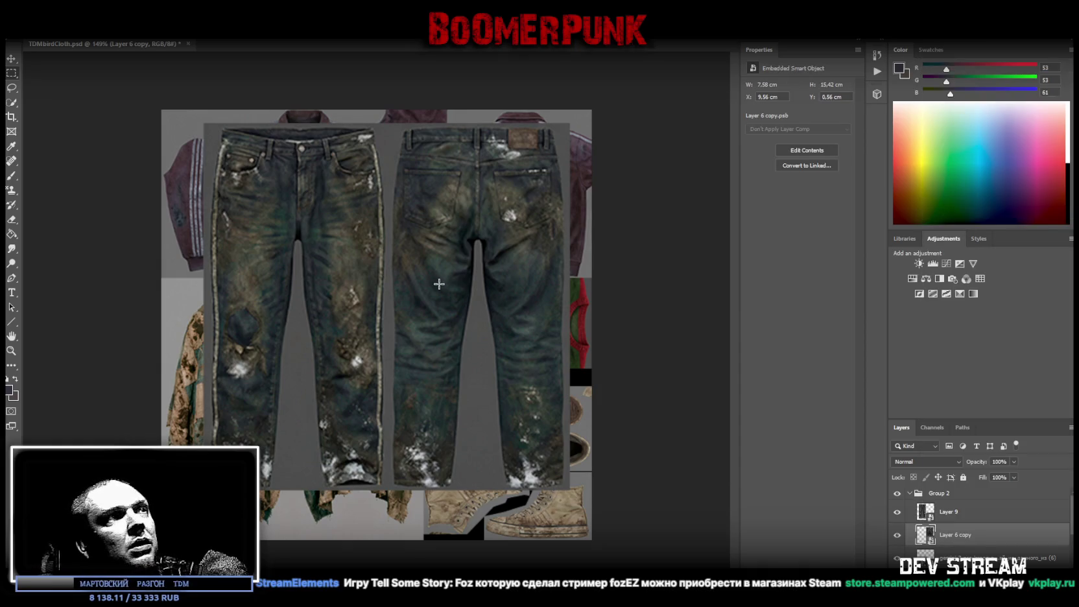
- Move the right jeans to the atlas's right side and flip the left pair to align above it
key("ctrl+t")
left_click_drag(530, 250, 545, 296)
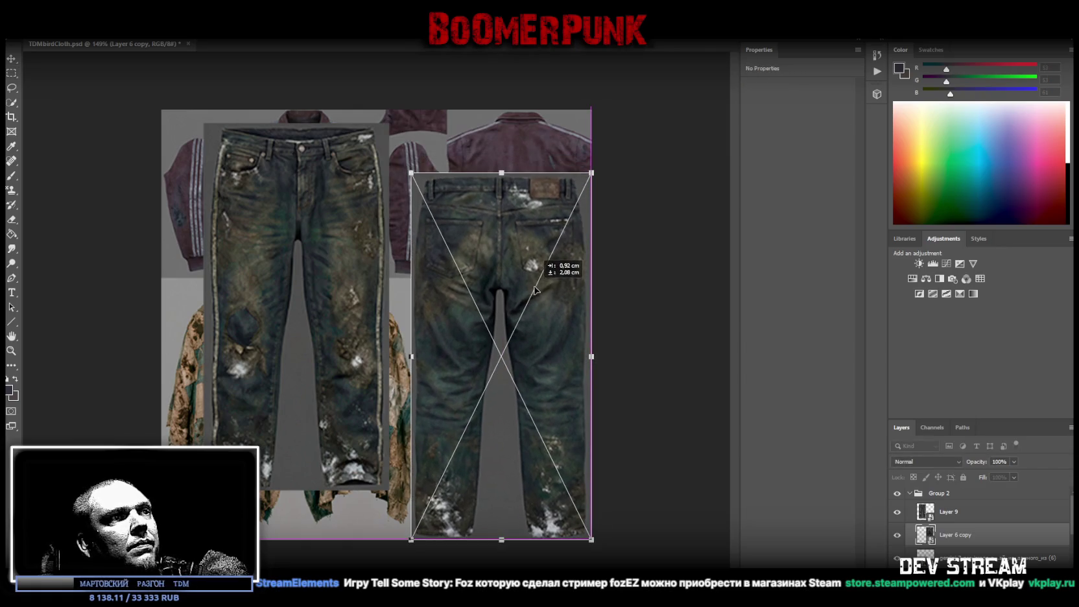
left_click(949, 512)
key("ctrl+t")
mouse_move(353, 360)
left_mouse_down()
mouse_move(419, 419)
mouse_move(392, 445)
left_mouse_up()
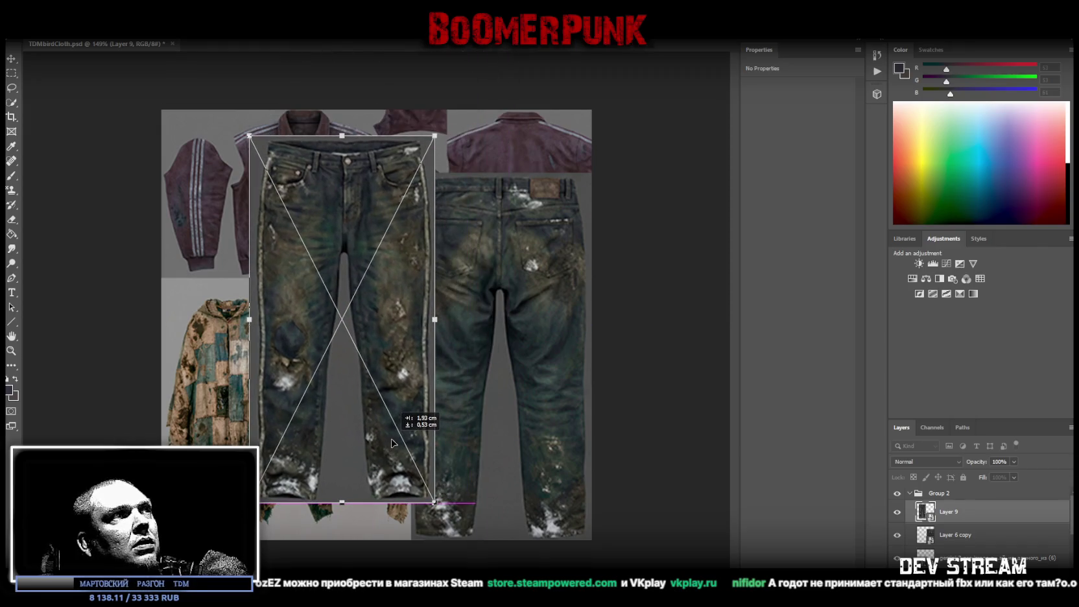
mouse_move(470, 167)
left_mouse_down()
mouse_move(263, 504)
mouse_move(261, 473)
left_mouse_up()
mouse_move(328, 480)
left_mouse_down()
mouse_move(524, 110)
mouse_move(491, 130)
left_mouse_up()
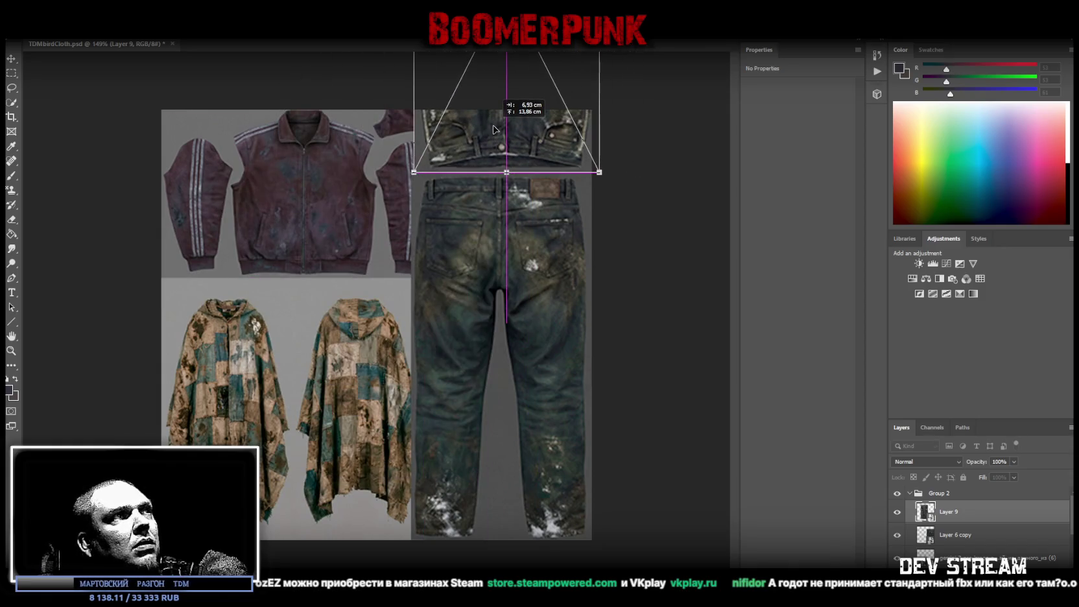
left_click_drag(491, 130, 486, 129)
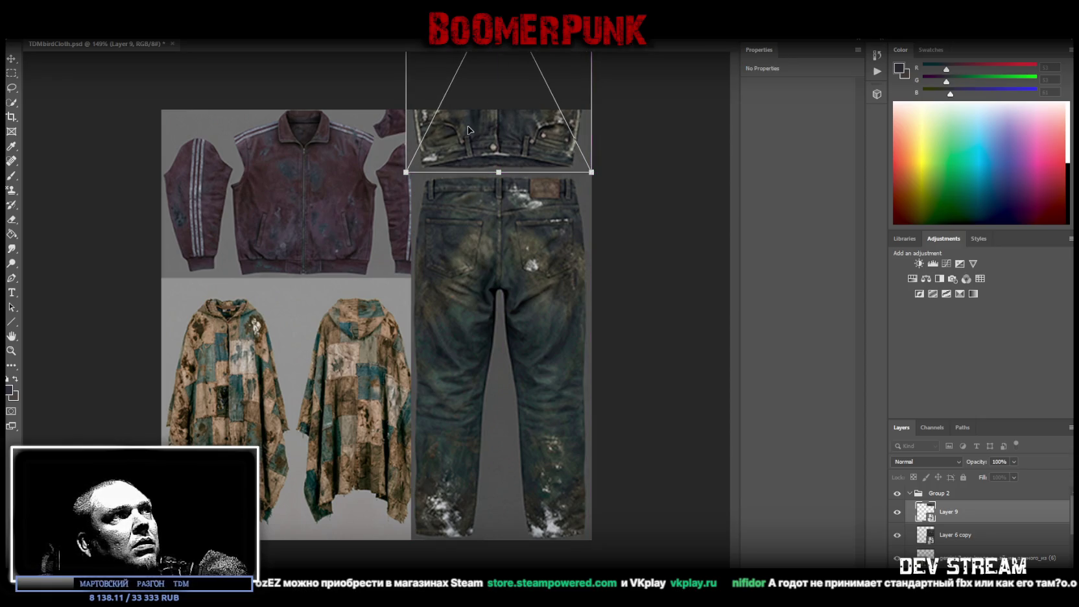
- Scale both jeans layers together into a narrow full-height stack in the right column
left_click(947, 537, "shift")
key("ctrl+t")
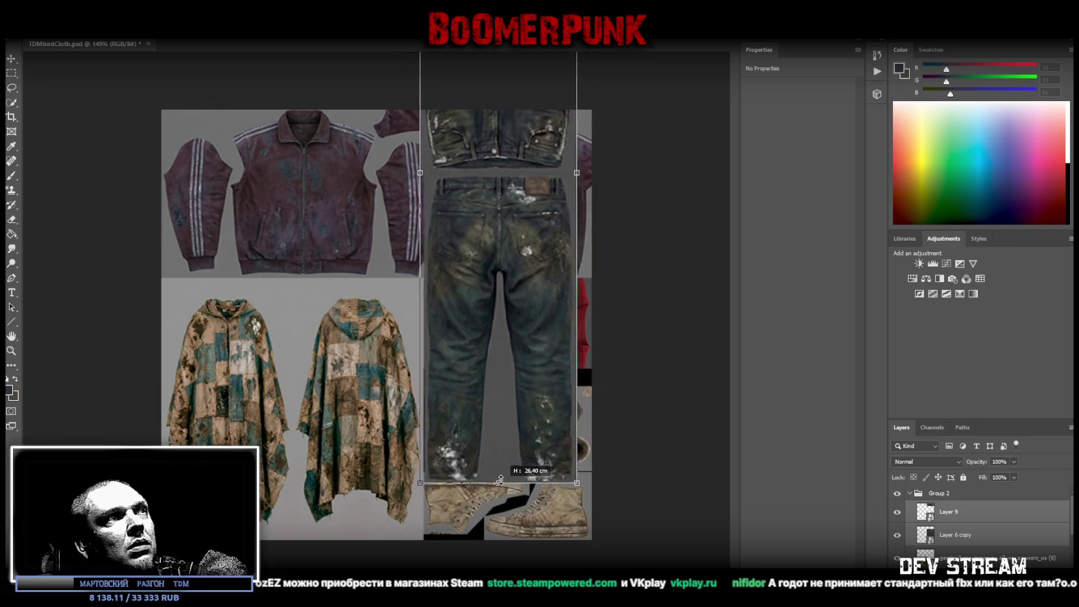
left_click_drag(497, 539, 493, 337)
left_click_drag(499, 247, 523, 298)
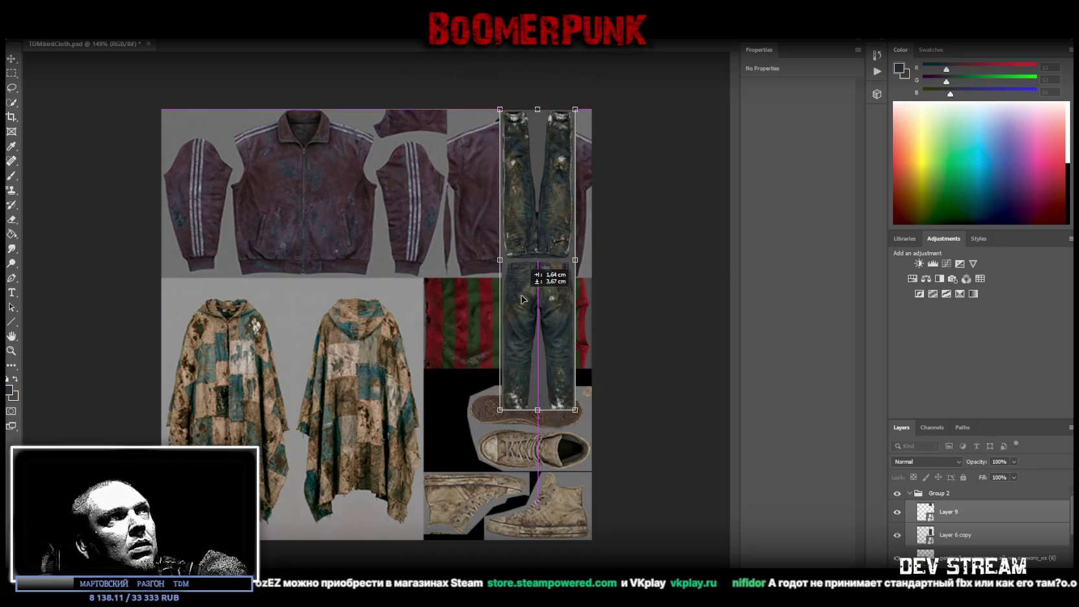
left_click_drag(539, 410, 539, 539)
left_click_drag(560, 423, 559, 423)
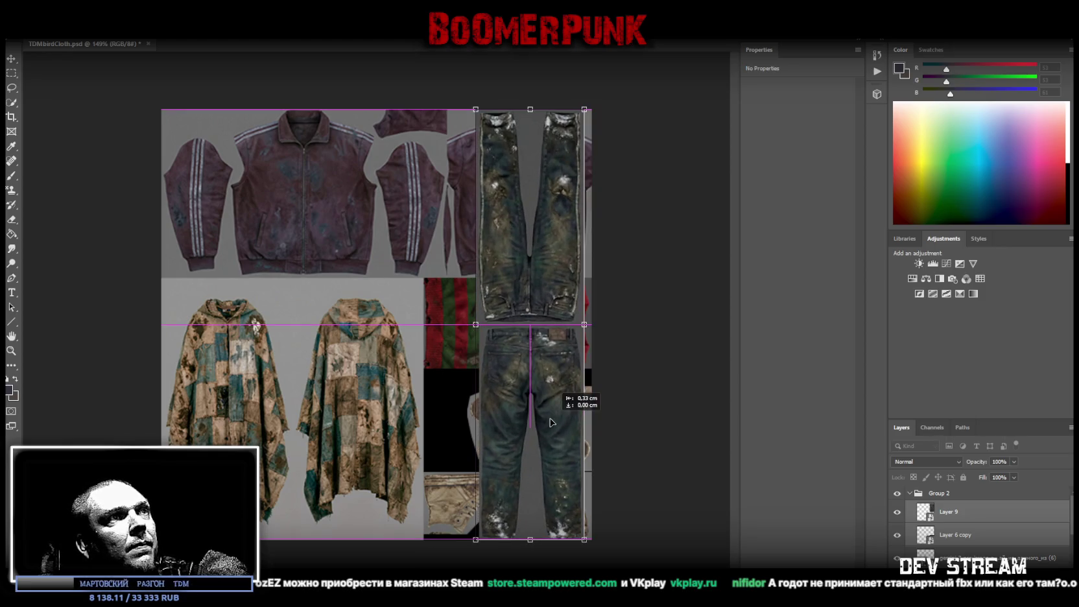
key("Return")
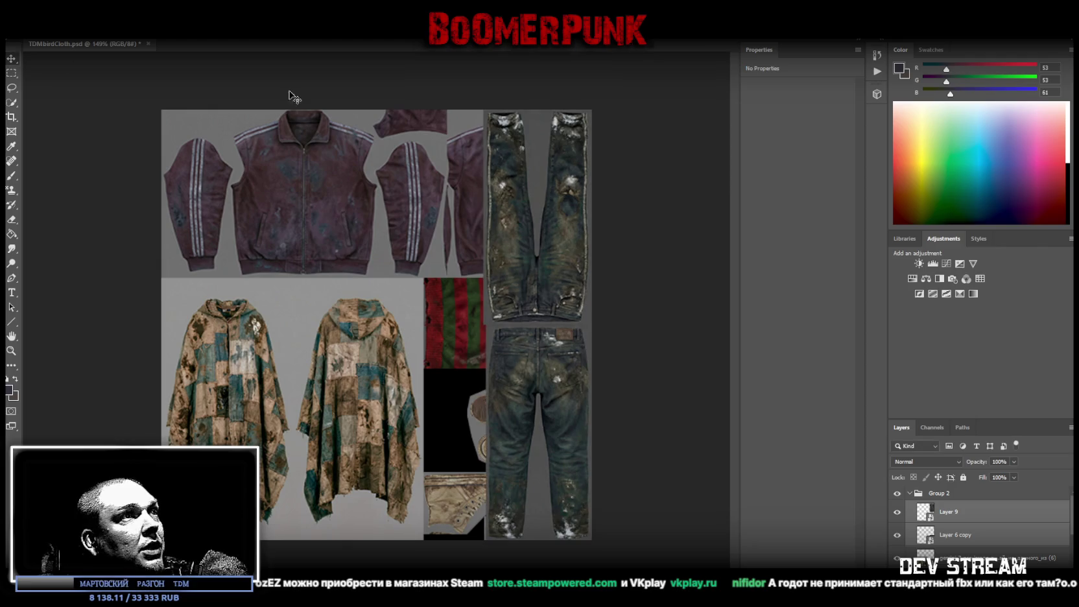
- Nudge the Layer 9 jeans slightly right so it sits flush with the edge
left_click(958, 517)
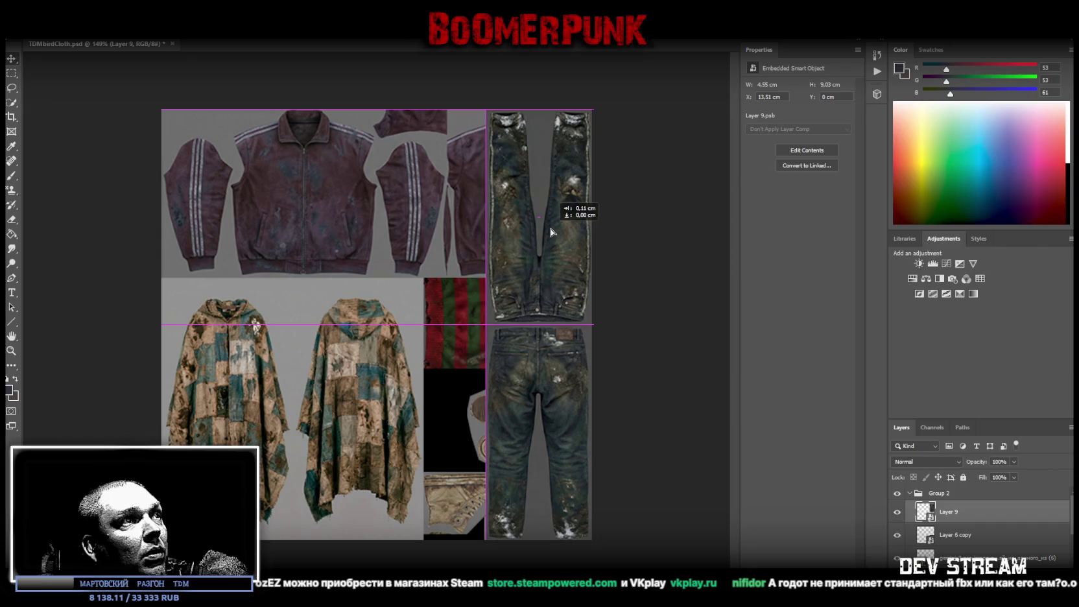
left_click_drag(548, 232, 553, 234)
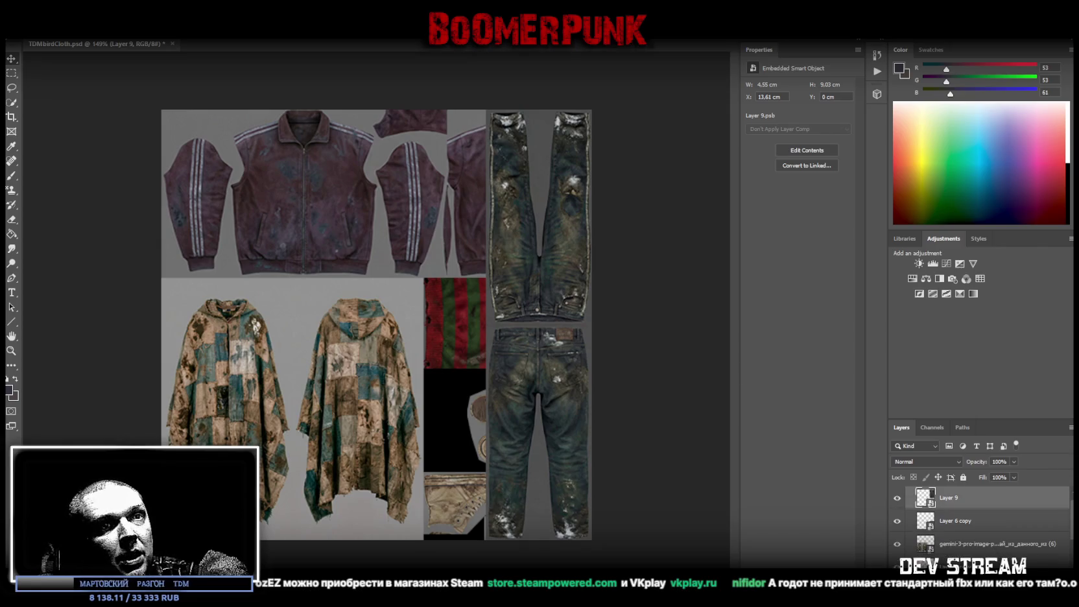
scroll(1002, 548, "down", 2)
scroll(968, 553, "up", 2)
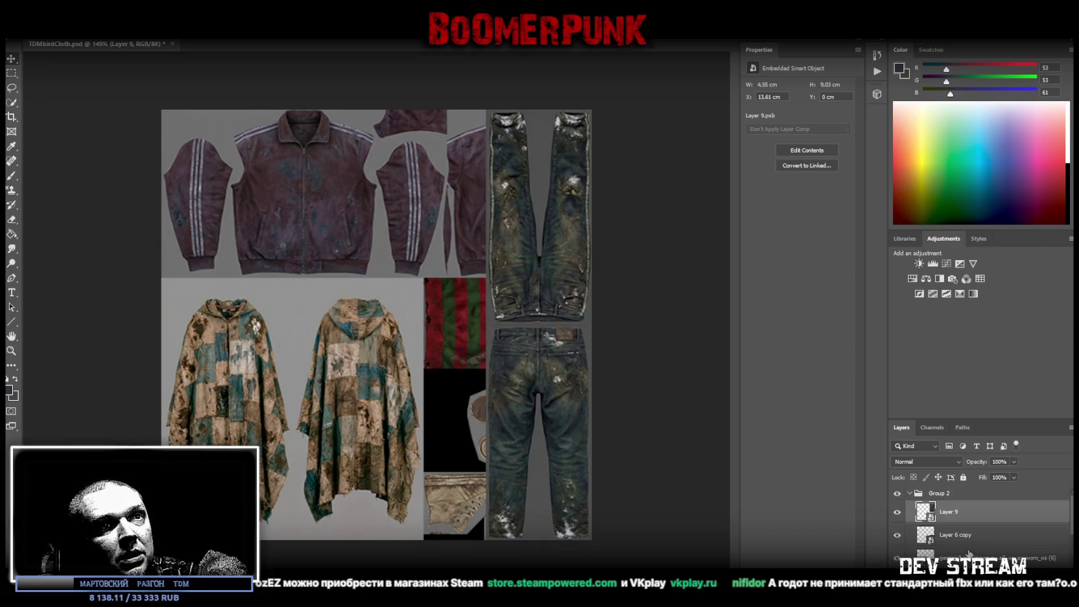
scroll(966, 548, "down", 1)
scroll(964, 535, "down", 2)
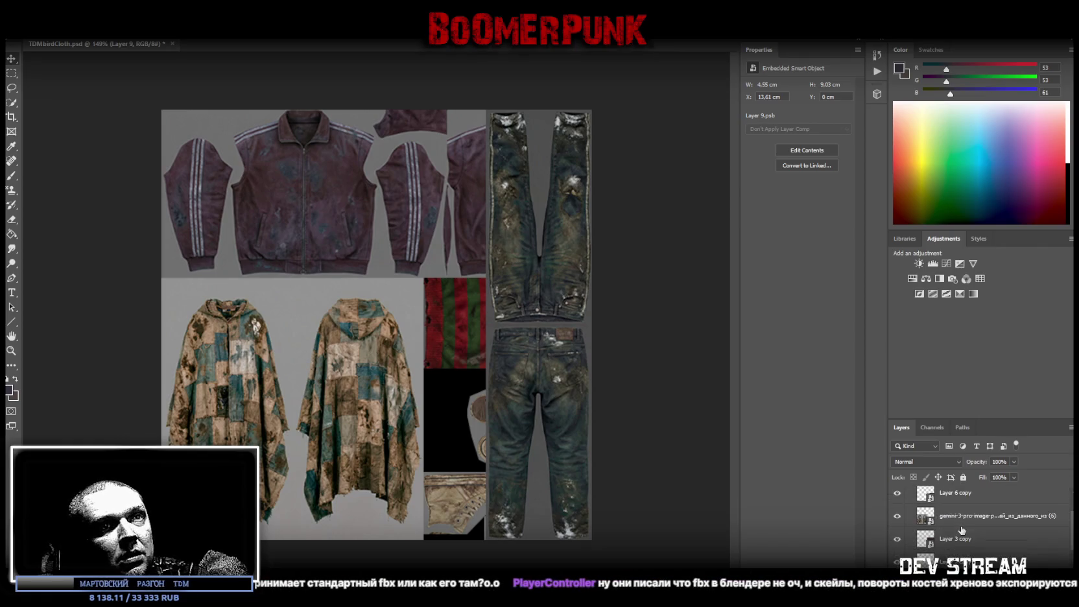
scroll(962, 530, "down", 2)
left_click(953, 560)
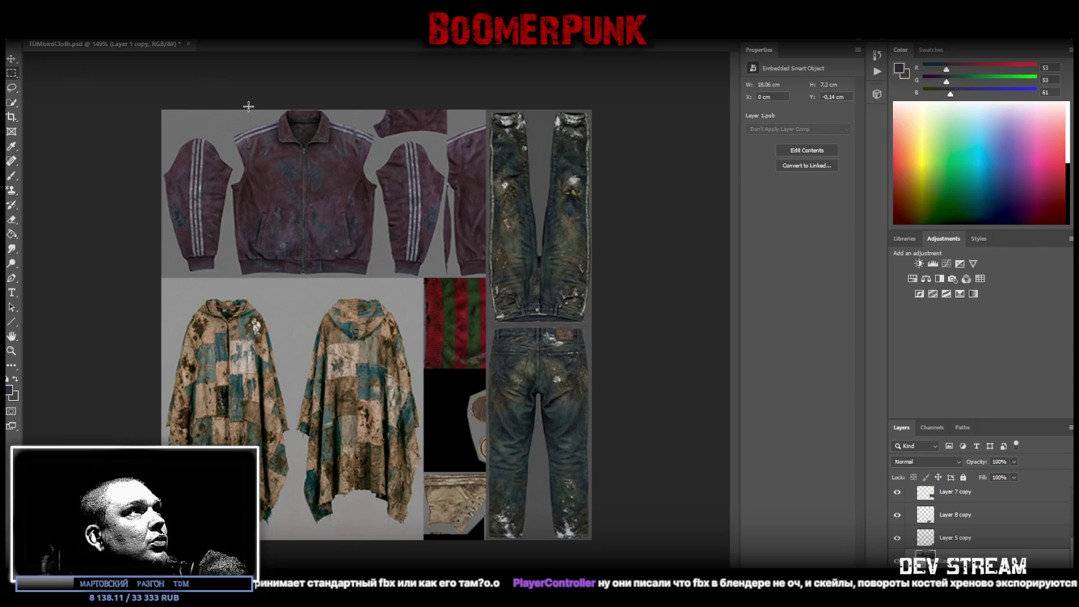
- Copy the jacket's body panel from Layer 1 copy onto its own new layer
left_click_drag(244, 110, 353, 276)
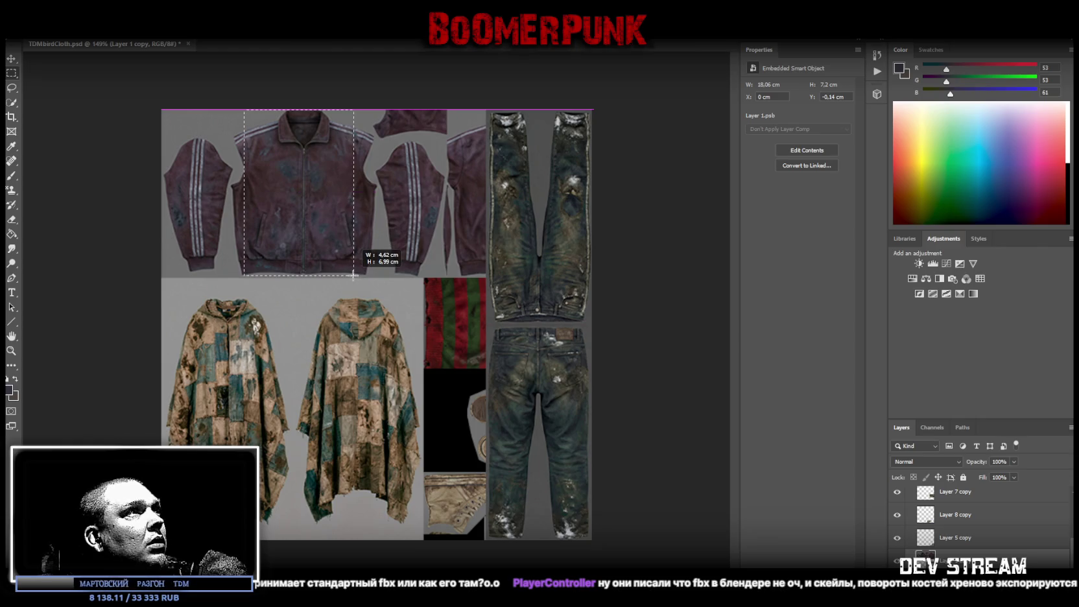
left_click_drag(216, 109, 248, 292, "shift")
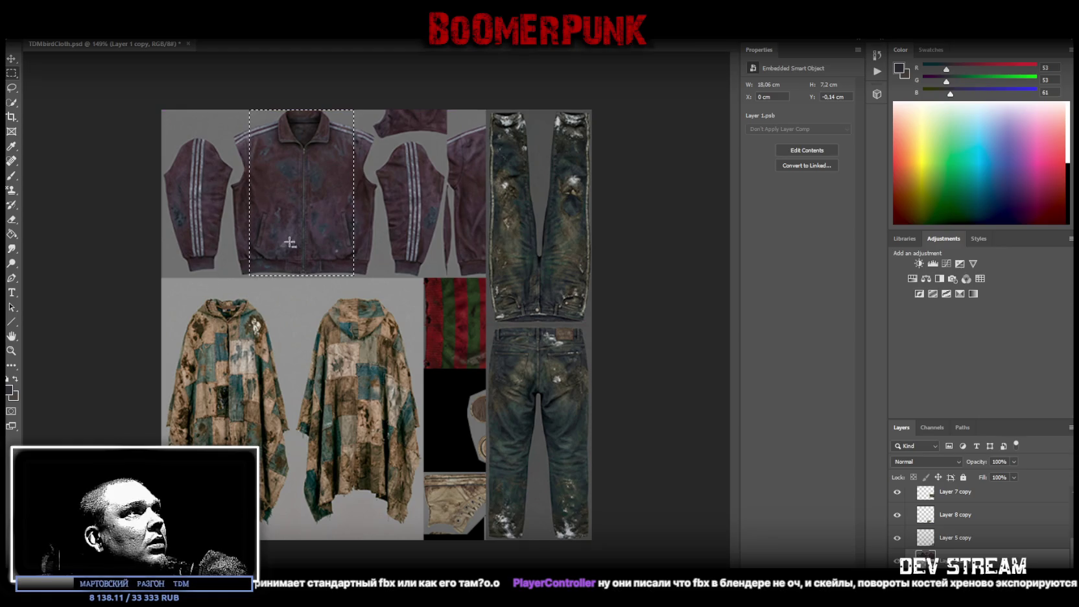
right_click(280, 175)
left_click(321, 252)
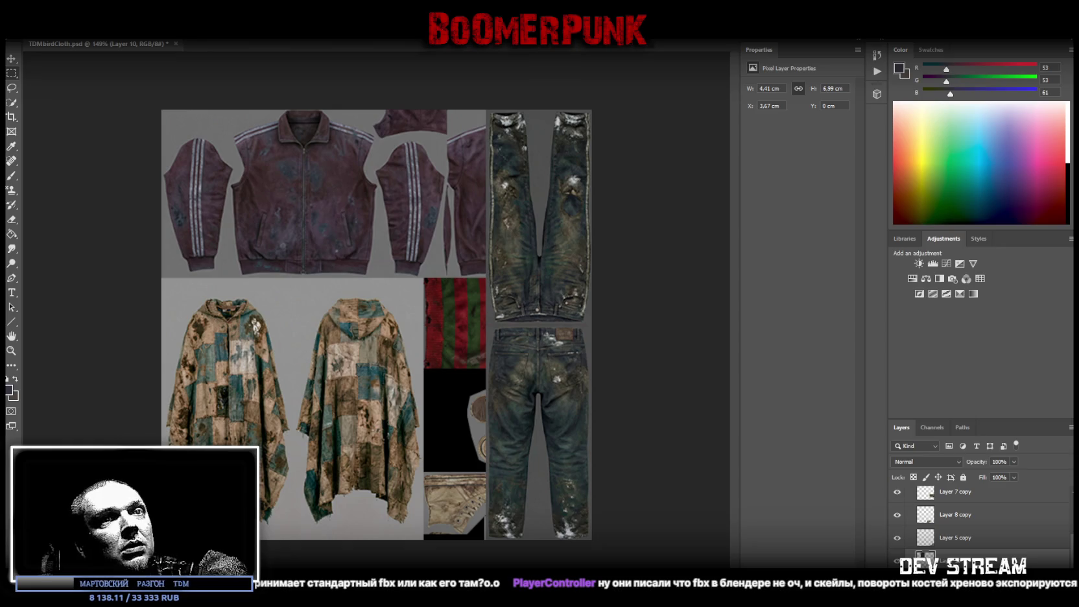
- Copy the small collar piece at the top onto its own new layer
left_click(410, 89)
left_click_drag(372, 139, 449, 83)
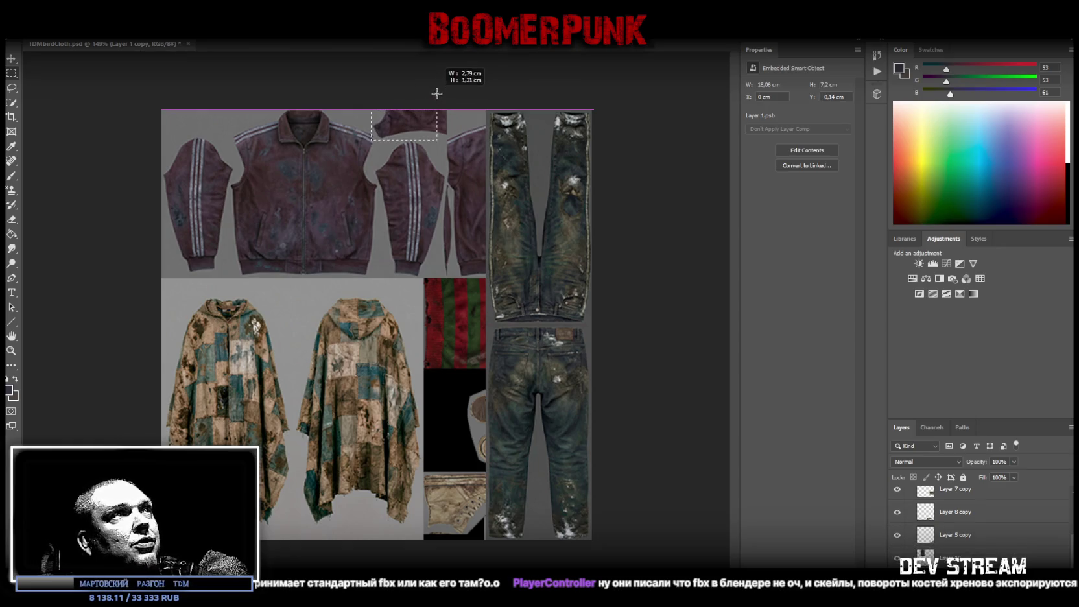
left_click_drag(364, 151, 466, 138, "shift")
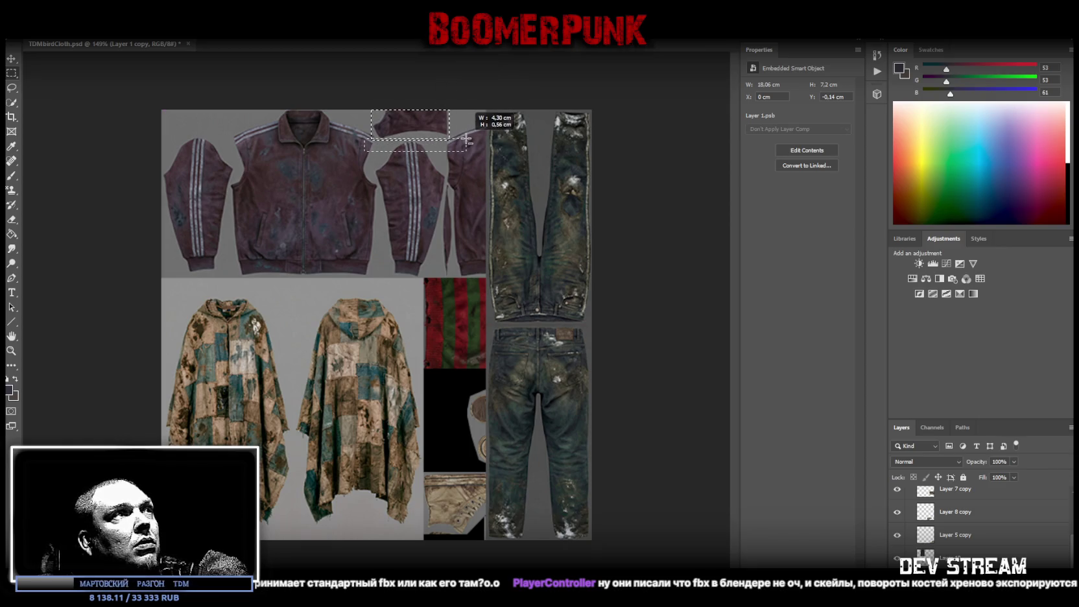
left_click_drag(465, 138, 458, 135, "shift")
right_click(382, 118)
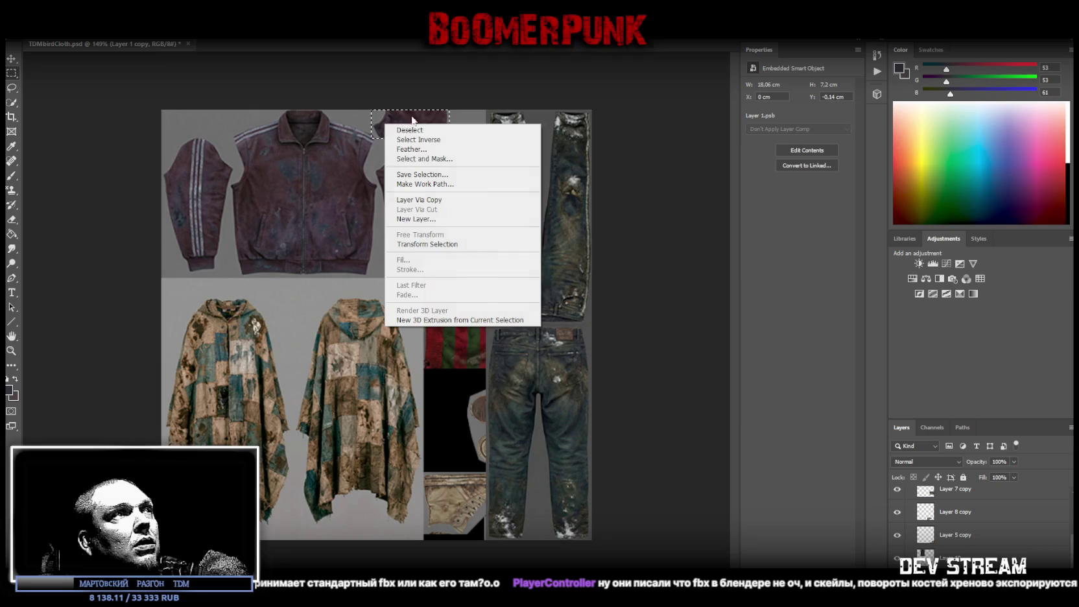
left_click(450, 201)
- Convert the jacket body layer, Layer 10, into a smart object
scroll(1008, 543, "down", 2)
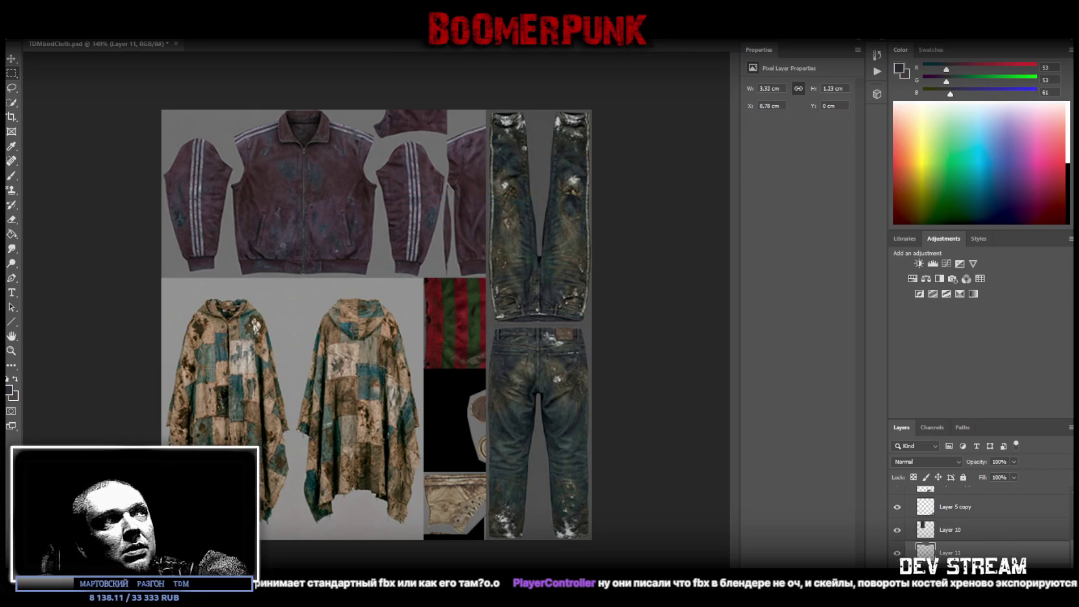
left_click(955, 538)
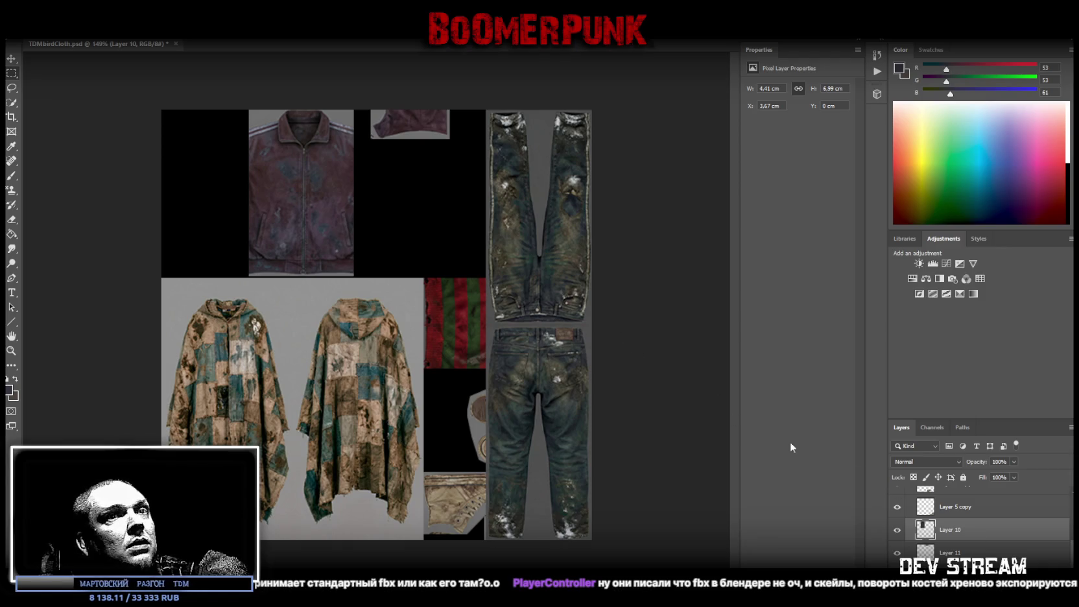
right_click(958, 526)
left_click(979, 207)
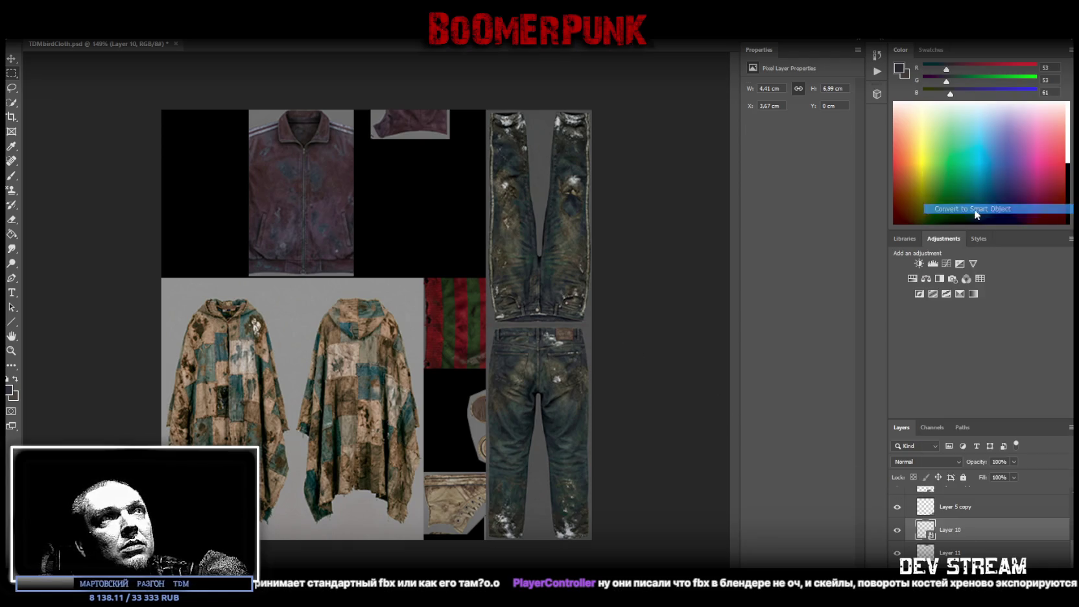
- Rotate the jacket body to lie sideways, aligned with the atlas's top edge
key("ctrl+t")
left_click_drag(327, 195, 279, 190)
mouse_move(280, 110)
left_mouse_down()
mouse_move(190, 117)
mouse_move(161, 150)
left_mouse_up()
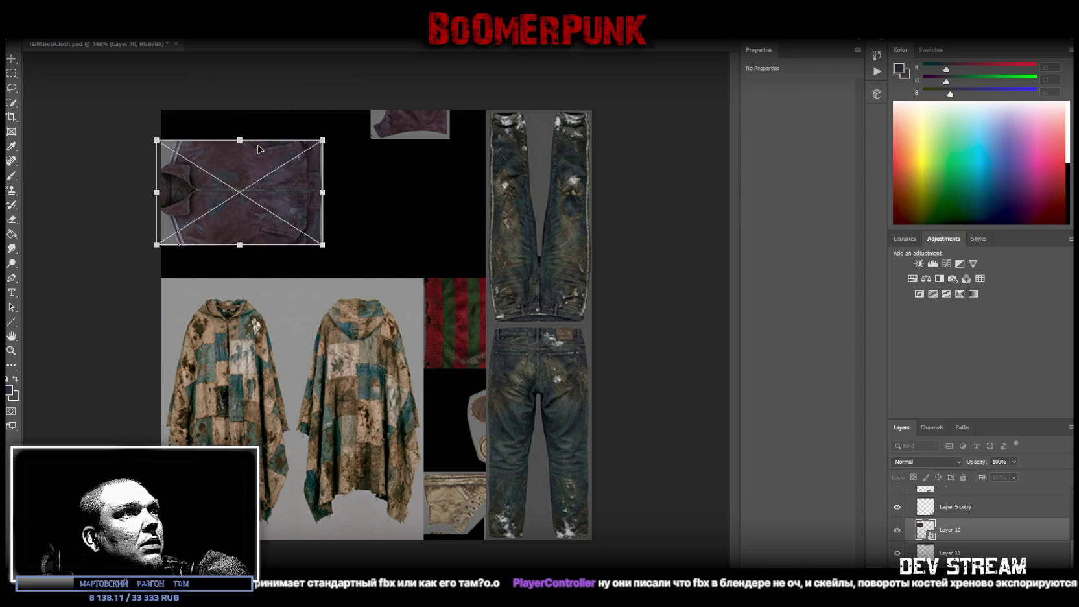
left_click_drag(258, 165, 264, 134)
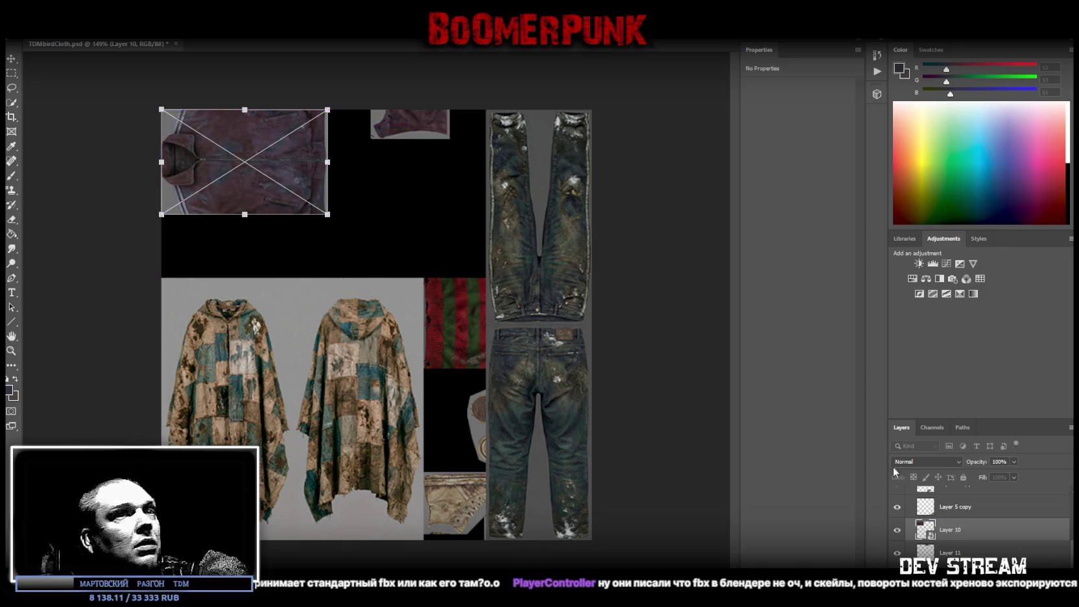
scroll(1004, 556, "up", 1)
scroll(1003, 555, "up", 1)
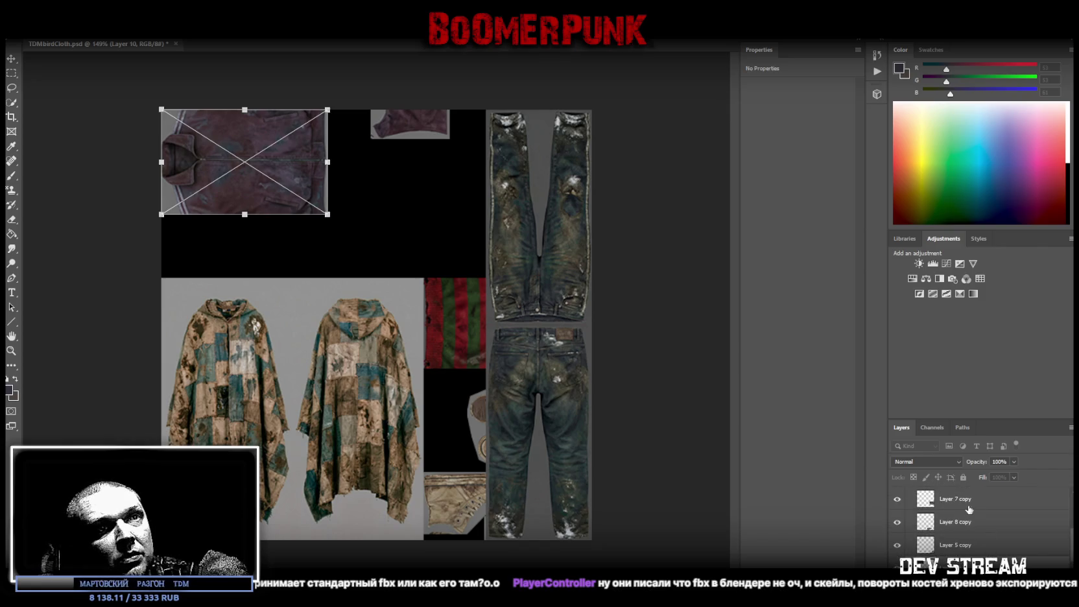
scroll(969, 509, "up", 2)
- Rotate the striped sweater strip sideways and fit it under the jacket, narrowed to the jacket's width
left_click(965, 518)
key("ctrl+t")
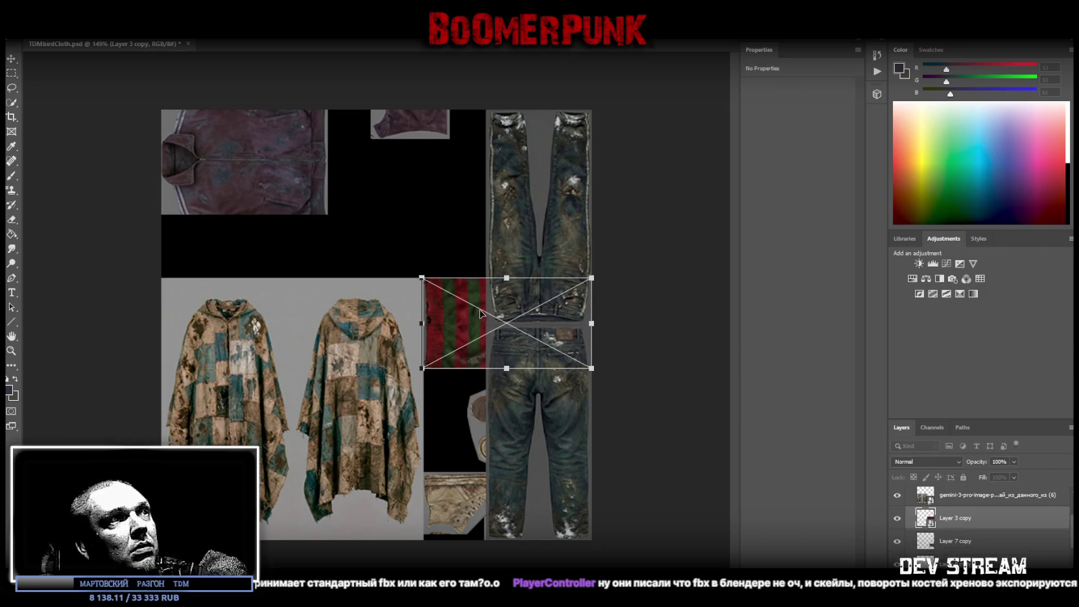
left_click_drag(480, 313, 340, 243)
mouse_move(431, 211)
left_mouse_down()
mouse_move(136, 382)
mouse_move(193, 415)
left_mouse_up()
left_click_drag(338, 246, 225, 227)
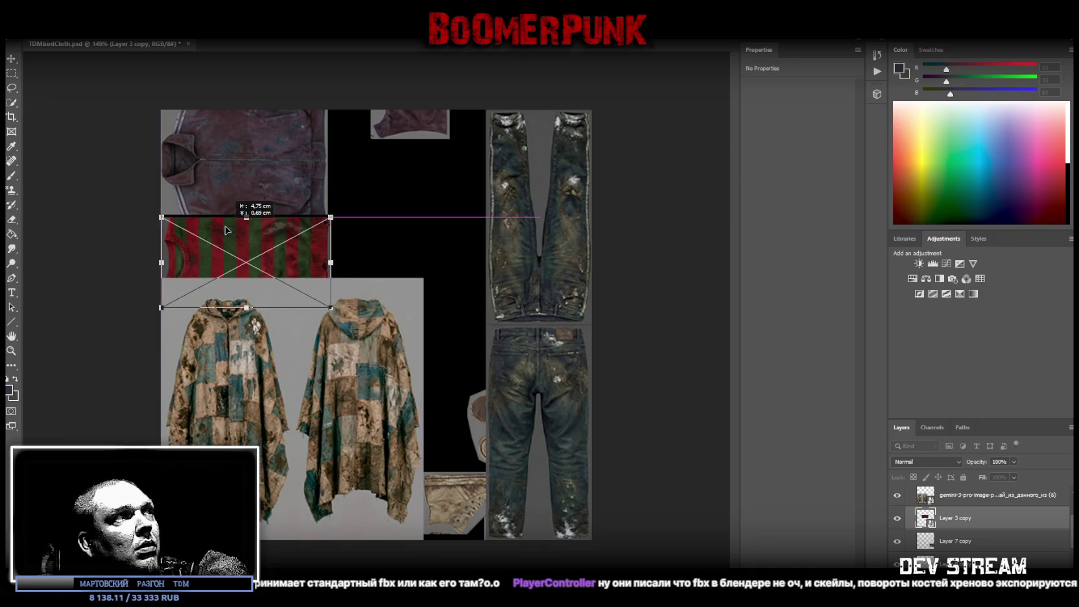
left_click_drag(333, 260, 301, 253)
scroll(968, 550, "up", 1)
scroll(969, 550, "up", 1)
scroll(969, 550, "up", 1)
scroll(956, 526, "up", 1)
scroll(956, 529, "up", 1)
scroll(957, 533, "up", 1)
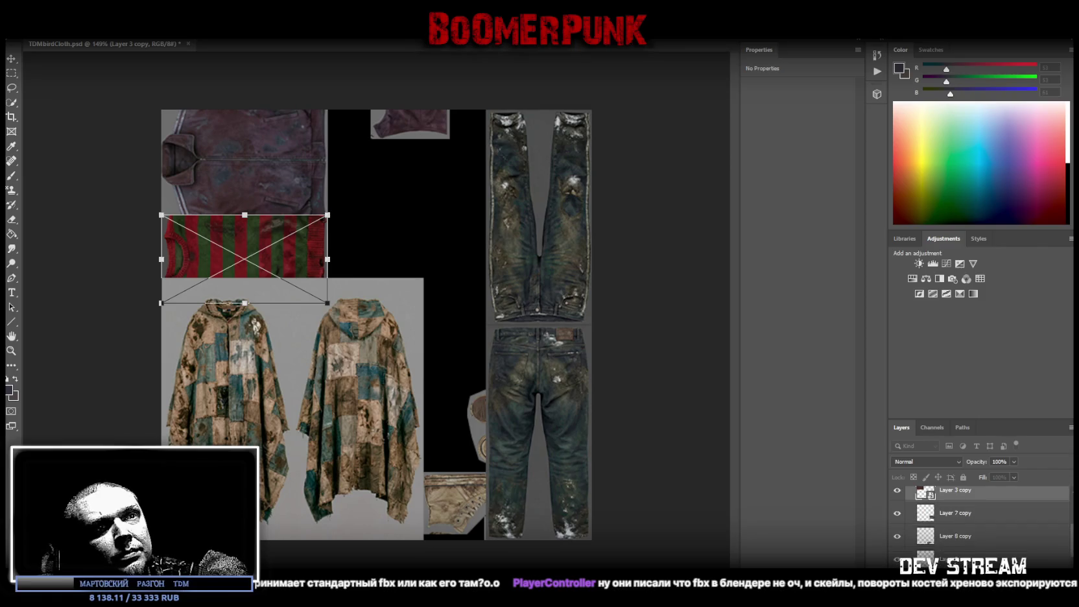
key("Return")
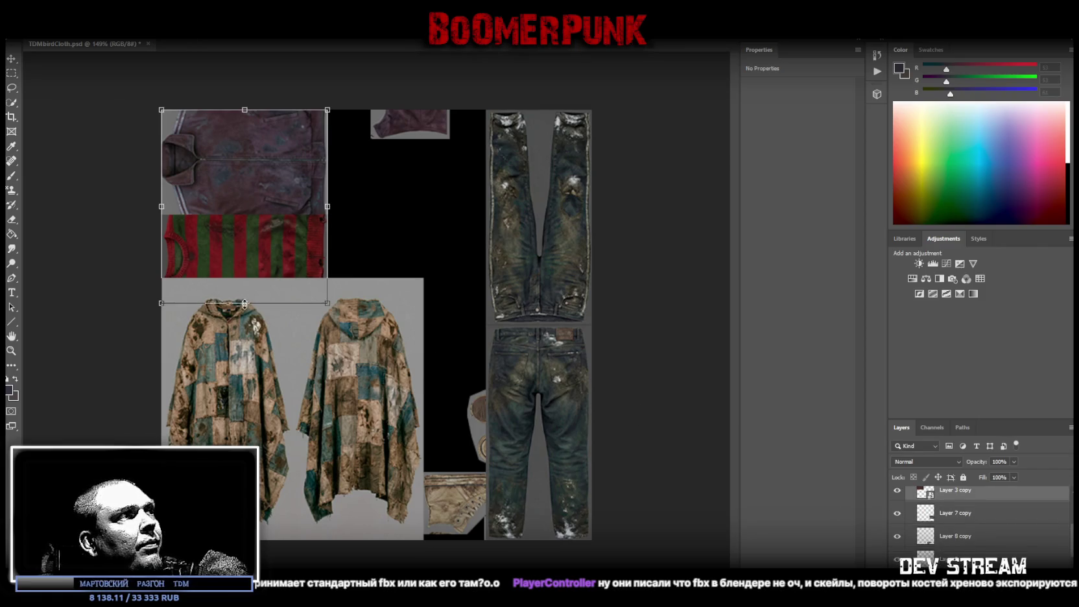
- Scale the jacket and striped strip down to fit, and raise the striped sweater layer in the stack
left_click_drag(245, 304, 238, 293)
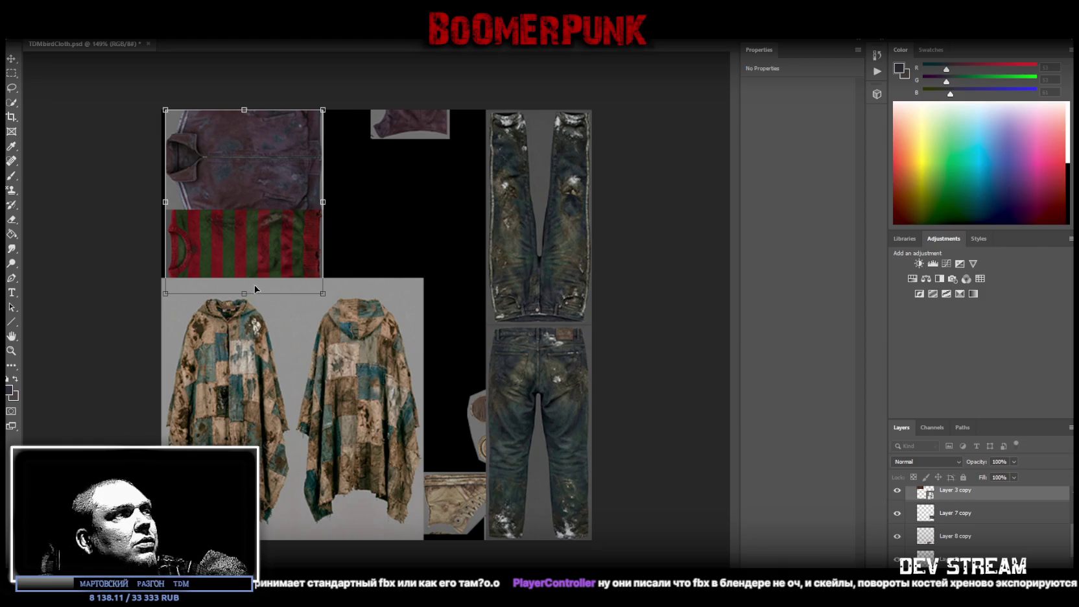
key("ctrl+z")
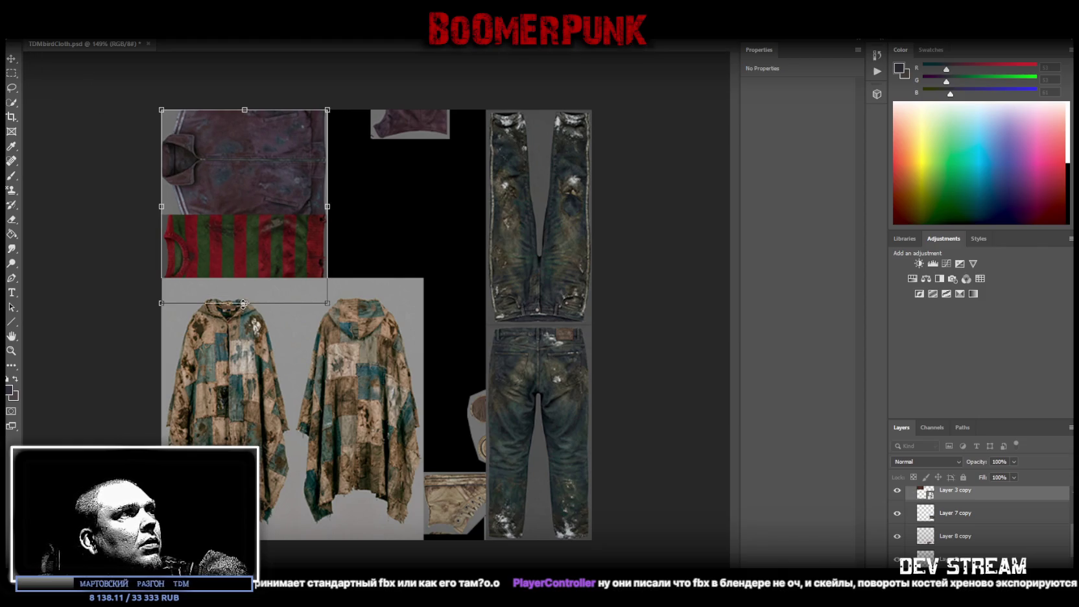
left_click_drag(244, 304, 262, 270)
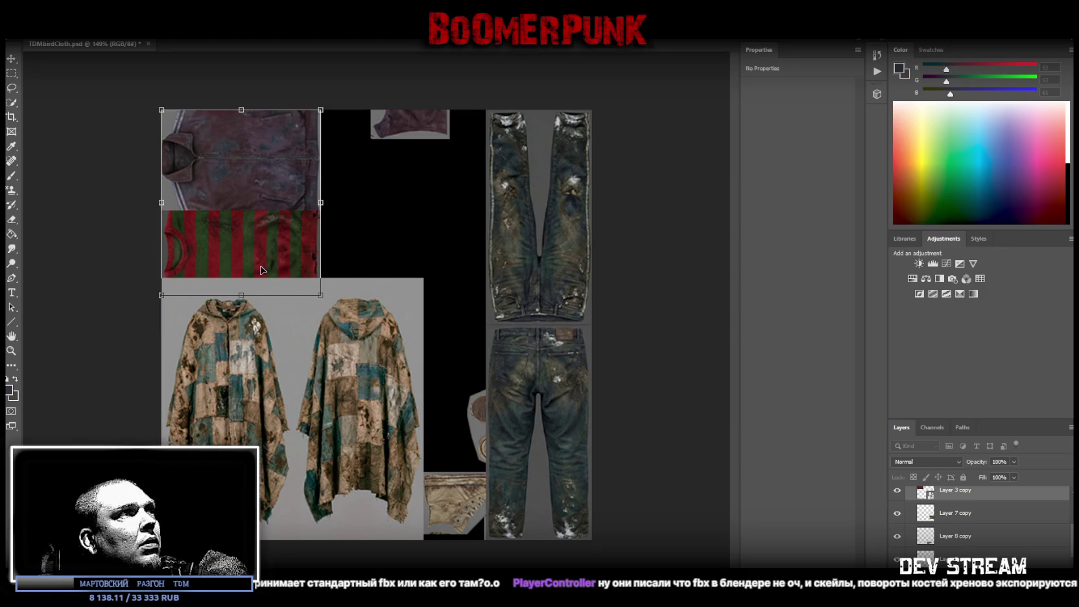
left_click(11, 60)
scroll(974, 549, "up", 1)
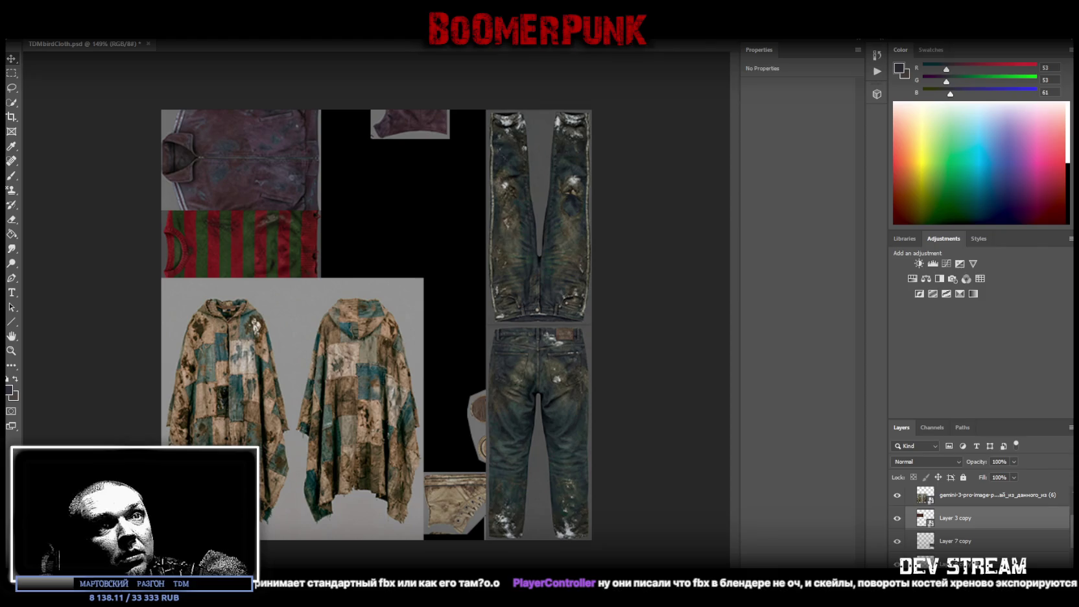
scroll(974, 549, "up", 2)
left_click_drag(968, 548, 971, 520)
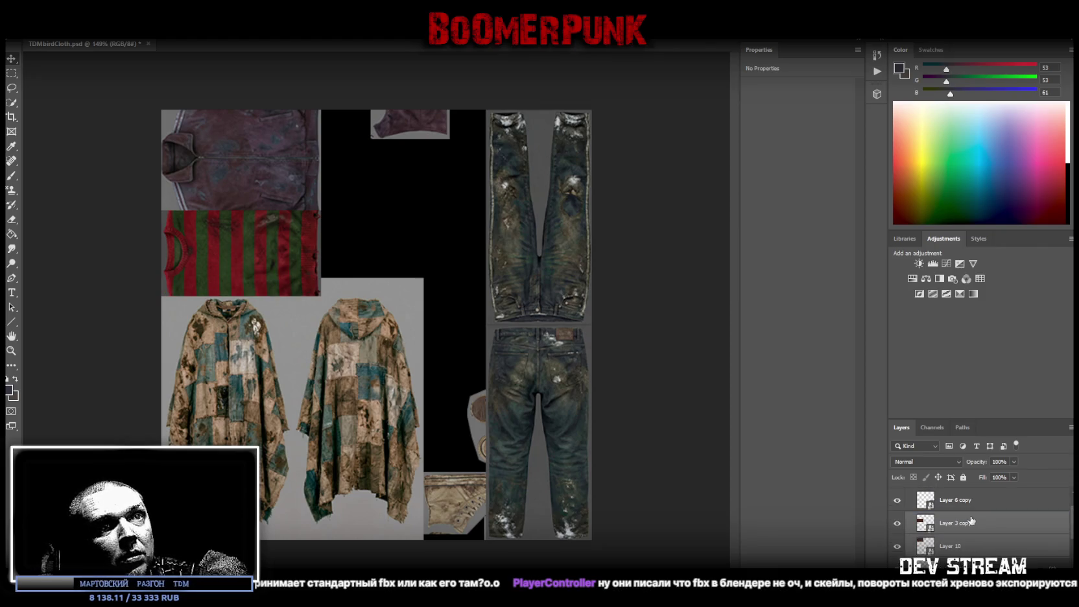
scroll(948, 539, "up", 2)
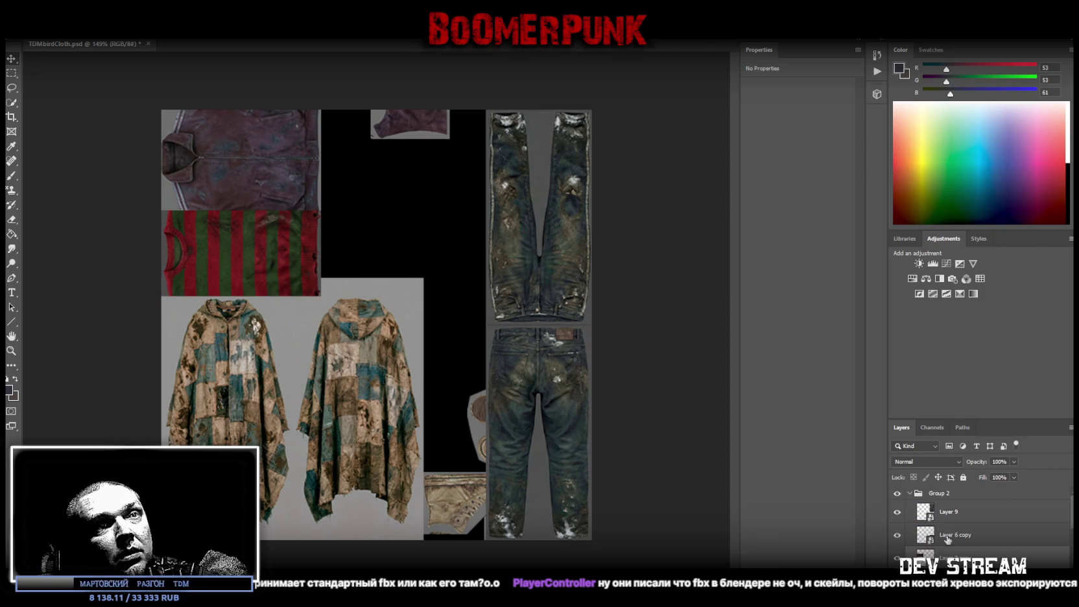
scroll(965, 536, "down", 2)
scroll(969, 540, "down", 1)
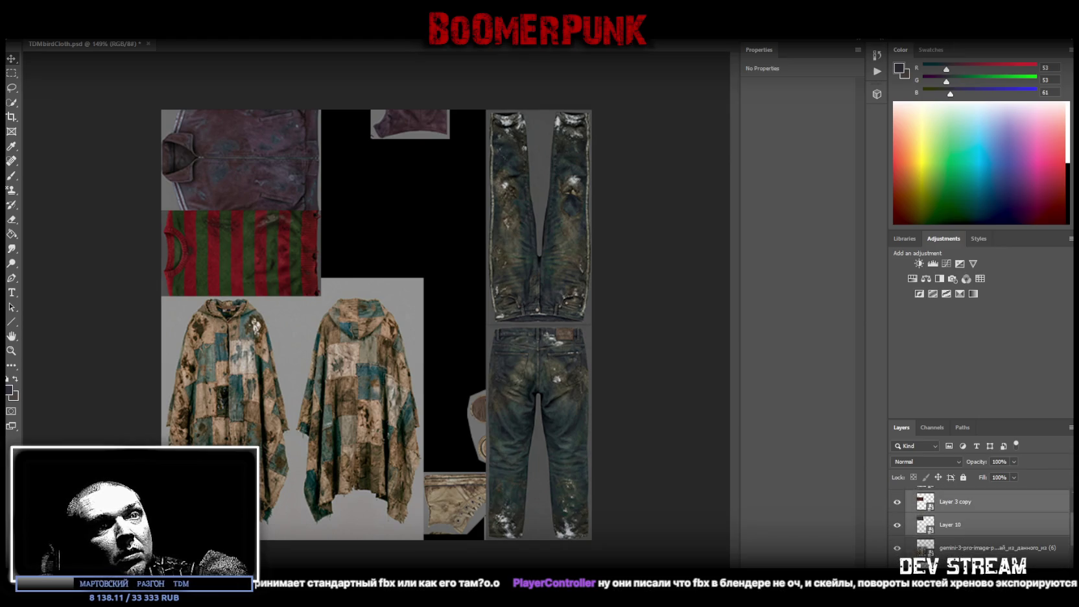
scroll(963, 552, "up", 2)
right_click(400, 121)
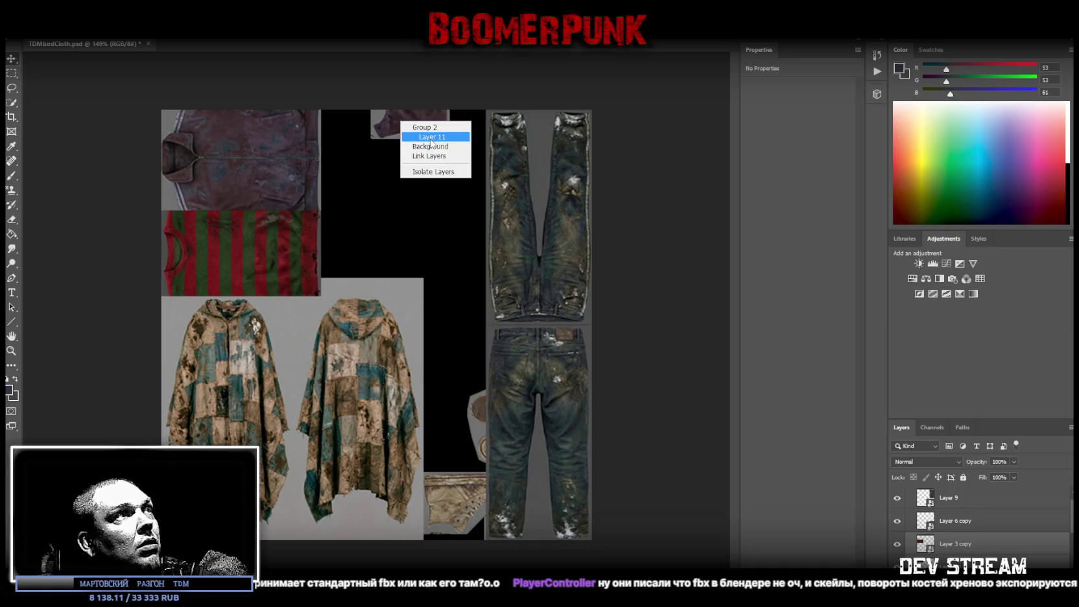
- Move the collar piece, Layer 11, into the empty black area and place it below Layer 10
left_click(454, 140)
mouse_move(393, 140)
left_mouse_down()
mouse_move(328, 284)
mouse_move(378, 259)
left_mouse_up()
scroll(979, 513, "up", 1)
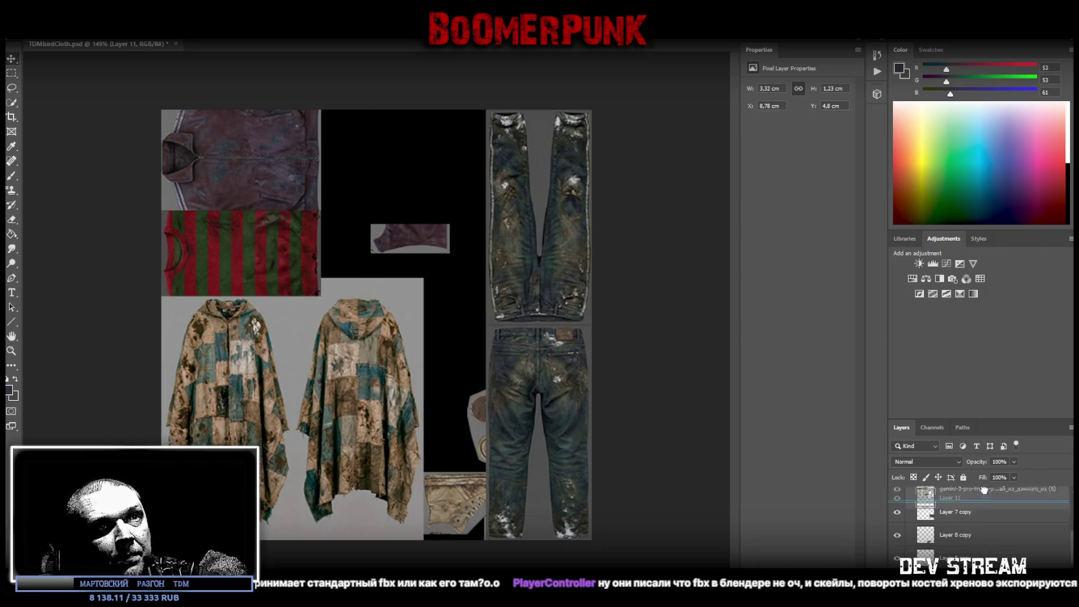
left_click_drag(973, 497, 992, 509)
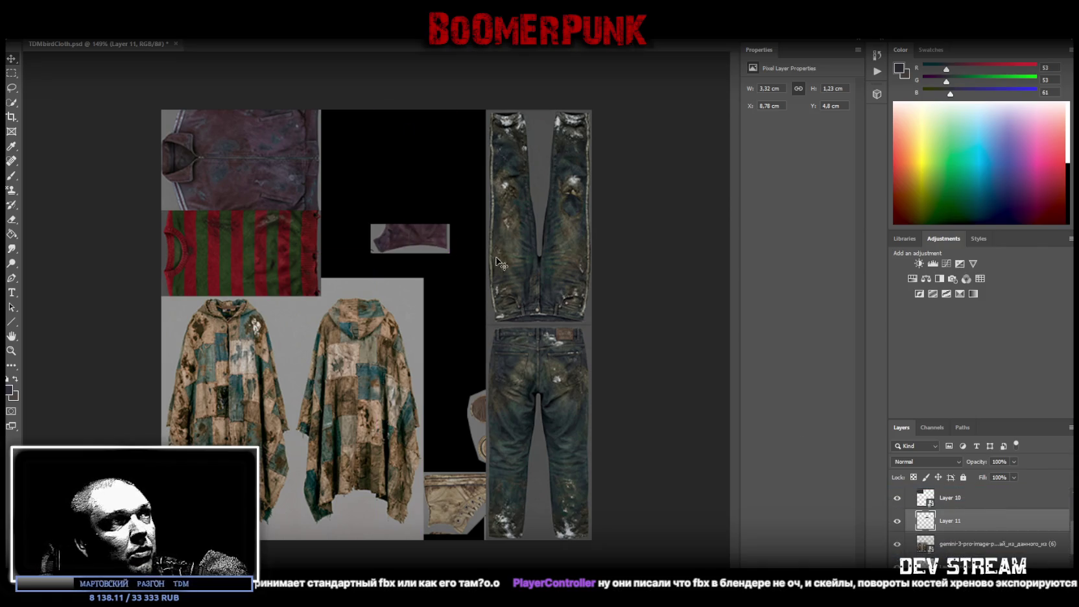
- Turn the collar piece upright, then start free-transforming the cloak image layer
key("ctrl+t")
mouse_move(450, 216)
left_mouse_down()
mouse_move(462, 235)
mouse_move(448, 255)
mouse_move(302, 342)
left_mouse_up()
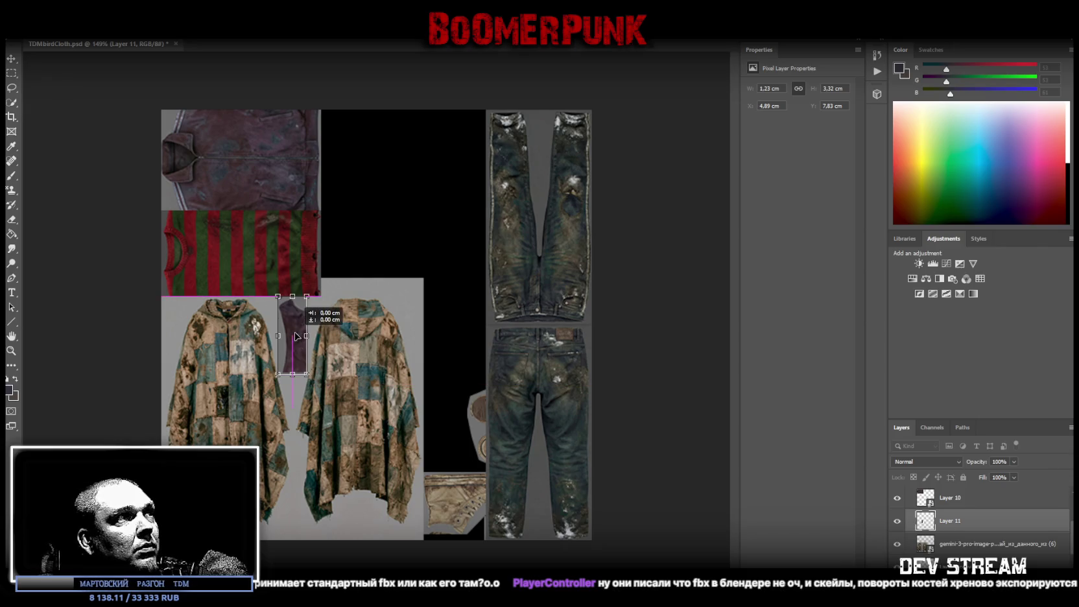
left_click(12, 63)
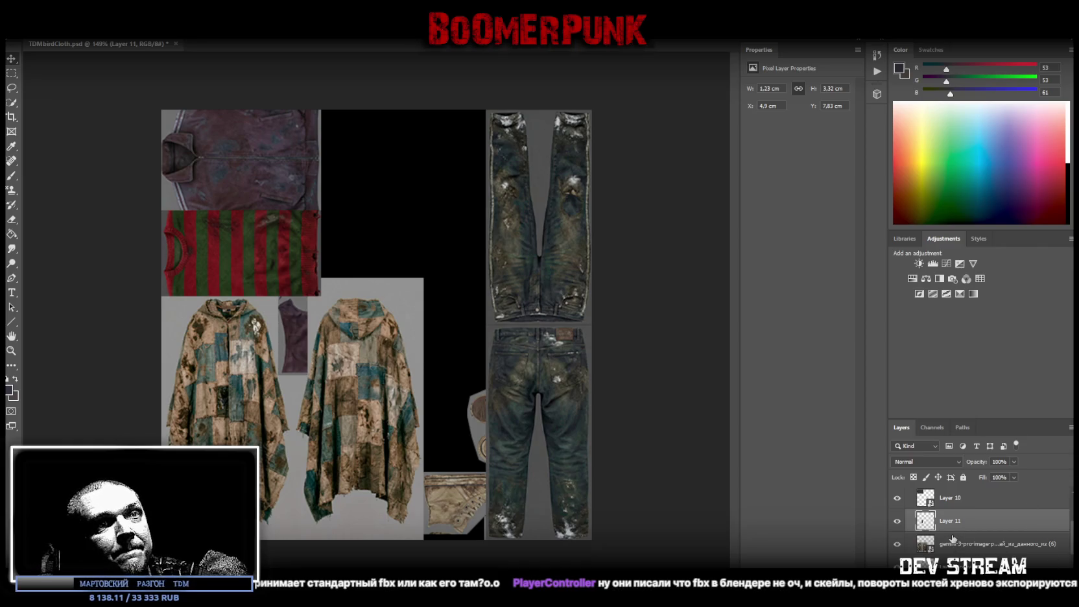
left_click(969, 545)
key("ctrl+t")
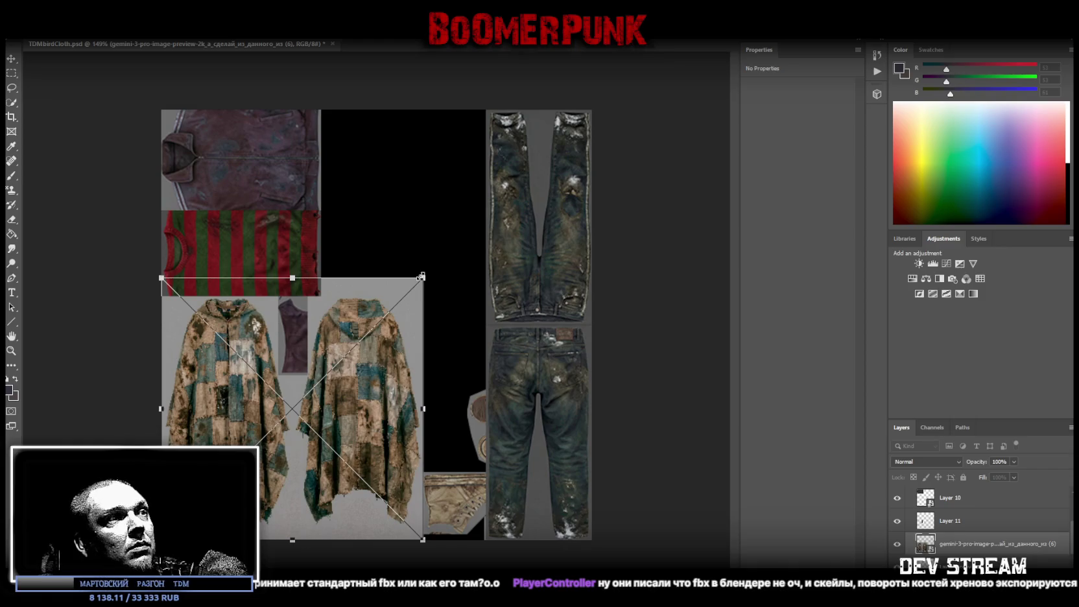
- Enlarge the cloak image out to the atlas's right edge and apply the size
left_click_drag(422, 277, 577, 123)
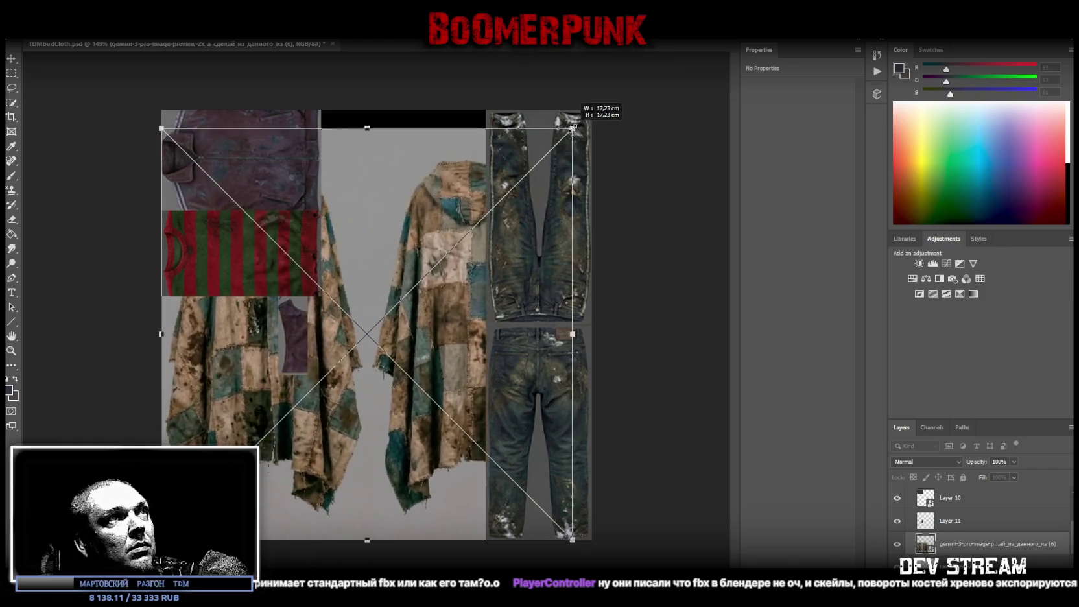
left_click_drag(580, 337, 591, 324)
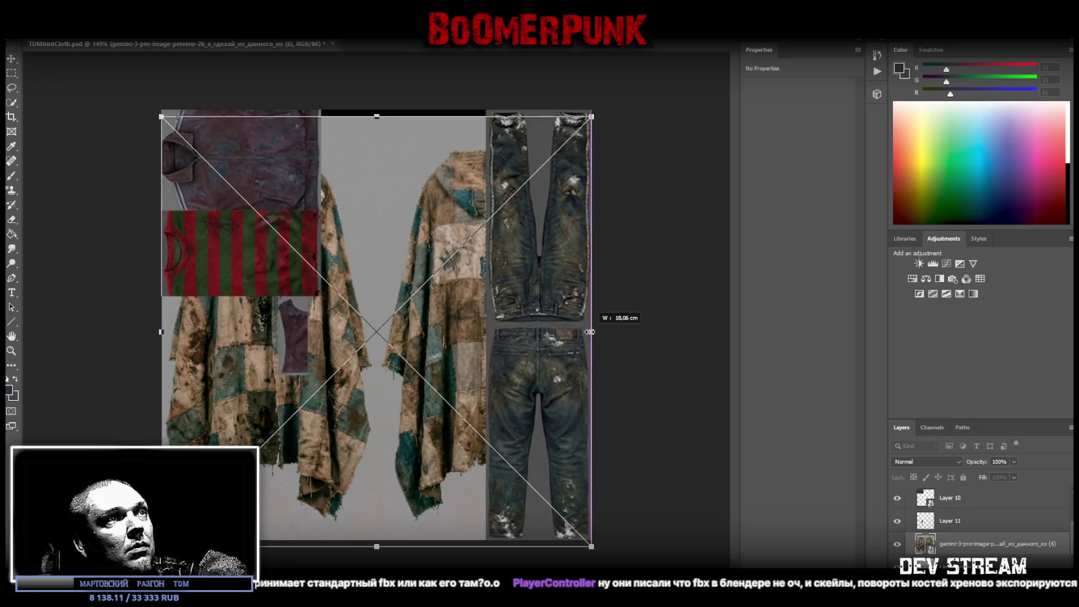
left_click_drag(429, 358, 413, 354)
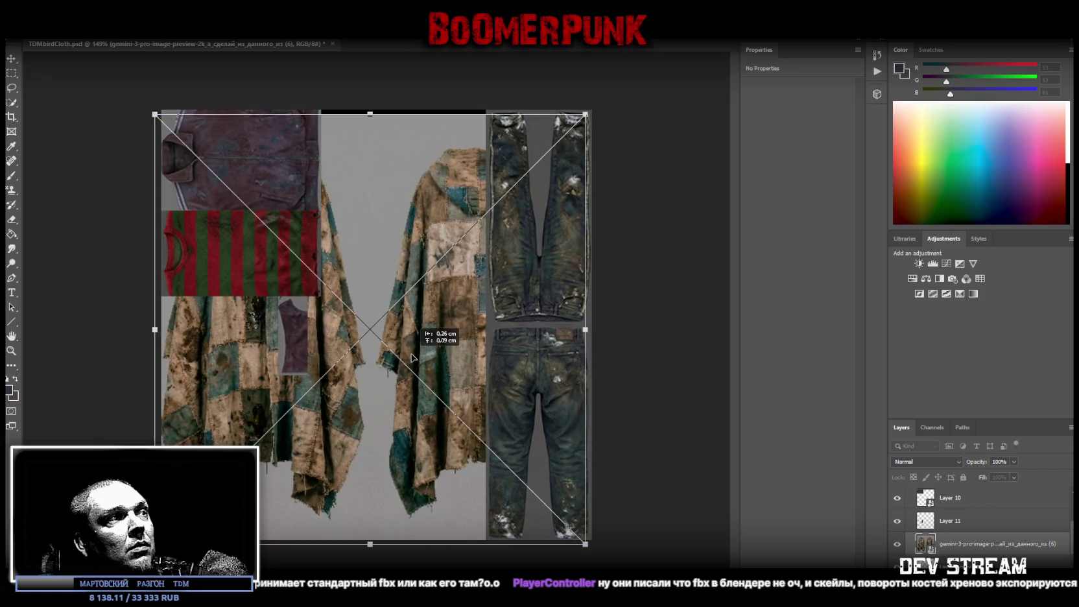
left_click_drag(413, 353, 418, 354)
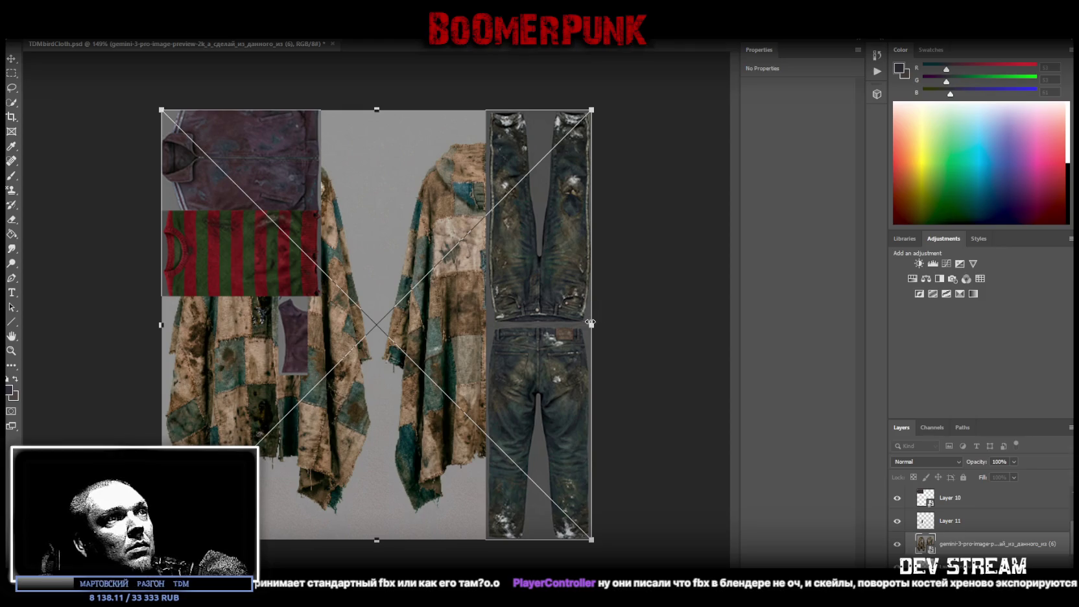
left_click_drag(590, 322, 591, 324)
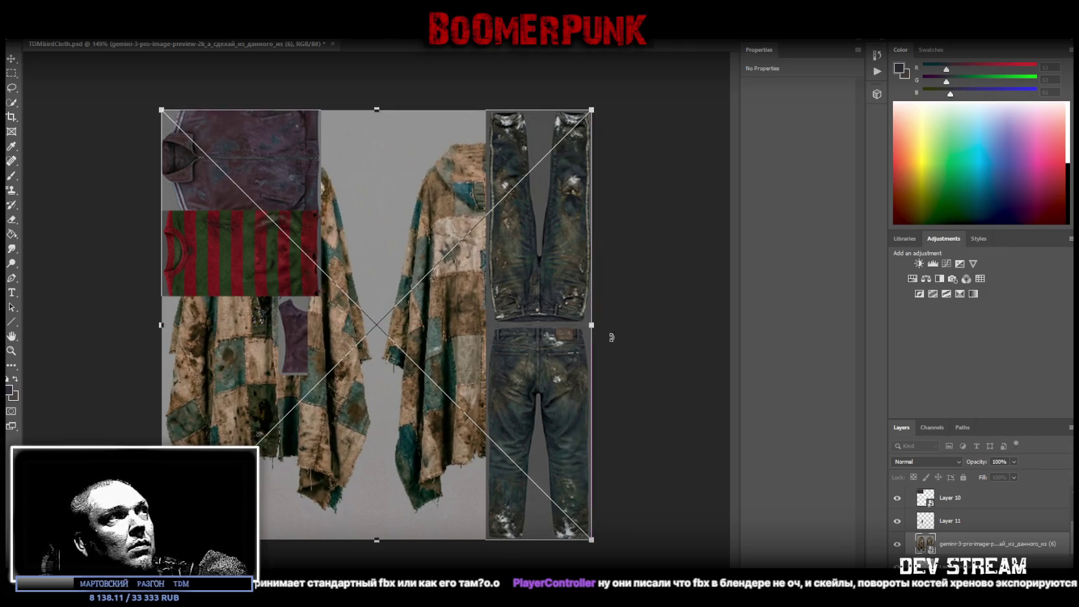
key("Return")
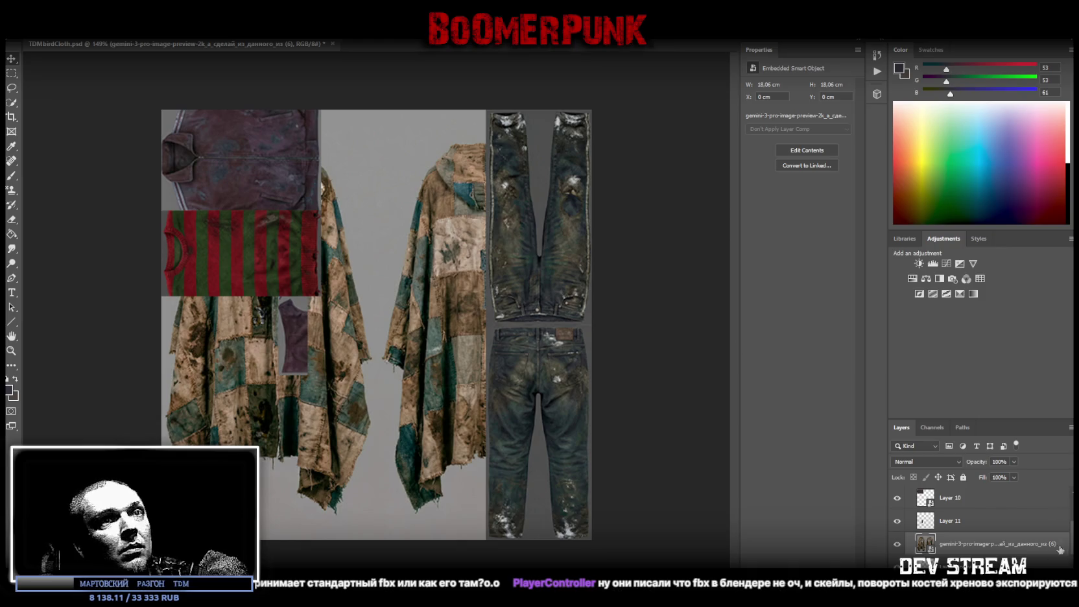
- Rasterize the cloak layer, reconvert it to a smart object, and shrink it to 10.97 cm square lower down
right_click(970, 543)
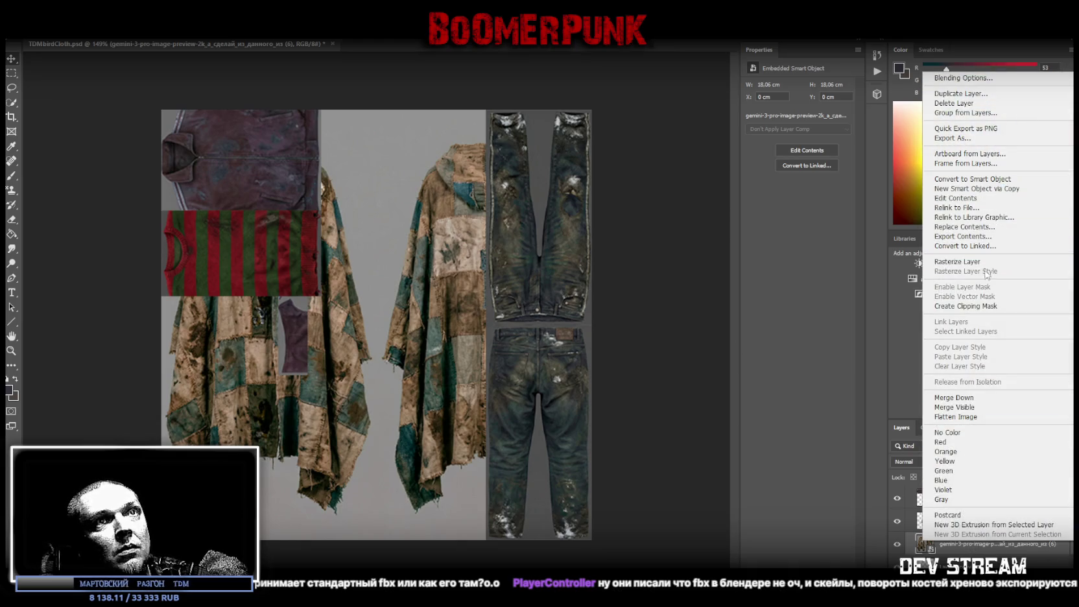
left_click(958, 262)
right_click(977, 543)
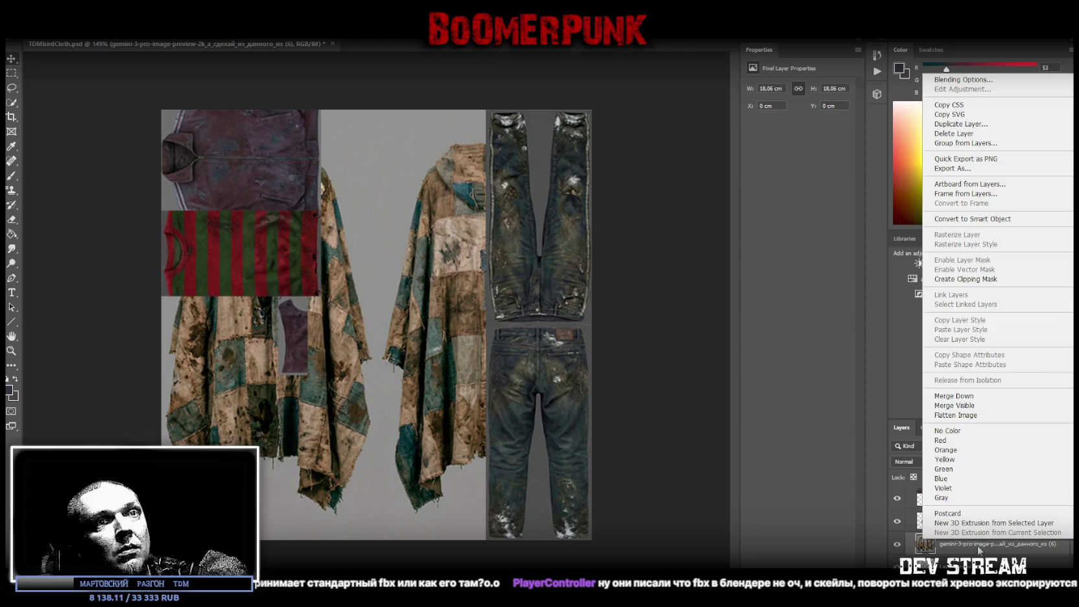
right_click(979, 550)
left_click(1004, 231)
key("ctrl+t")
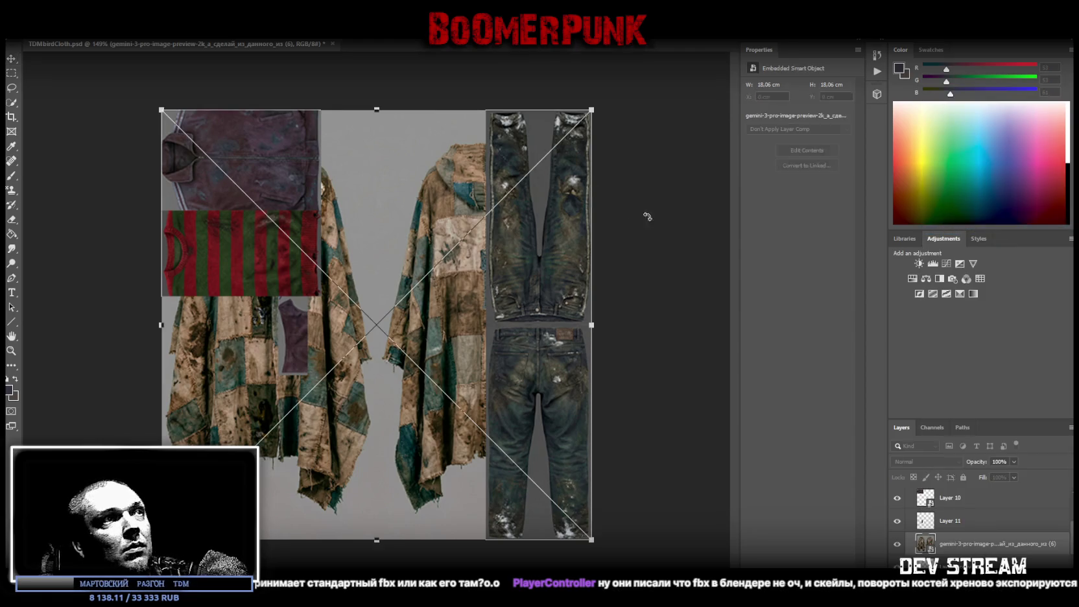
left_click_drag(593, 325, 483, 325)
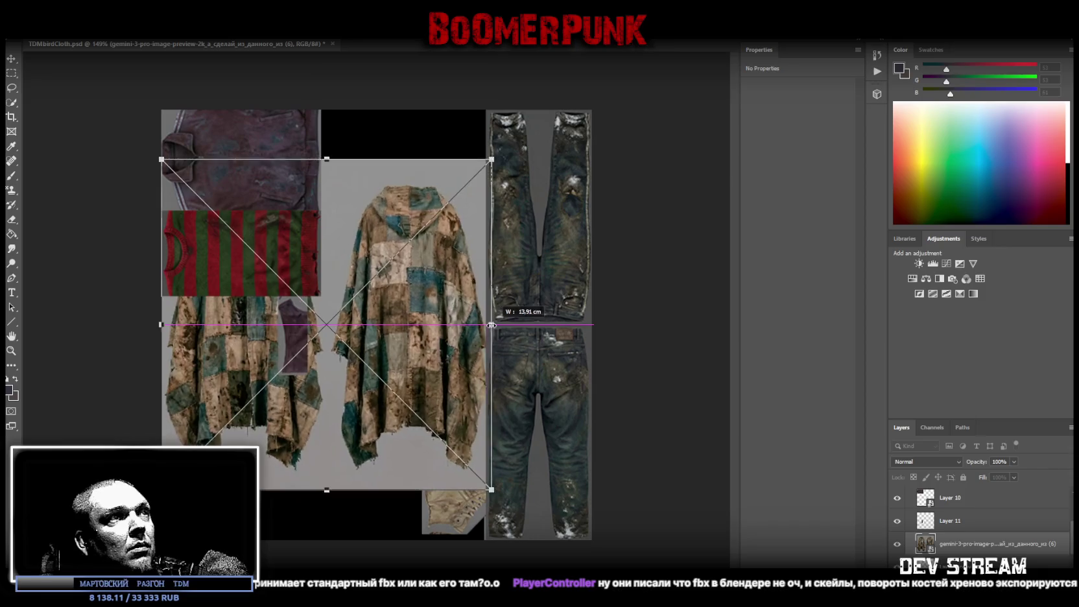
left_click_drag(423, 265, 428, 317)
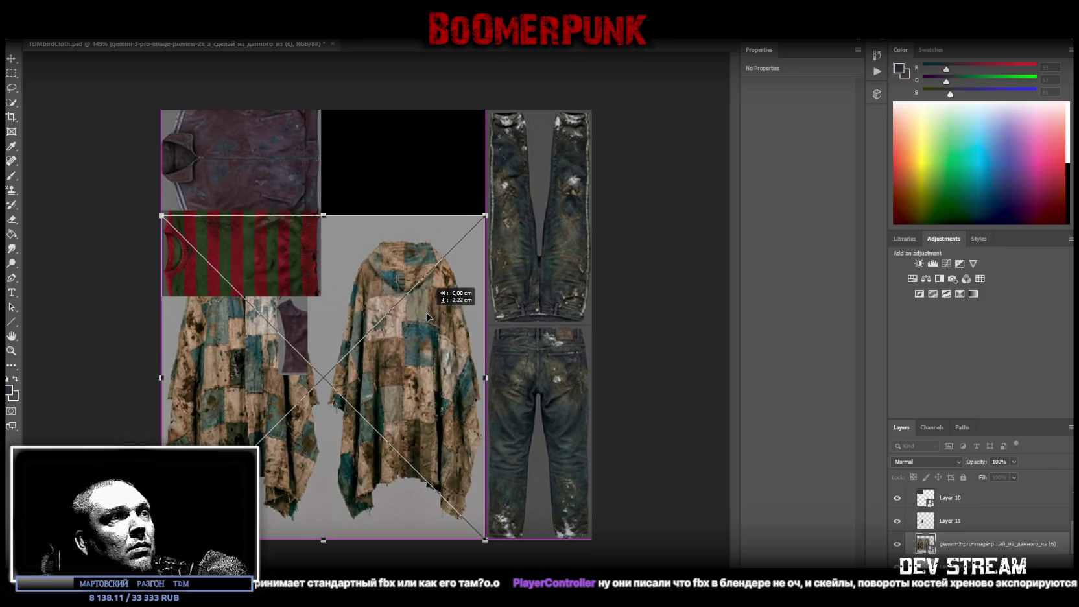
mouse_move(319, 215)
left_mouse_down()
mouse_move(312, 266)
mouse_move(334, 308)
mouse_move(315, 308)
left_mouse_up()
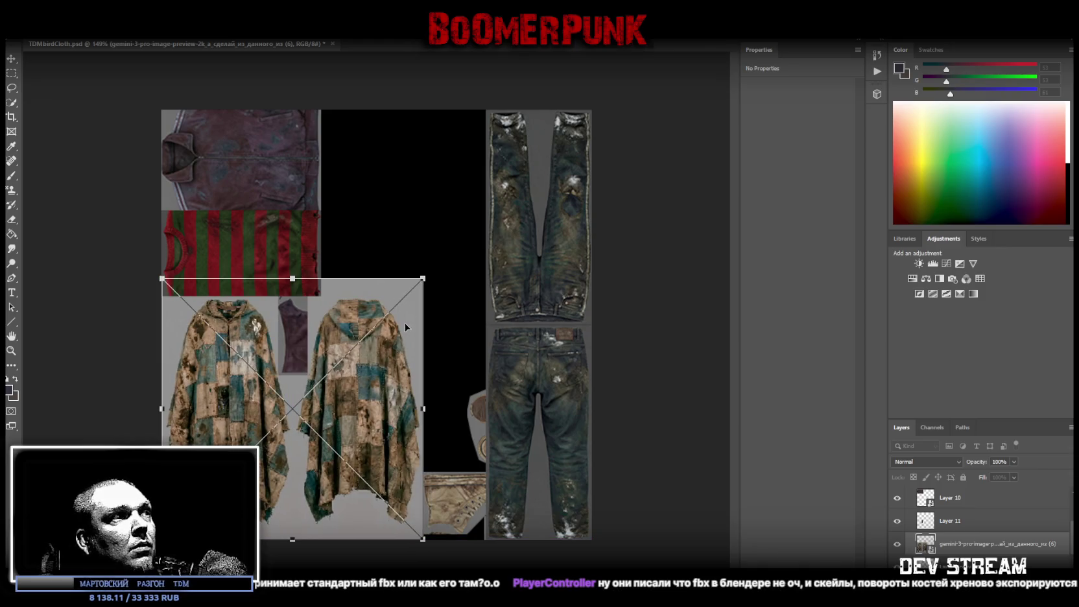
key("Return")
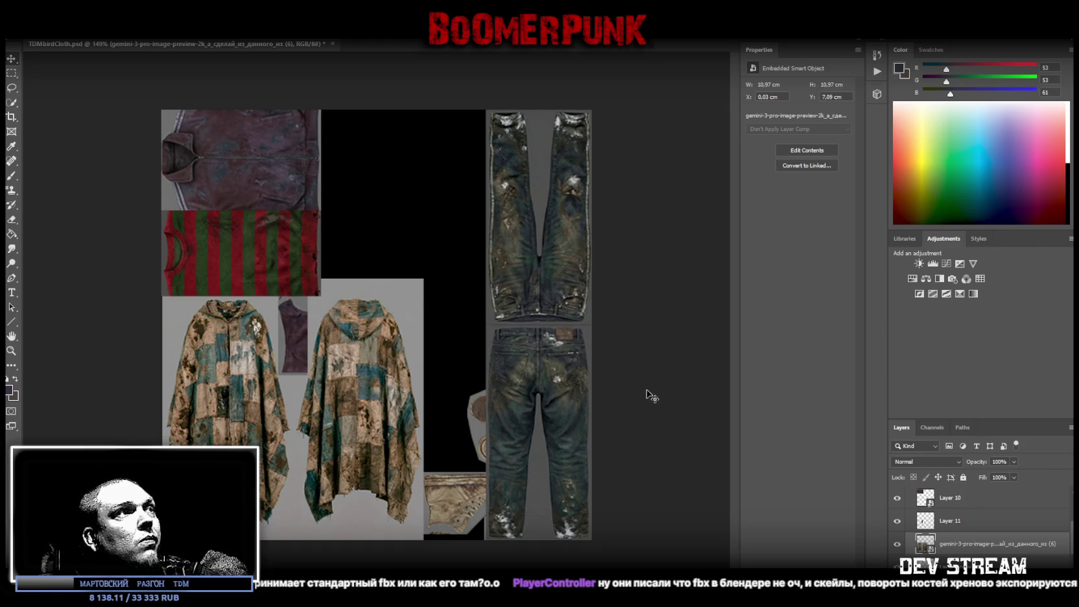
scroll(978, 547, "up", 2)
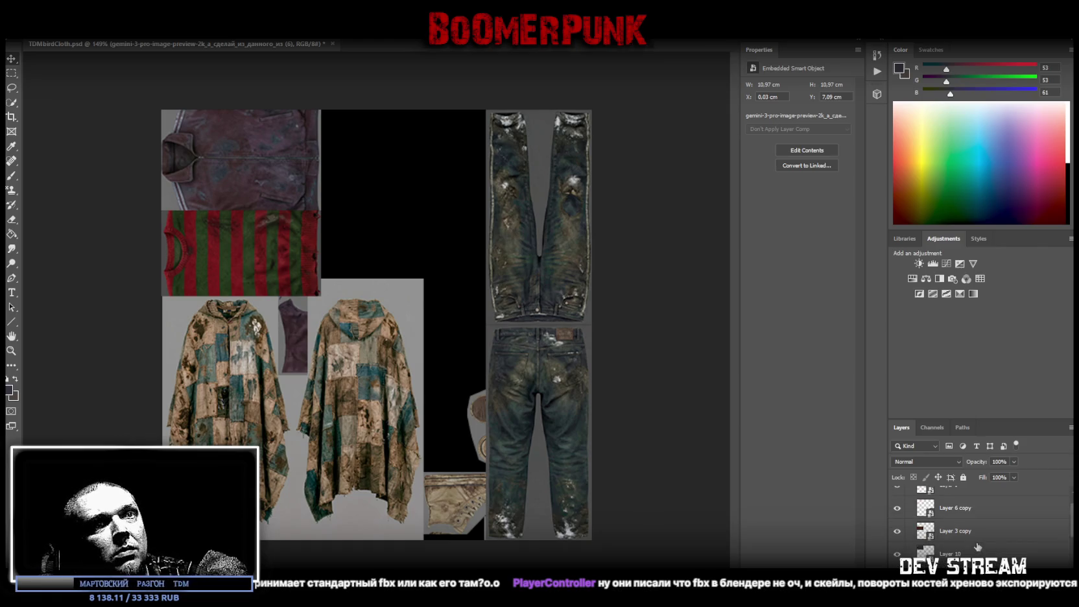
- Rotate the sweater and jacket image upright in the top-left corner and enlarge it downward
left_click(962, 533)
key("ctrl+t")
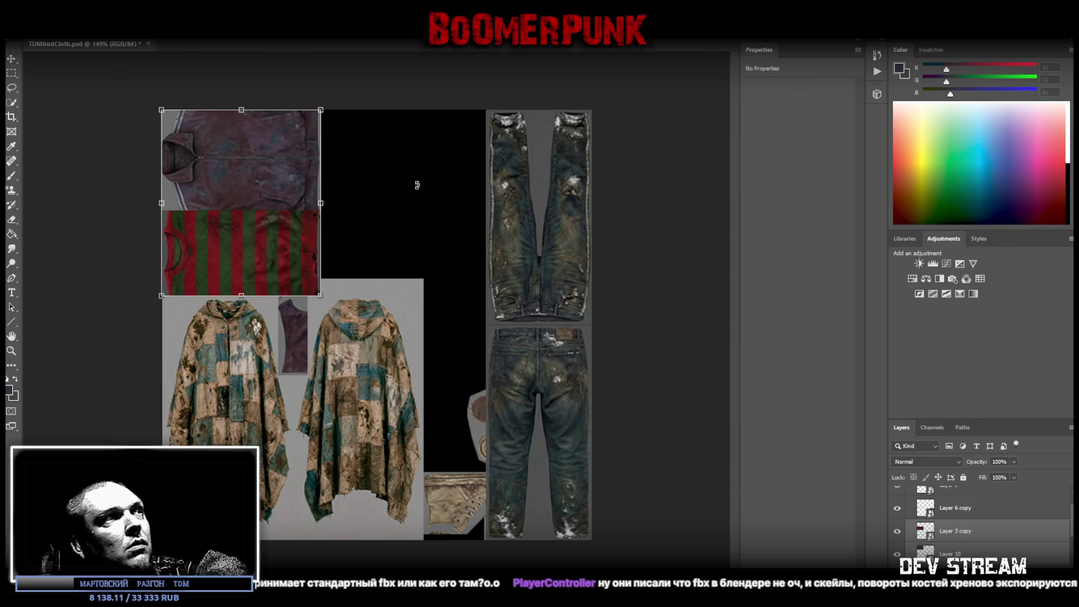
left_click_drag(357, 100, 138, 85)
left_click_drag(259, 216, 273, 202)
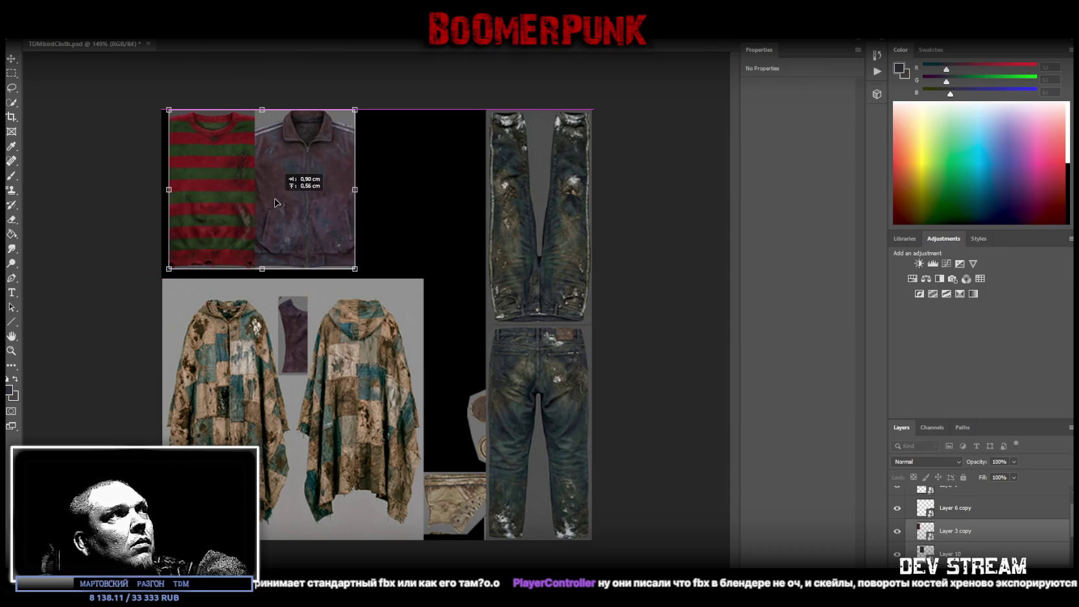
mouse_move(256, 269)
left_mouse_down()
mouse_move(256, 294)
mouse_move(299, 262)
left_mouse_up()
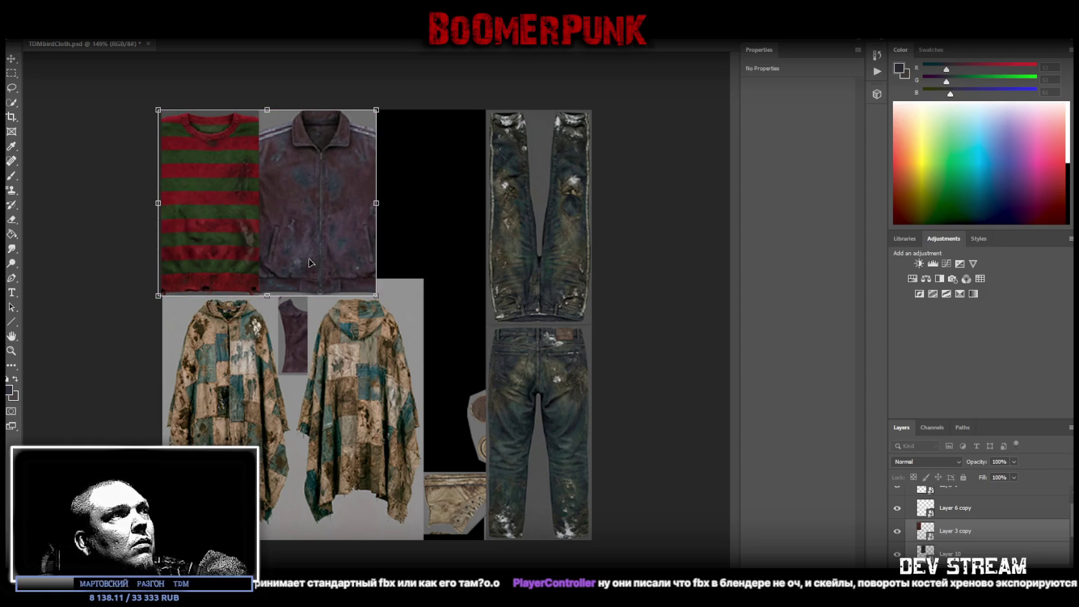
key("Return")
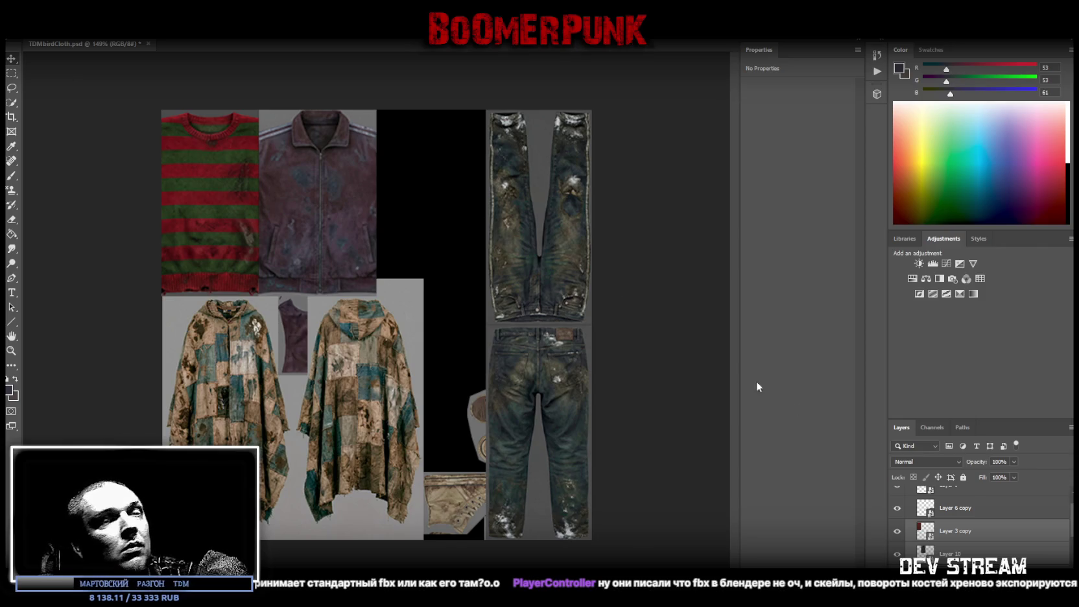
- Toggle the small vest layer's visibility off and back on, then select the Layer 7 copy shoe layer
scroll(962, 554, "down", 2)
left_click(898, 535)
left_click(898, 536)
scroll(984, 551, "down", 2)
scroll(971, 548, "down", 1)
left_click(951, 515)
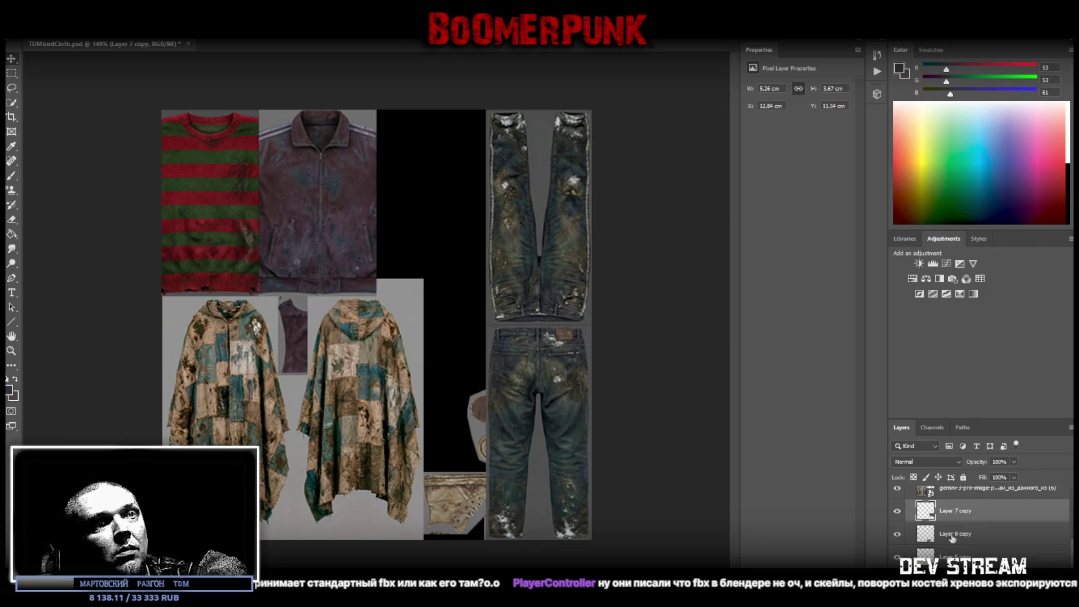
- Convert Layer 8 copy to a smart object, rotate the shoes -90° into the top black area, and raise the layer
left_click(951, 540, "shift")
right_click(951, 545)
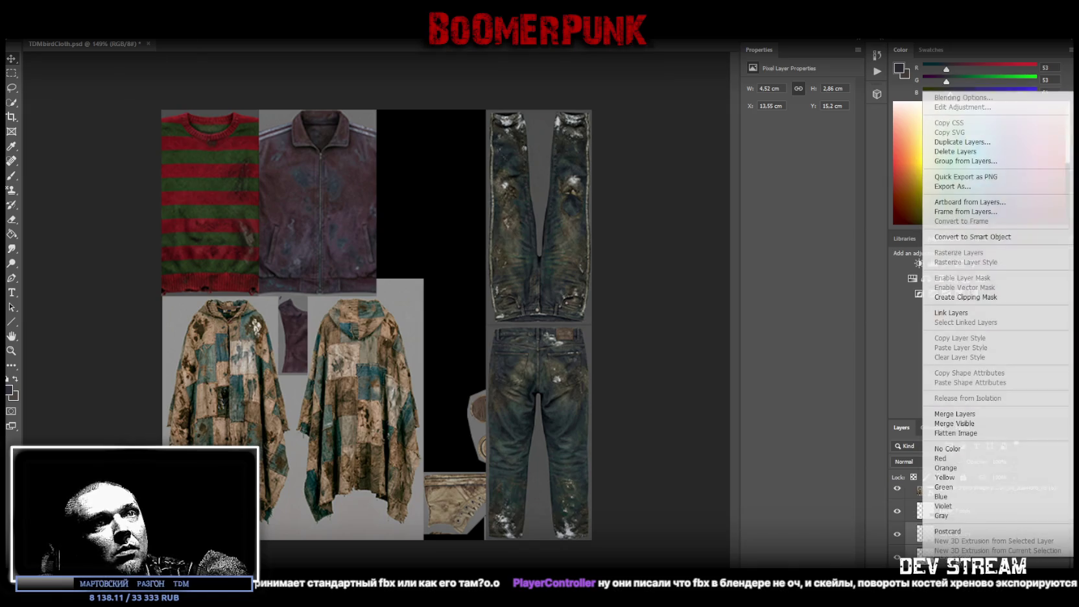
left_click(972, 237)
key("ctrl+t")
left_click_drag(499, 410, 416, 448, "shift")
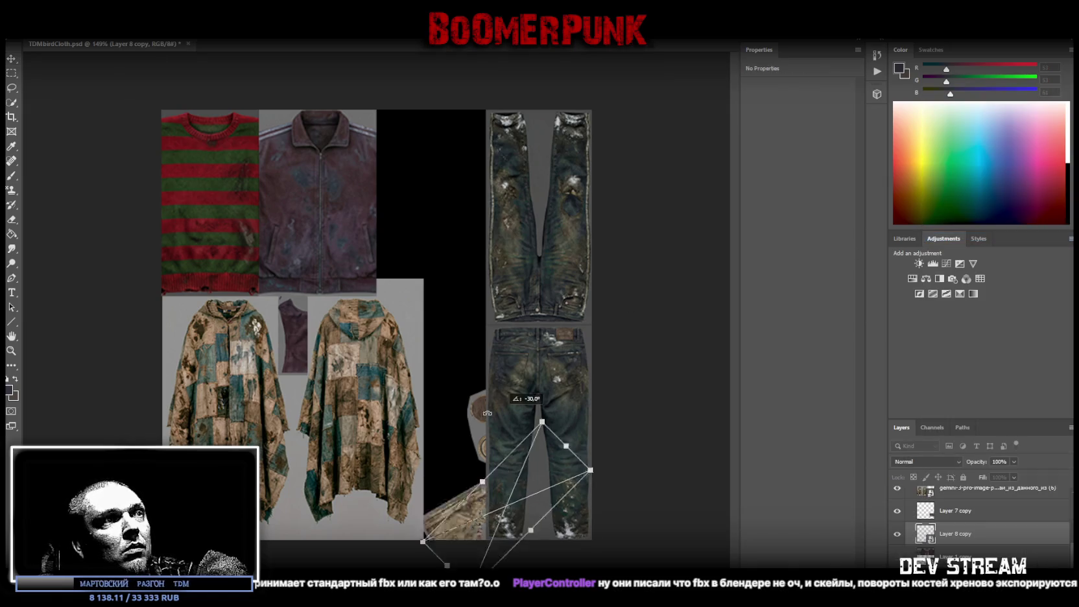
left_click_drag(500, 458, 400, 145)
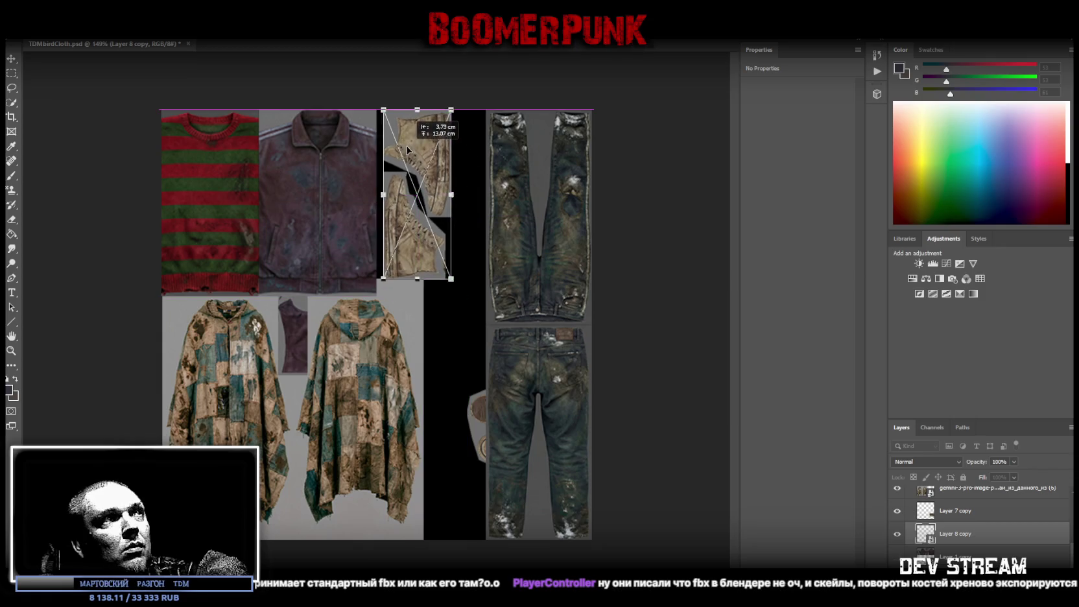
left_click_drag(399, 144, 399, 145)
key("Return")
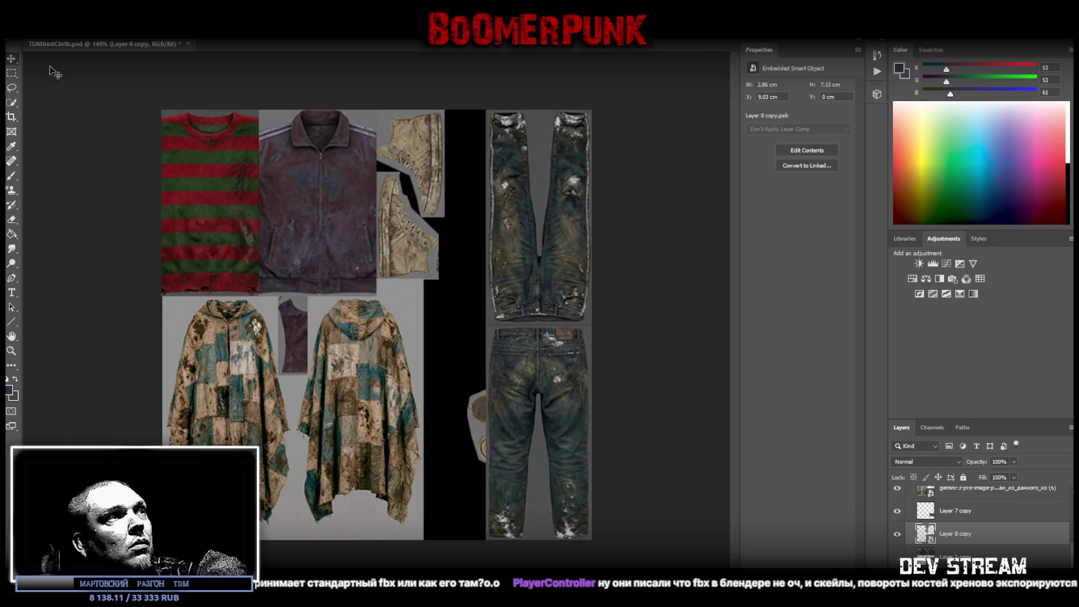
left_click_drag(969, 539, 978, 516)
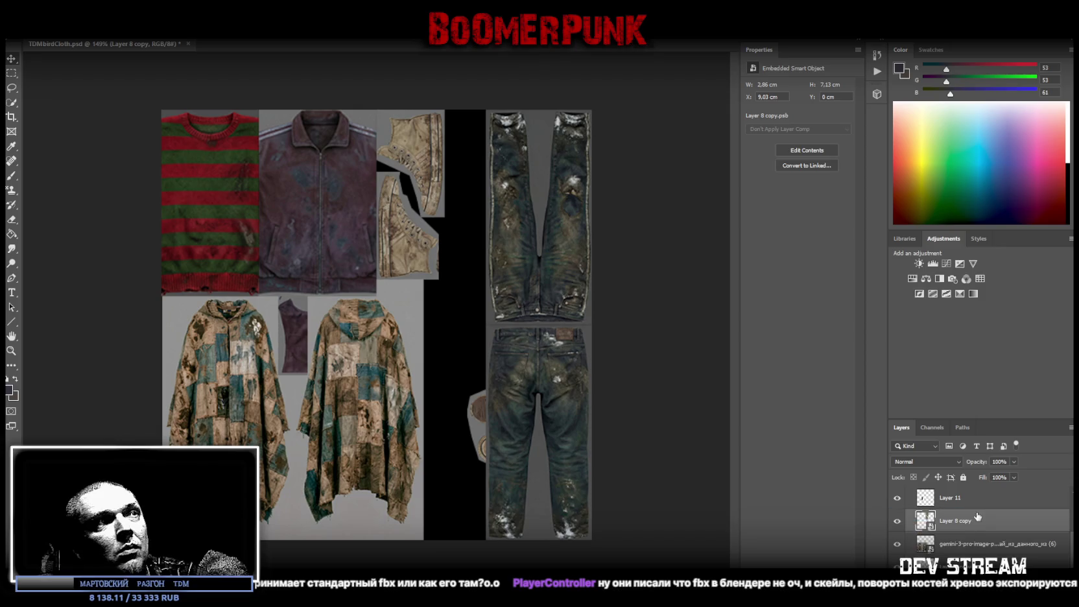
key("ctrl+t")
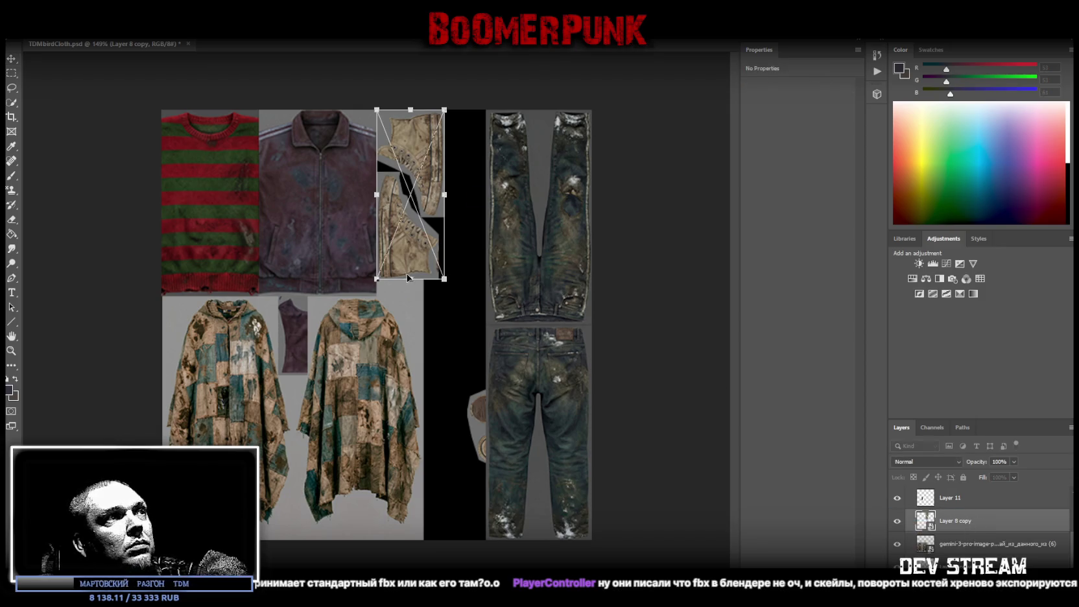
key("Return")
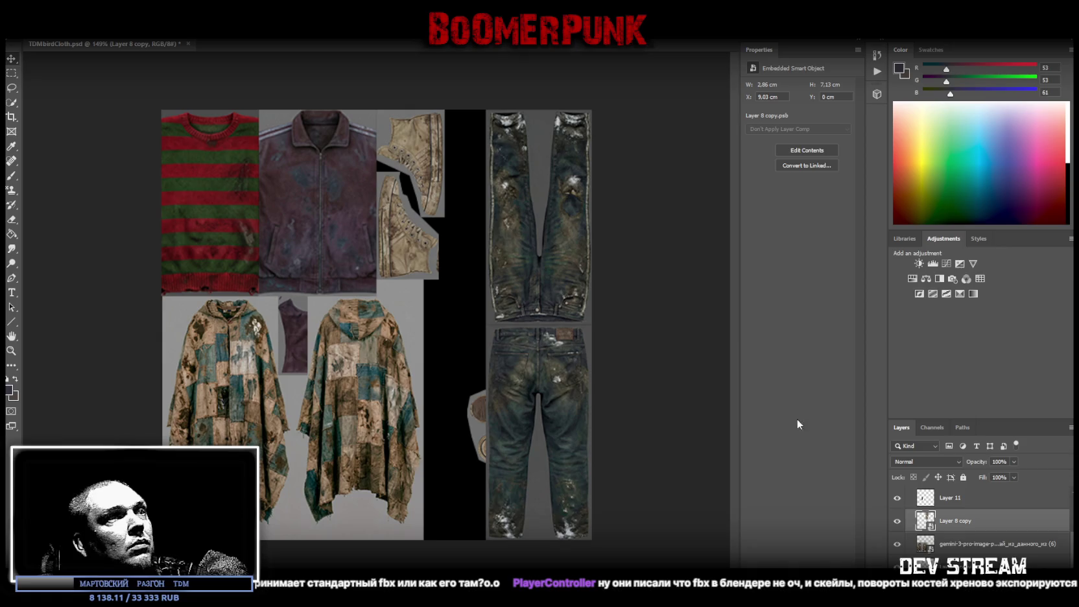
scroll(975, 540, "down", 1)
- Rotate the Layer 7 copy shoe image and place it beside the jacket
left_click(959, 547)
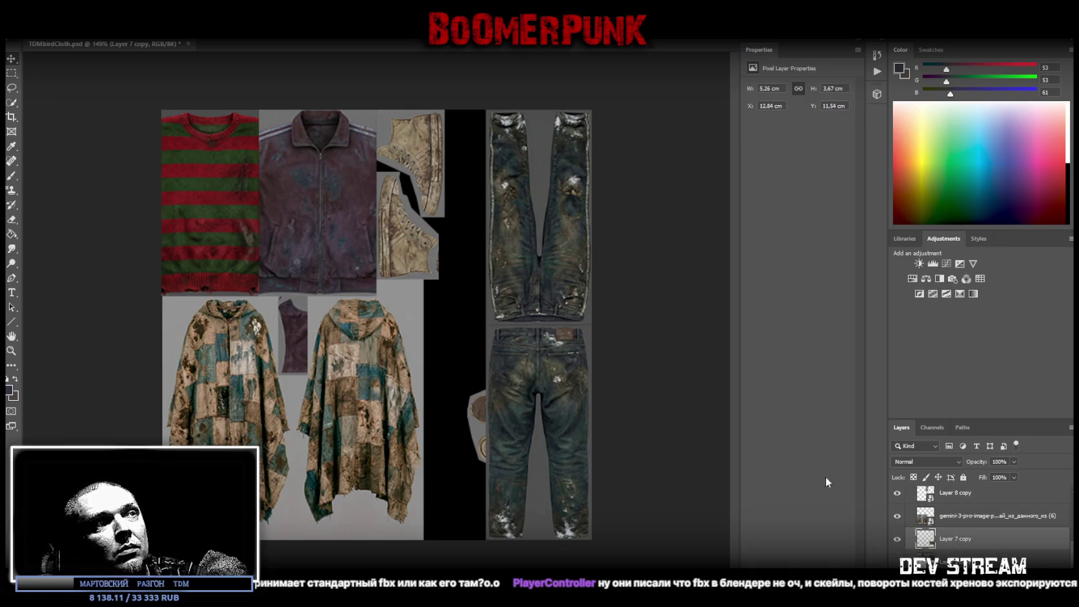
left_click_drag(507, 430, 426, 355)
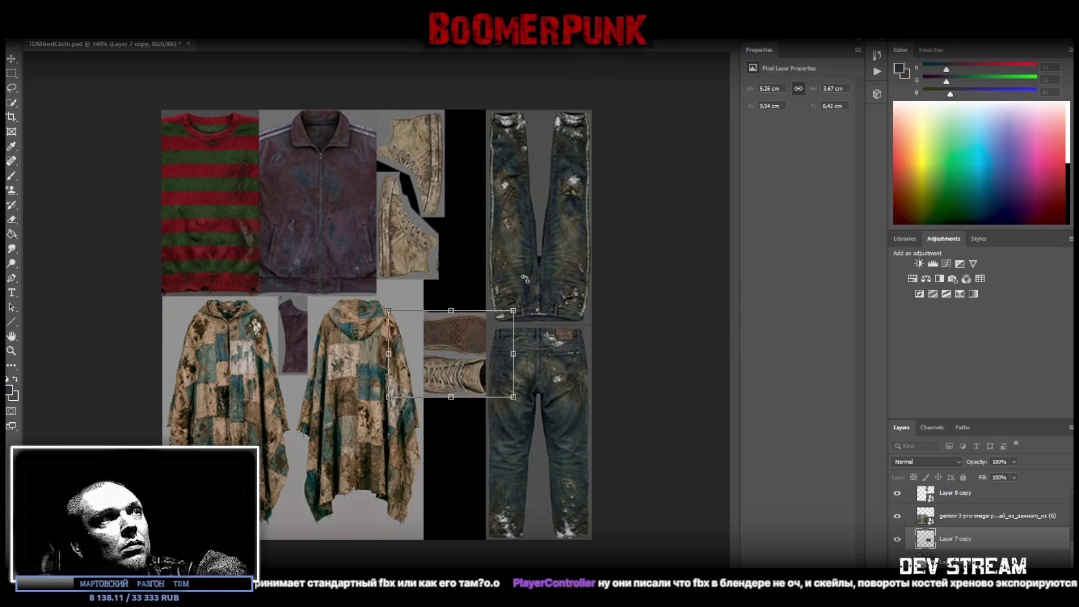
left_click_drag(524, 279, 383, 305)
left_click_drag(493, 320, 512, 300)
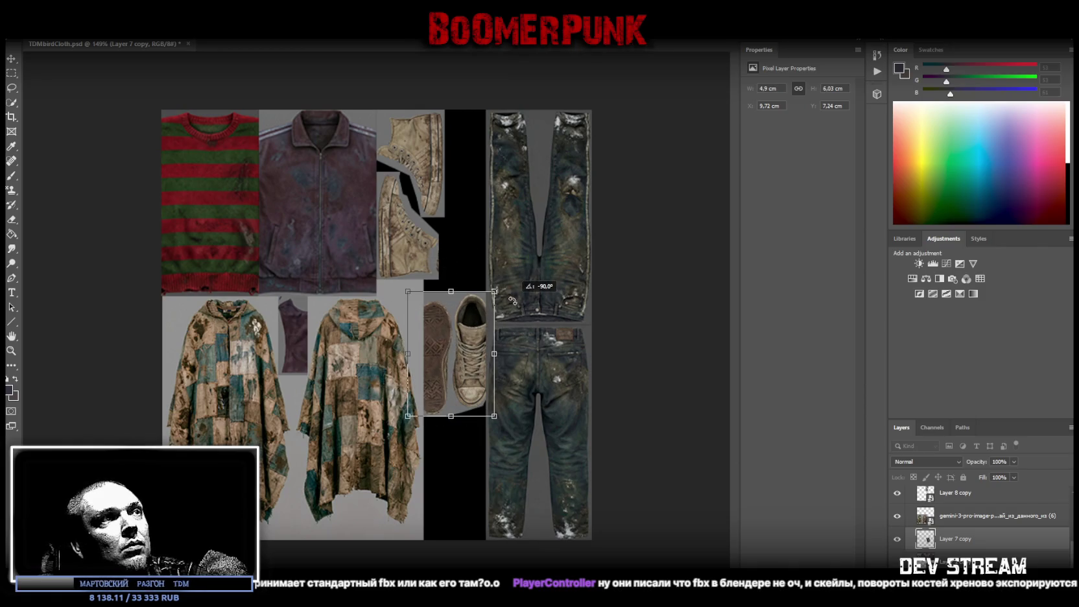
left_click_drag(449, 350, 434, 188)
mouse_move(473, 87)
left_mouse_down()
mouse_move(478, 207)
mouse_move(459, 192)
left_mouse_up()
left_click_drag(506, 222, 458, 229)
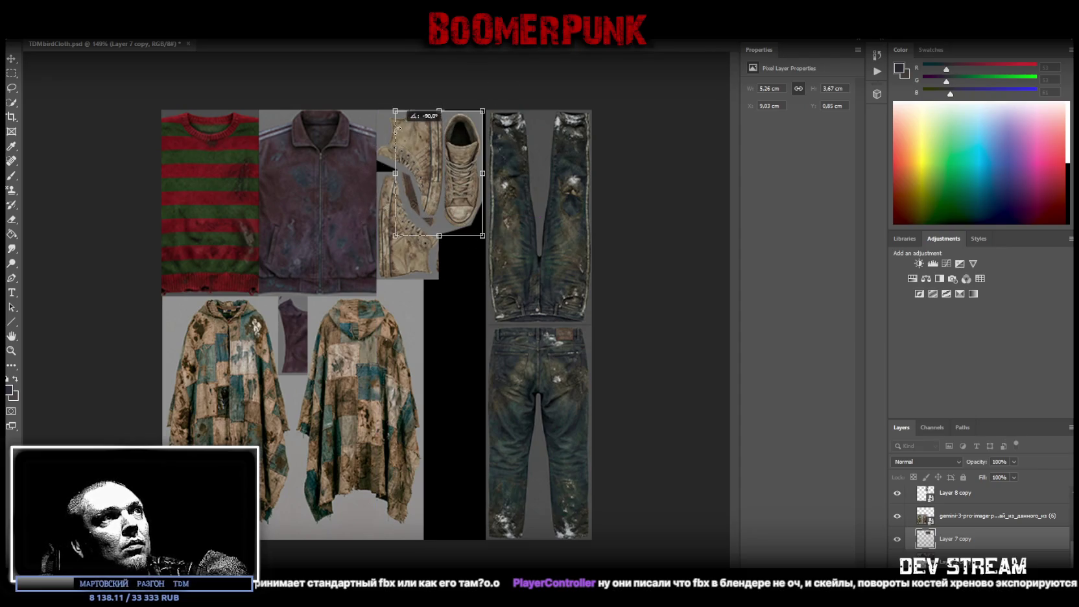
left_click_drag(447, 182, 453, 173)
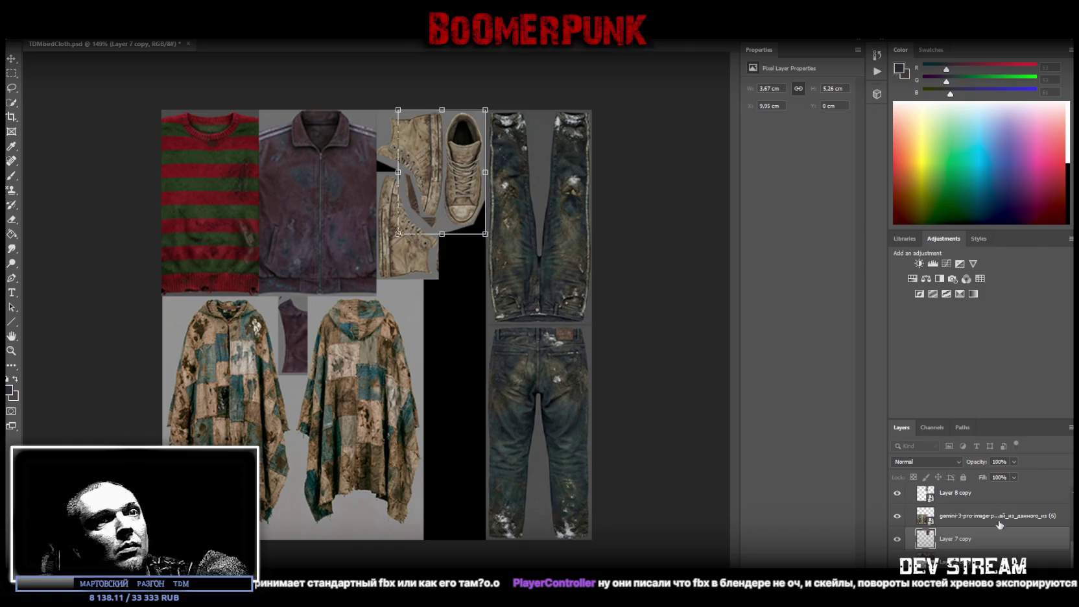
left_click_drag(967, 538, 967, 491)
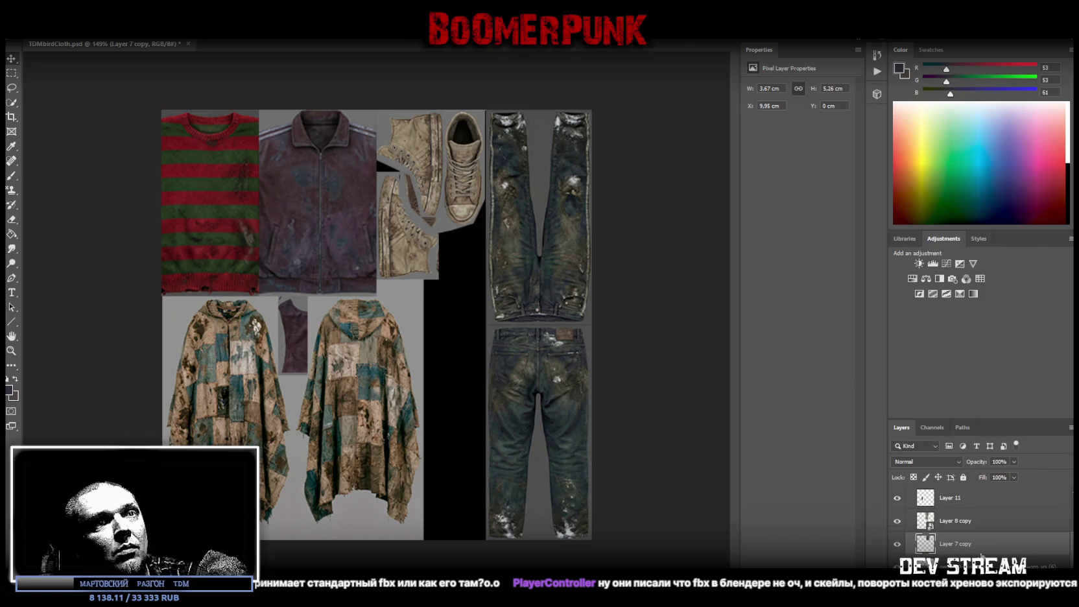
- Move the other shoe layer's side pieces down below the soles
left_click(961, 547)
key("ctrl+t")
left_click_drag(428, 225, 475, 347)
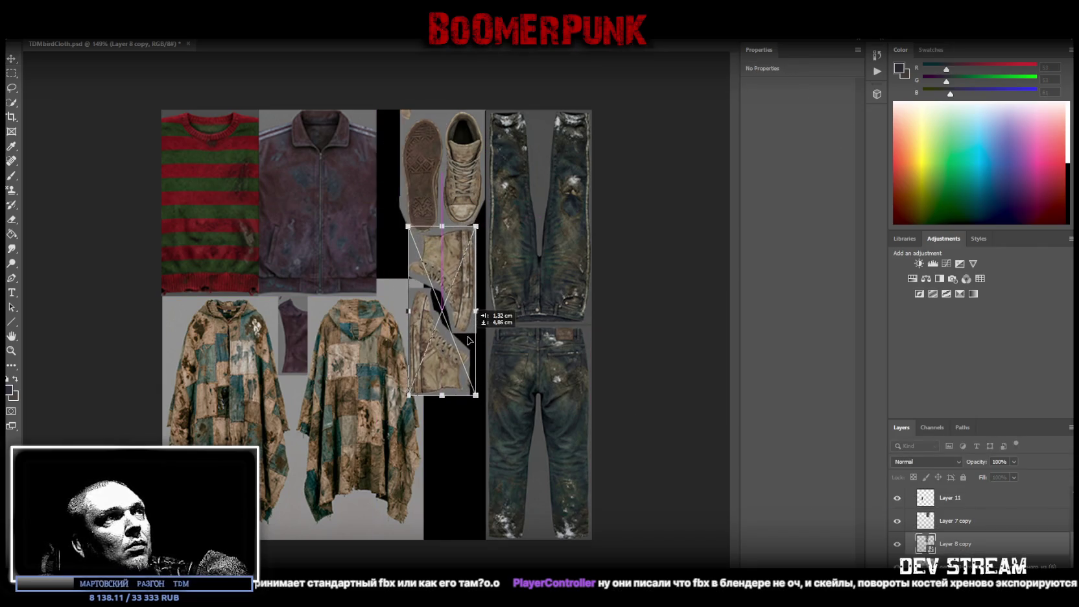
left_click_drag(475, 350, 476, 350)
key("Return")
scroll(966, 532, "down", 1)
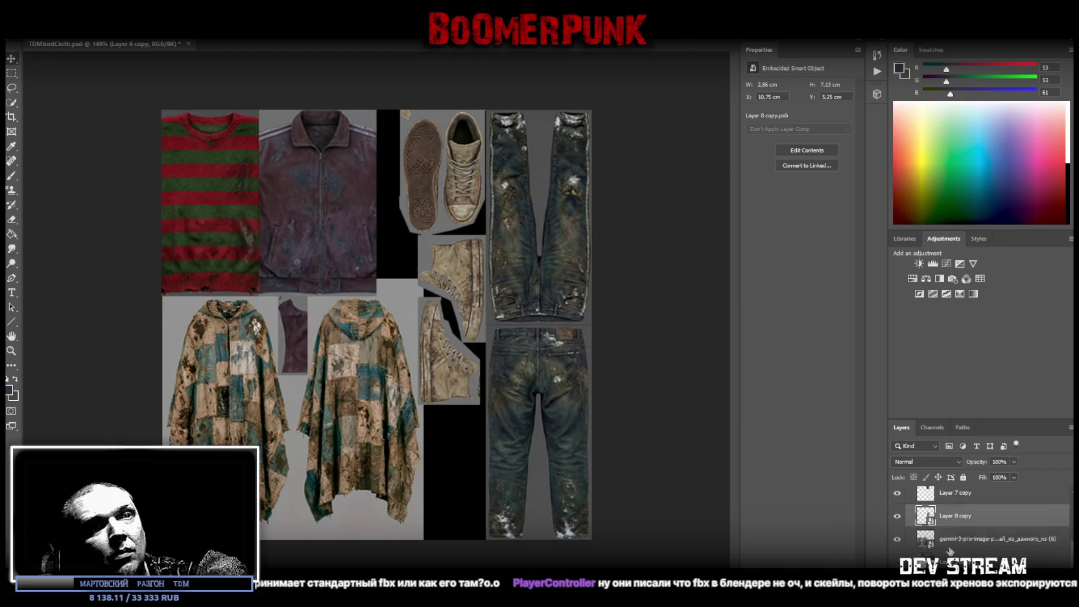
scroll(969, 548, "down", 1)
- Select the Layer 1 copy layer and save the texture file
left_click(965, 549)
scroll(966, 545, "up", 2)
scroll(970, 540, "up", 1)
key("ctrl")
key("ctrl+s")
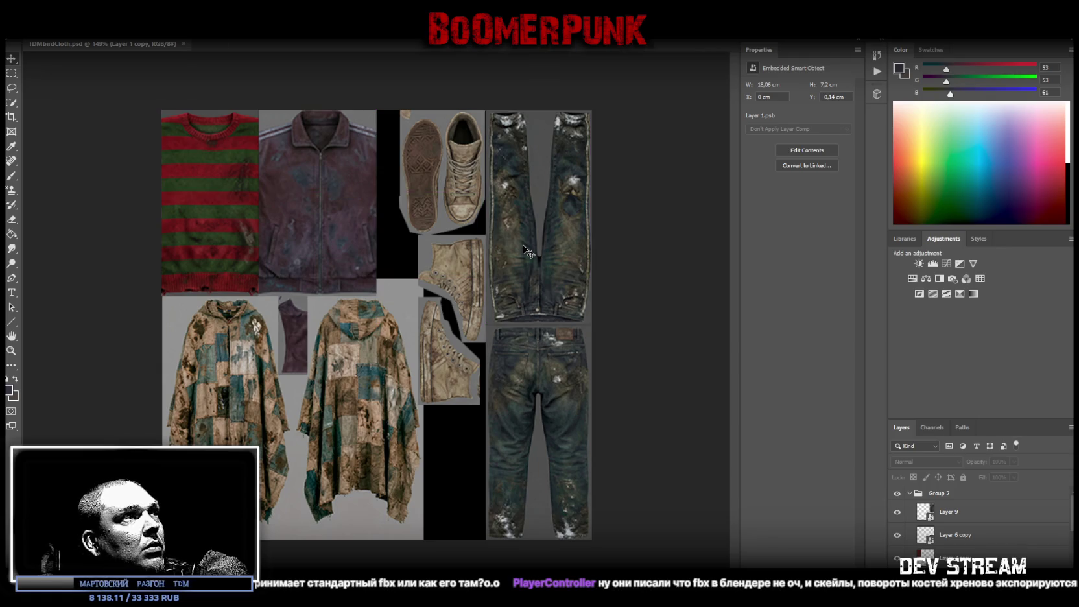
- Move Layer 11, the small purple top, into the gap beside the shoes
right_click(306, 328)
left_click(318, 340)
mouse_move(290, 328)
left_mouse_down()
mouse_move(397, 266)
mouse_move(384, 217)
left_mouse_up()
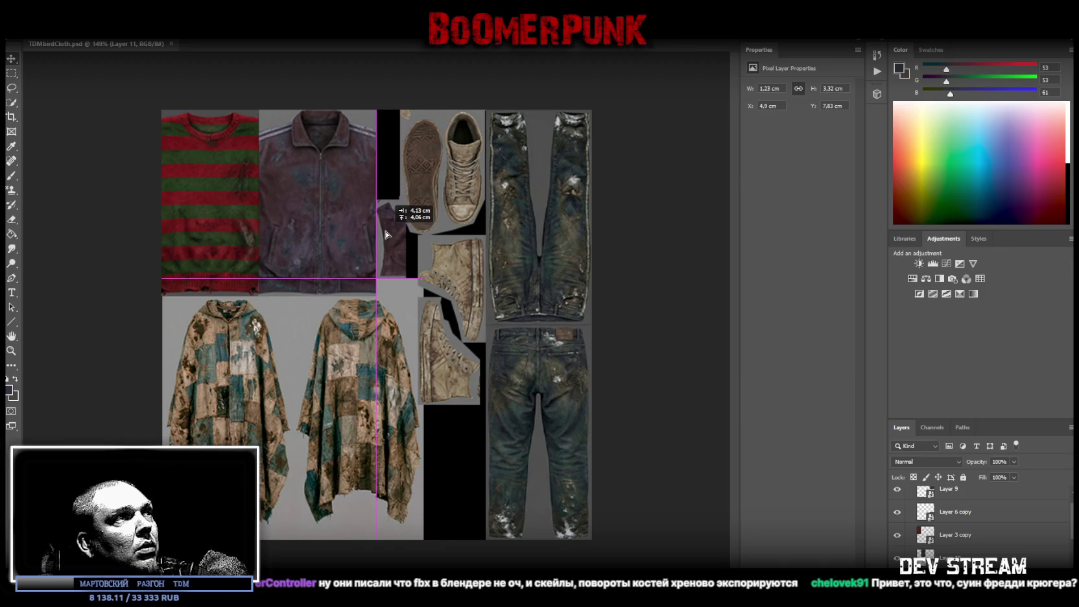
mouse_move(385, 217)
left_mouse_down()
mouse_move(386, 238)
mouse_move(469, 298)
left_mouse_up()
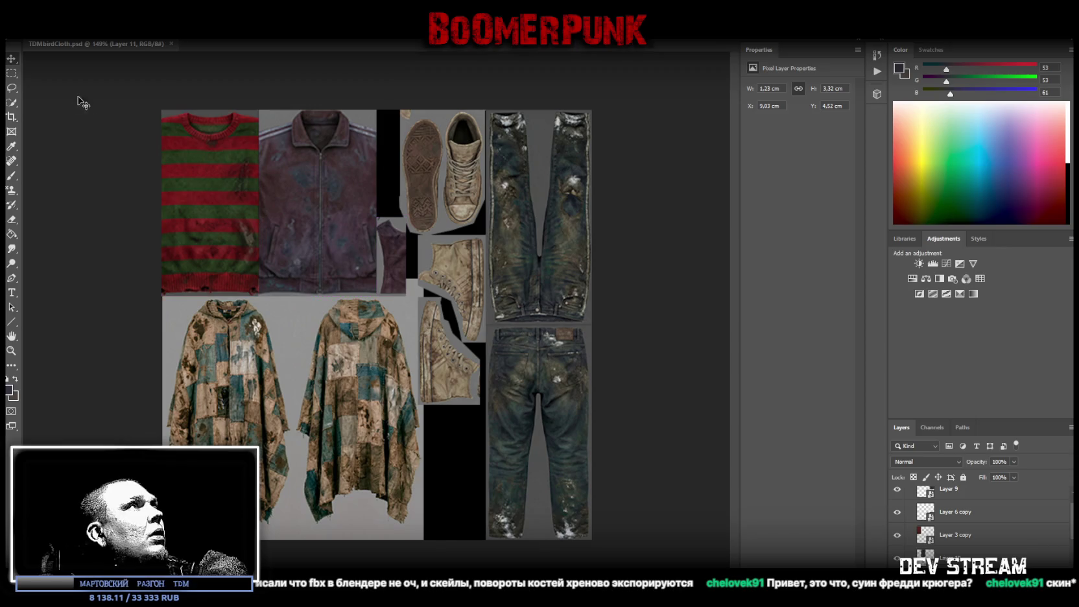
left_click(13, 32)
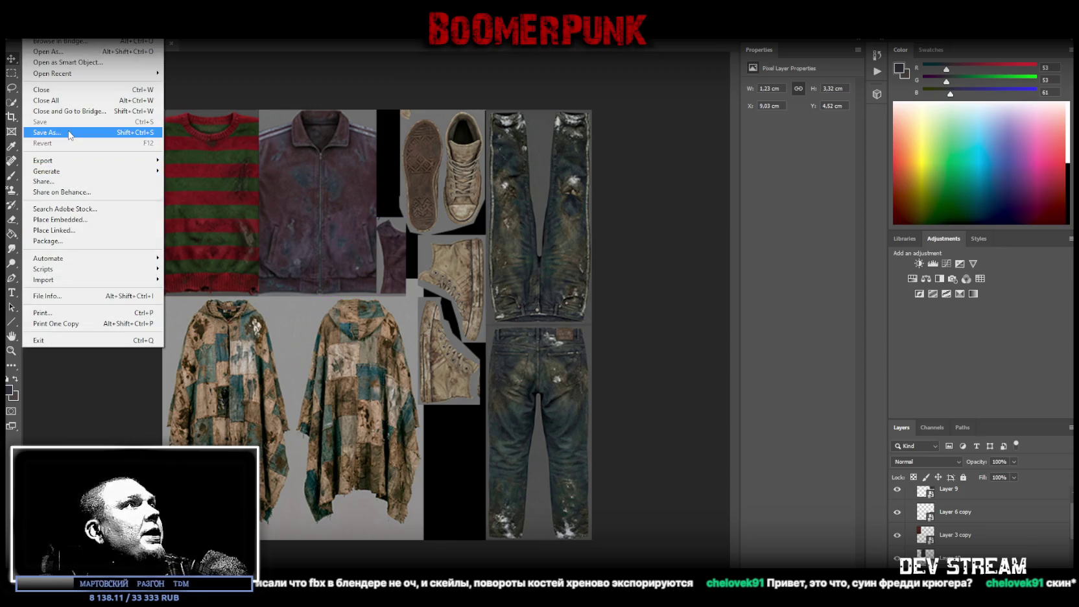
- Save the repacked texture as a new file with Save As, then switch back to Blockbench
left_click(97, 136)
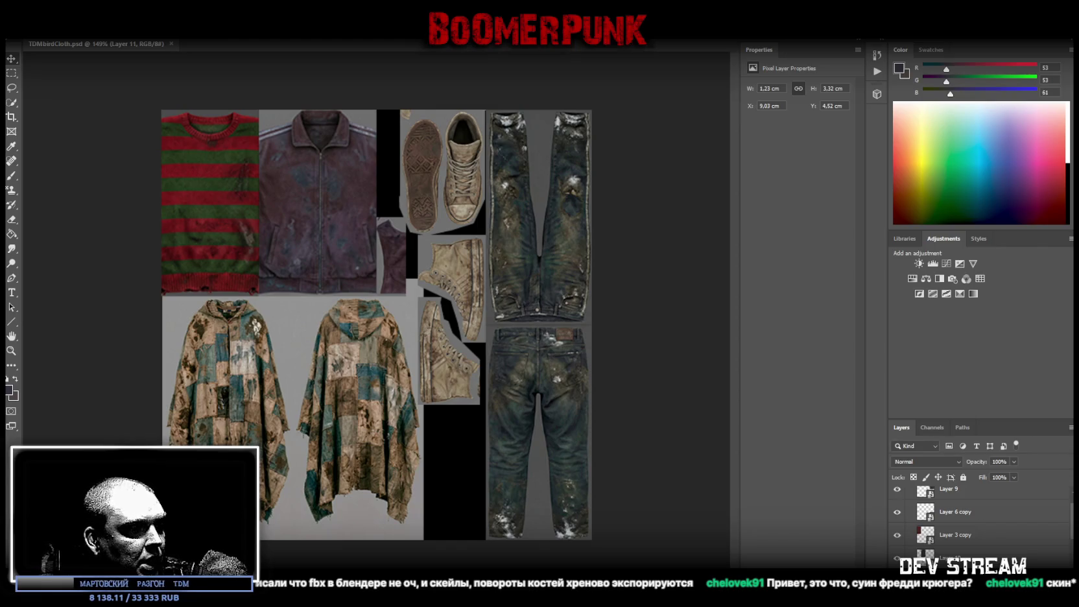
key("alt+Tab")
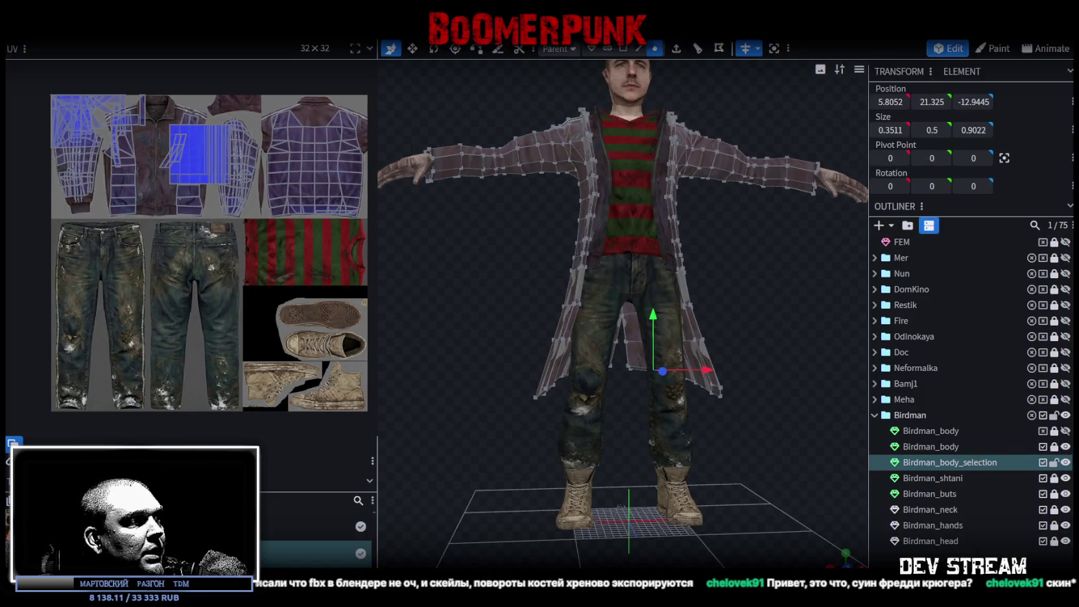
- Reload the updated clothing texture, hide all Birdman parts except Birdman_body, and select and frame it
right_click(60, 553)
left_click(97, 512)
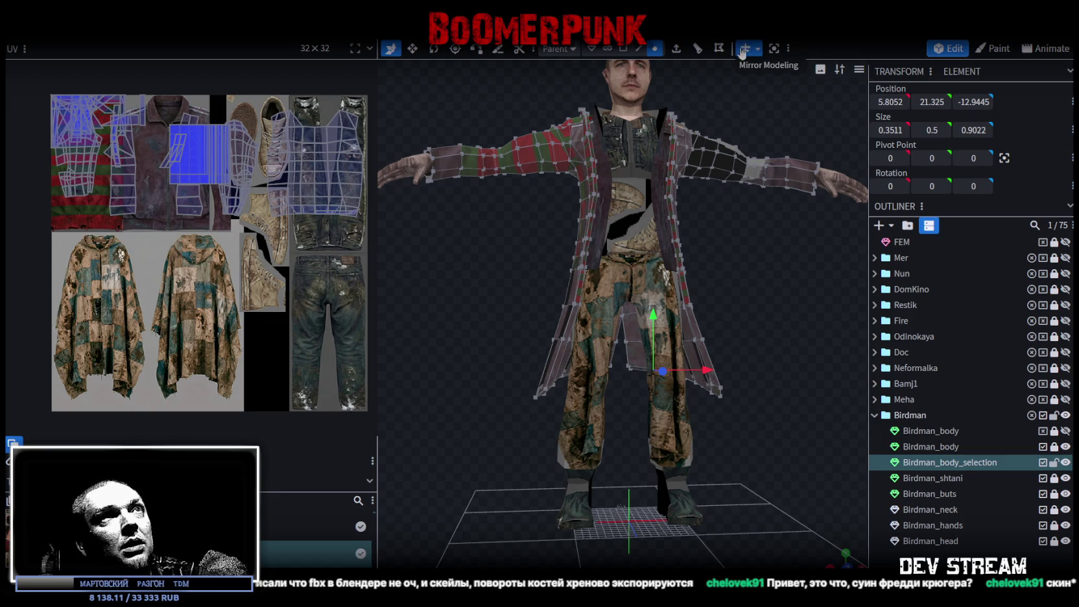
left_click_drag(798, 317, 1054, 429)
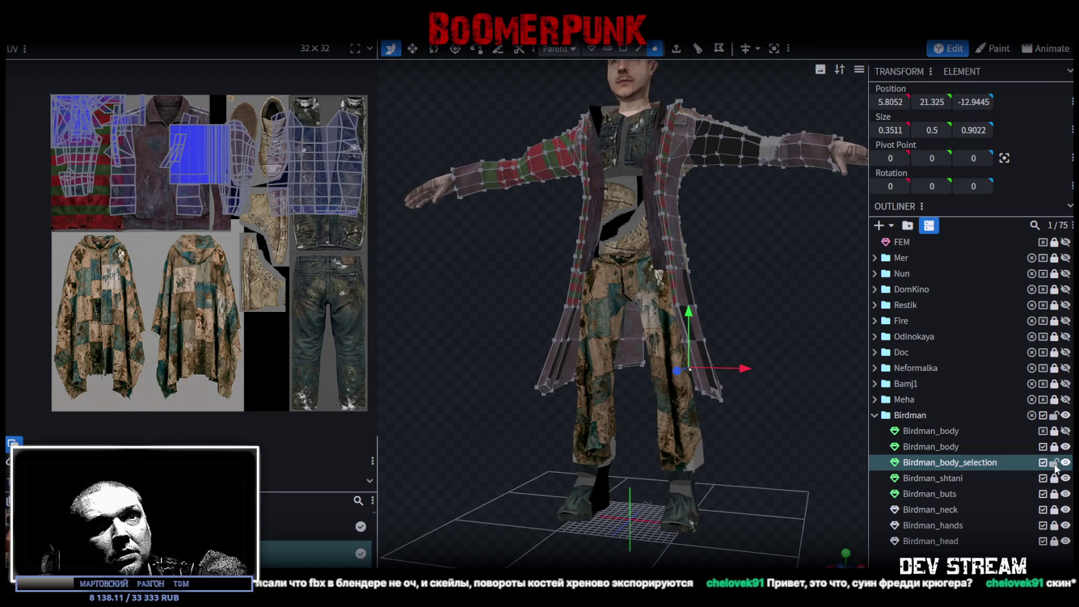
left_click(1054, 463)
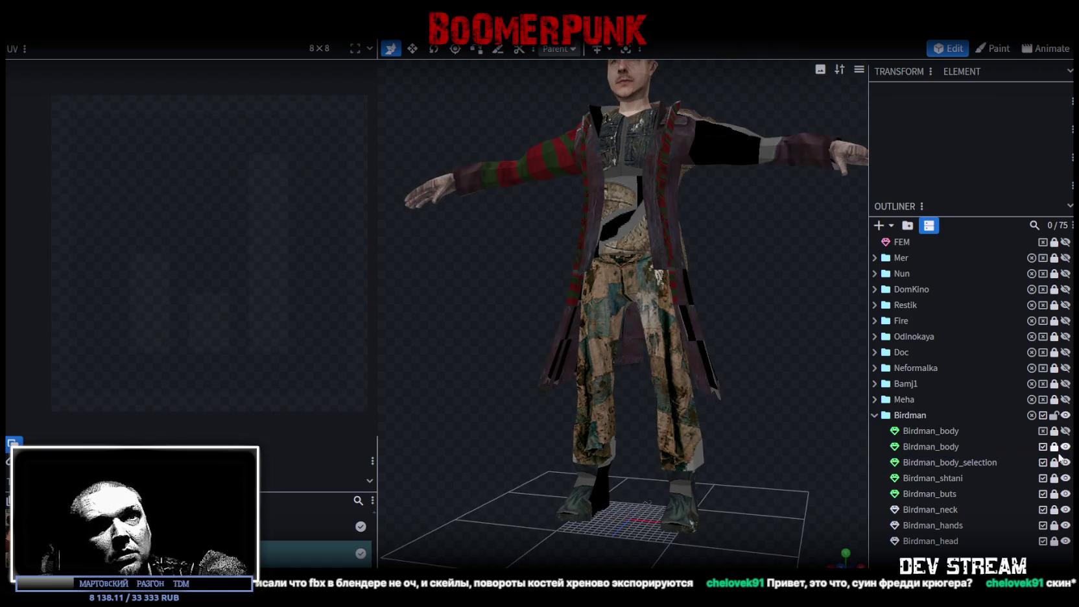
left_click(1066, 416)
left_click(1066, 447)
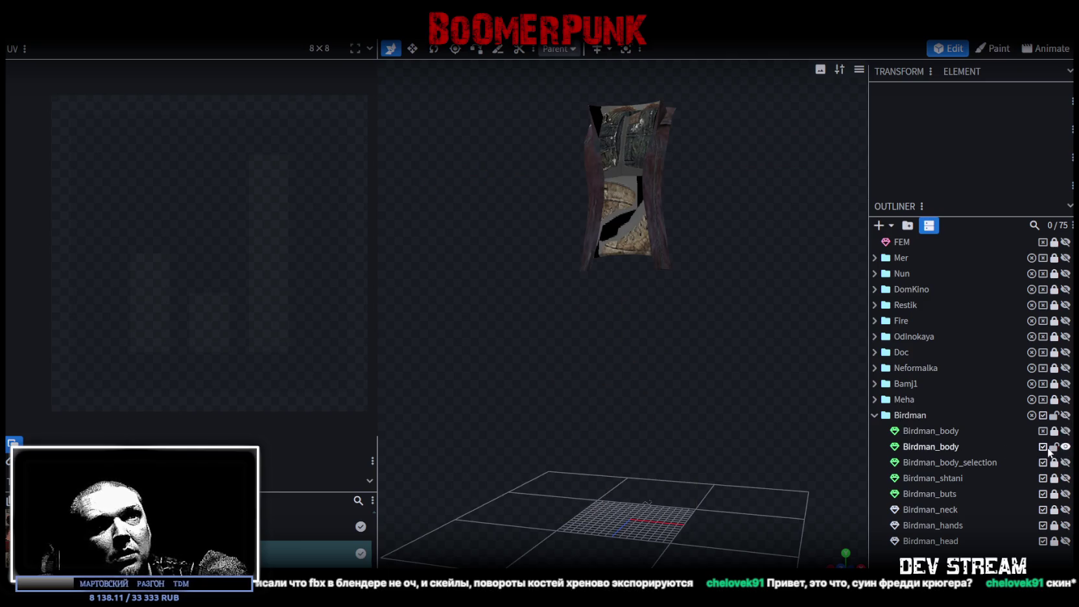
double_click(940, 447)
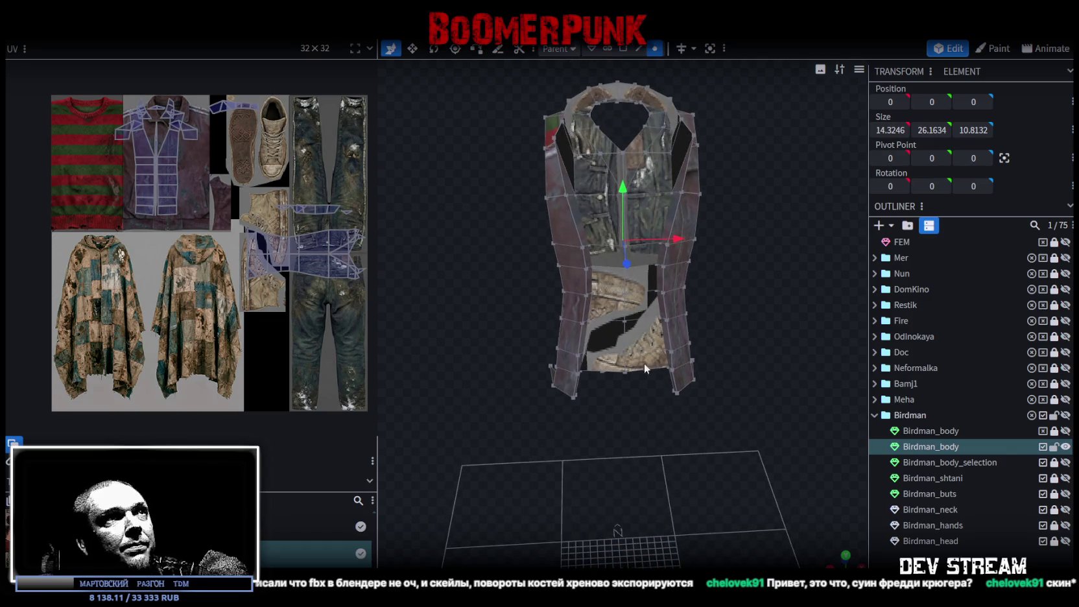
- Move the collar UV island down beside the shoes and rotate it 90 degrees
scroll(219, 223, "up", 1)
scroll(217, 231, "up", 1)
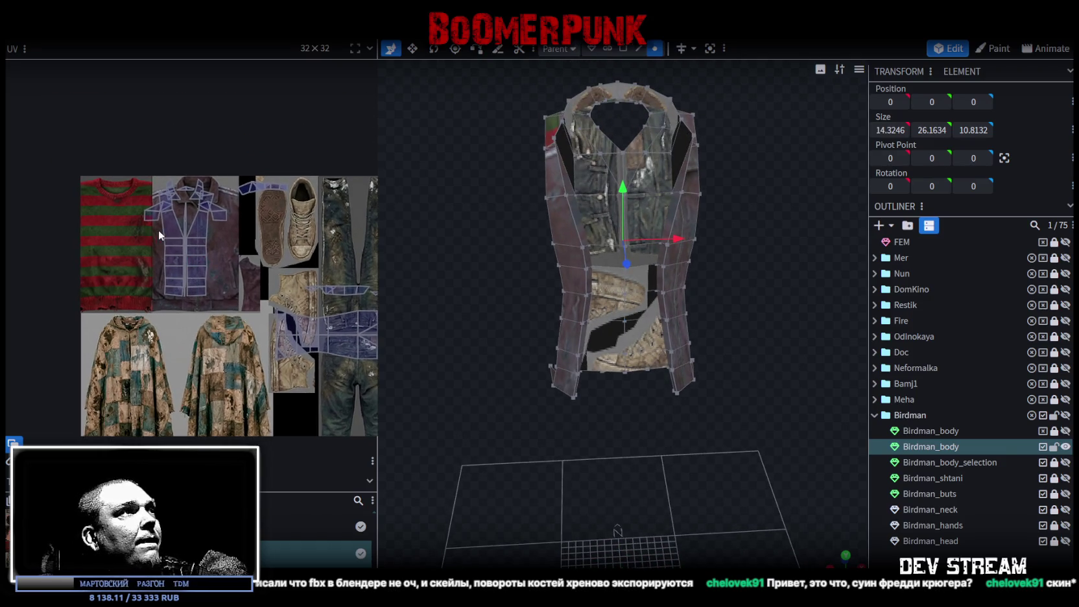
scroll(214, 240, "up", 1)
scroll(210, 251, "up", 1)
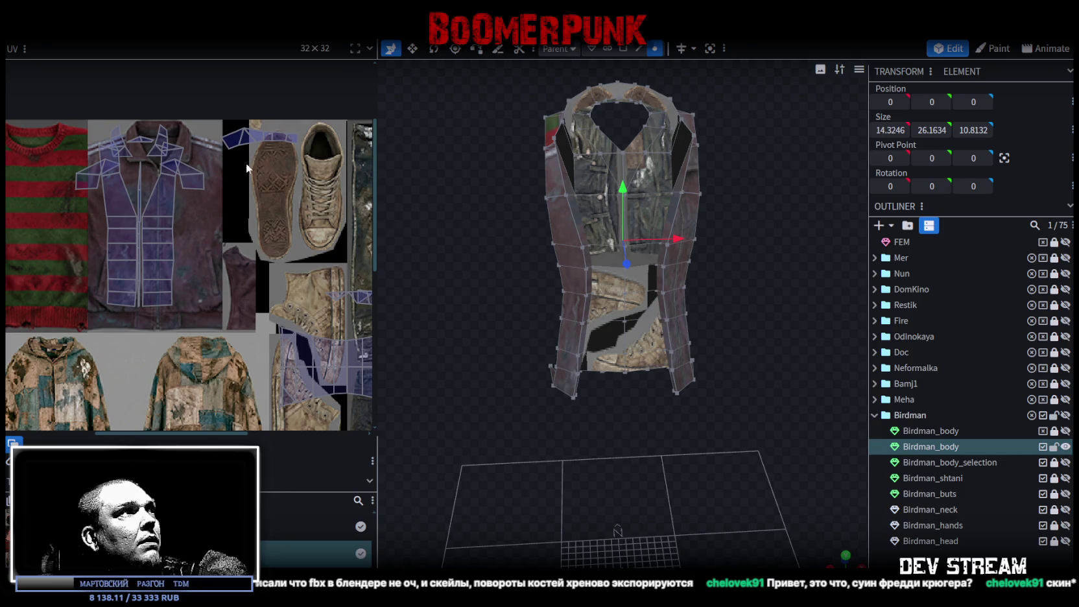
left_click(247, 144)
left_click_drag(235, 139, 239, 245)
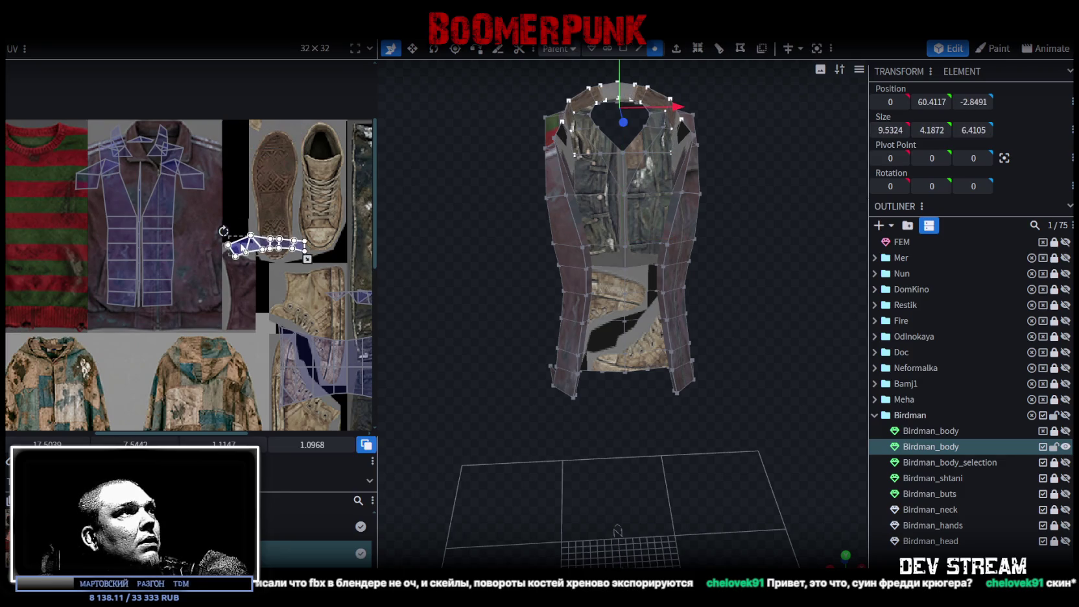
right_click(240, 245)
left_click(279, 485)
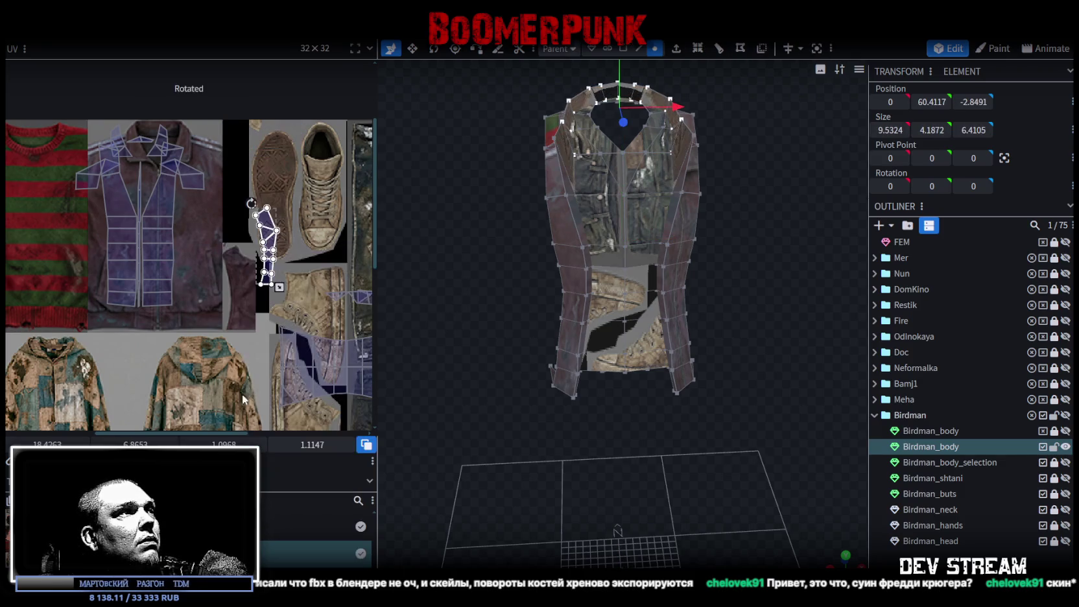
- Stretch the collar island taller to fill the narrow purple strip
left_click(267, 225)
scroll(267, 225, "up", 5)
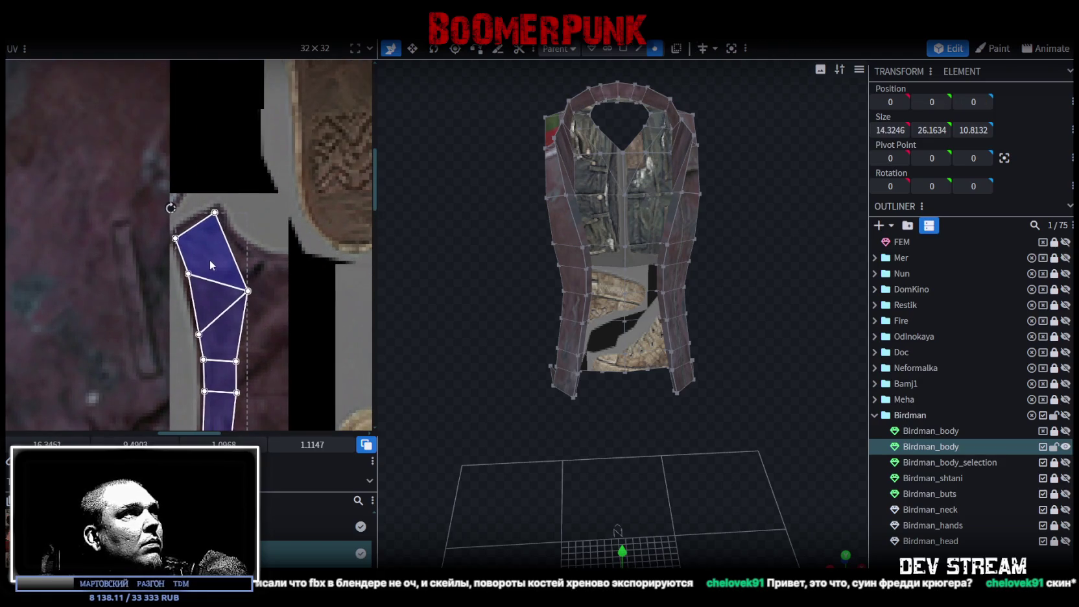
scroll(211, 258, "down", 3)
scroll(245, 310, "up", 2)
left_click_drag(263, 370, 262, 379)
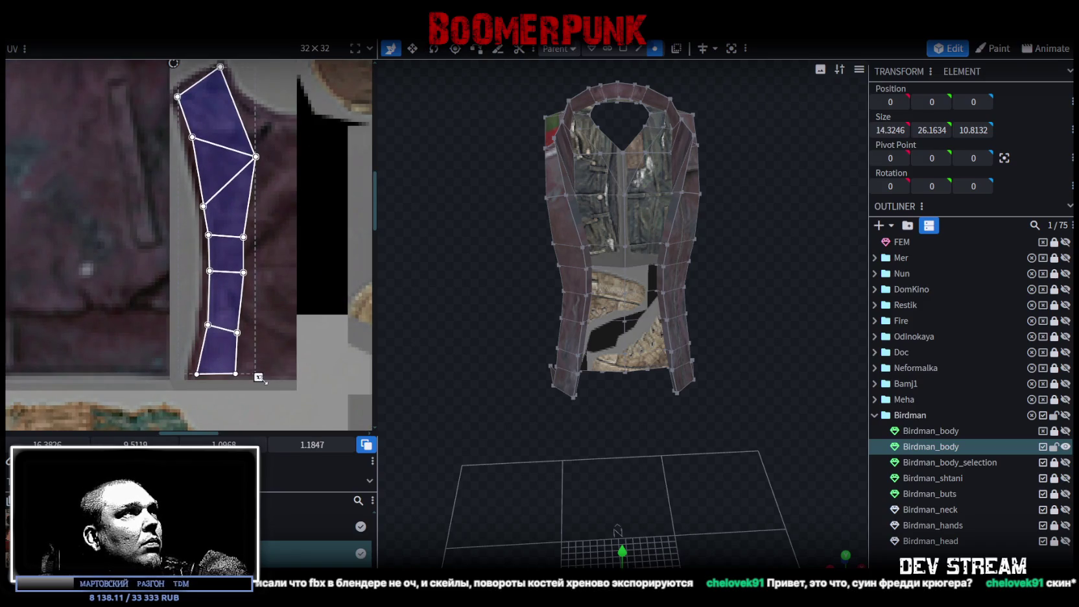
scroll(308, 289, "down", 5)
scroll(308, 290, "down", 2)
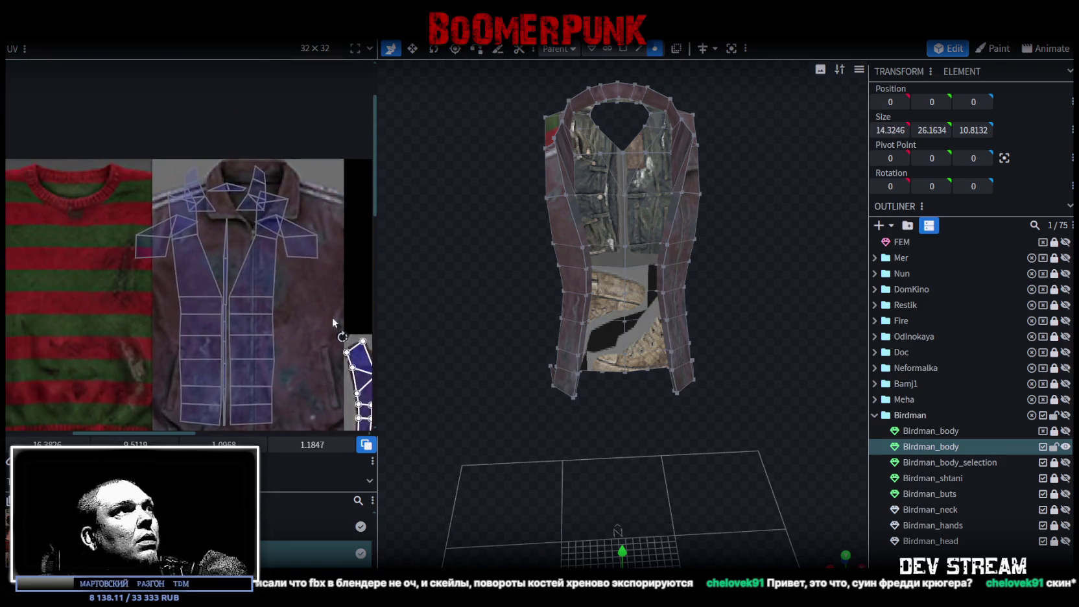
- Move the whole vest UV island onto the jacket texture, stretching it taller and wider to fit
double_click(204, 251)
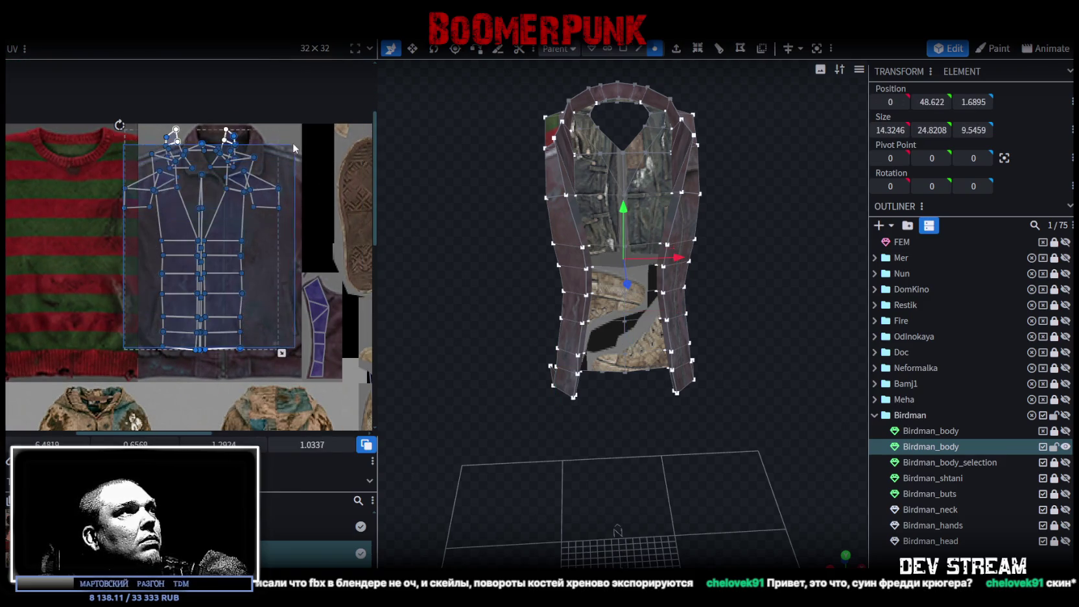
left_click_drag(229, 233, 251, 244)
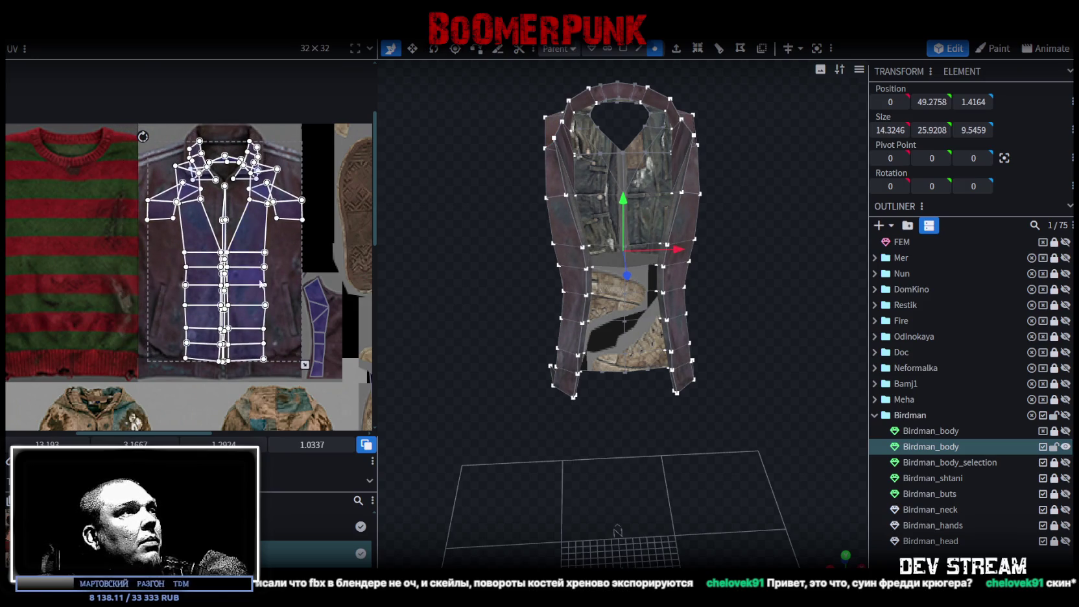
scroll(259, 280, "up", 2)
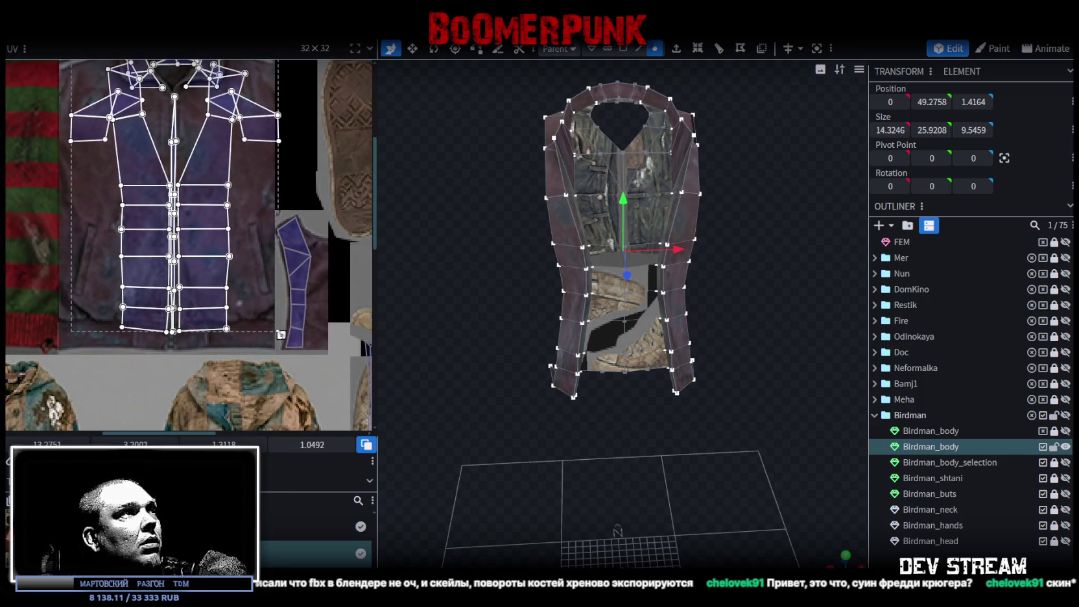
scroll(260, 342, "up", 2)
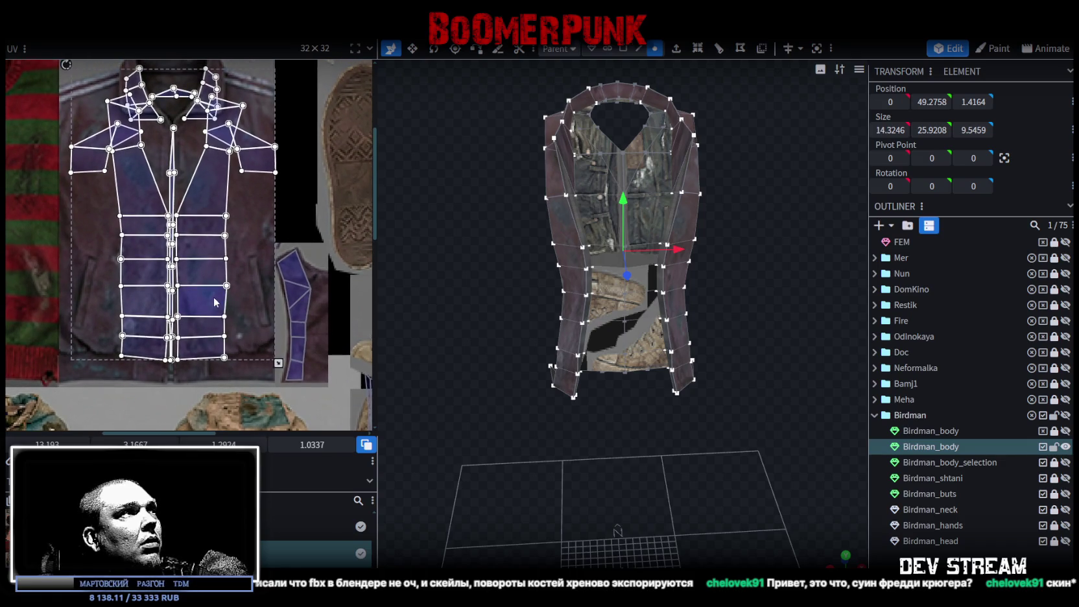
left_click_drag(214, 303, 208, 290)
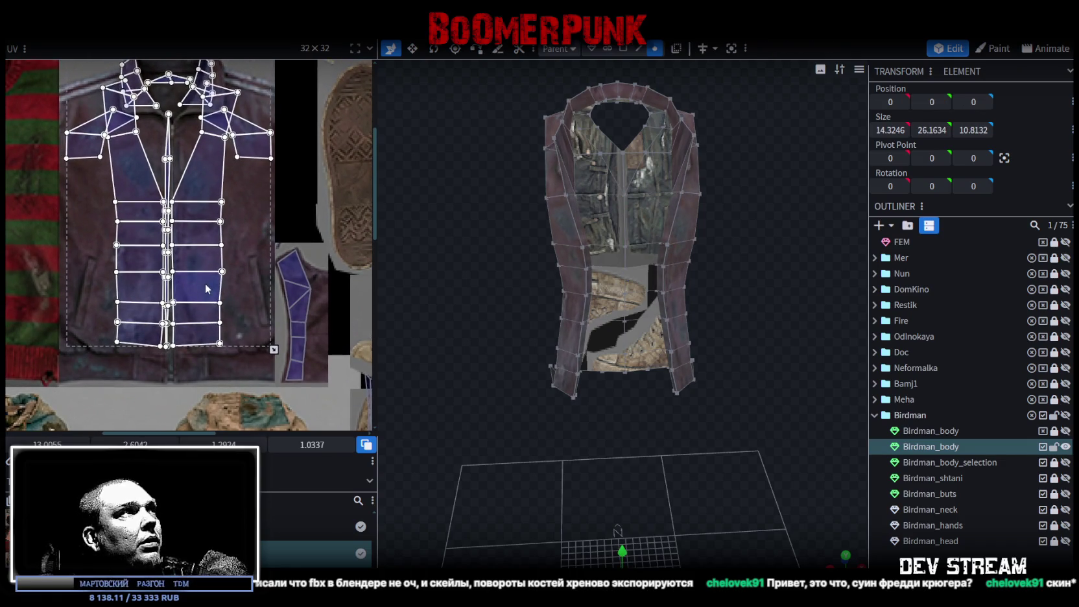
scroll(252, 327, "down", 2)
left_click_drag(273, 322, 270, 345)
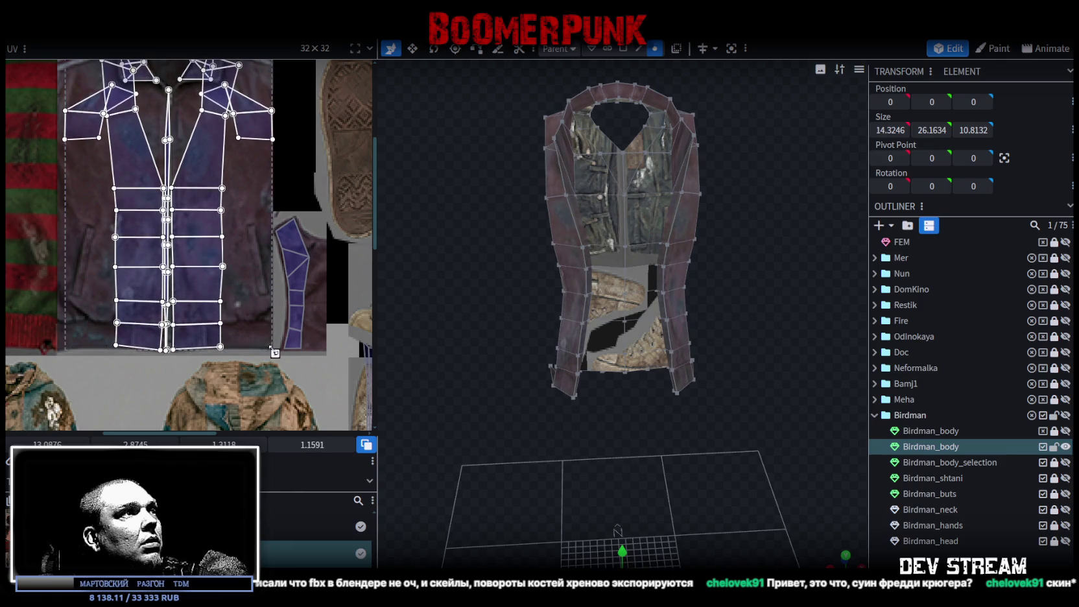
scroll(248, 317, "up", 2)
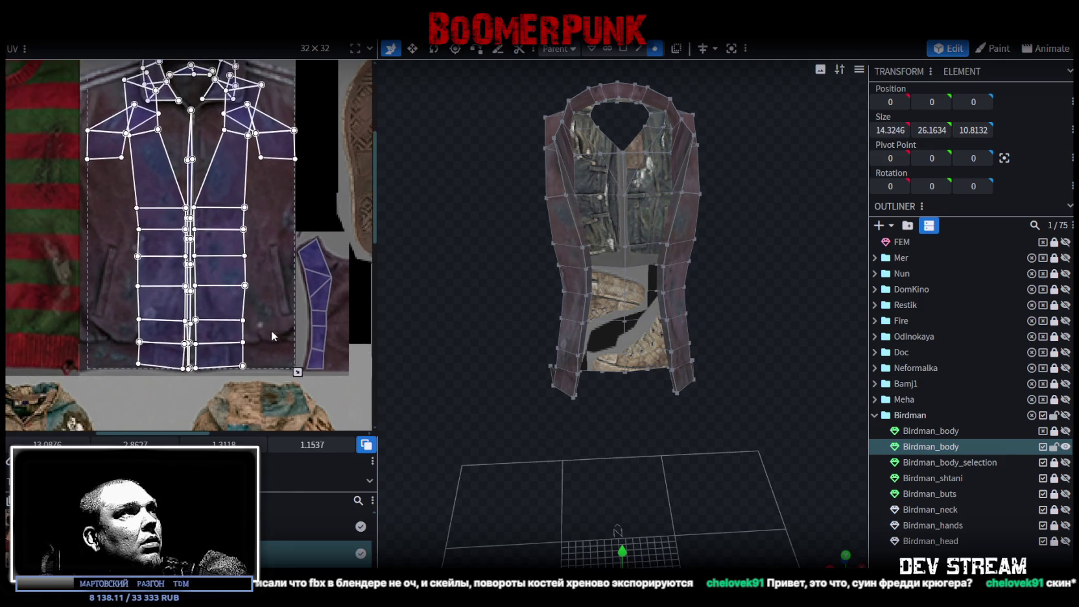
scroll(217, 299, "up", 3)
scroll(286, 350, "down", 3)
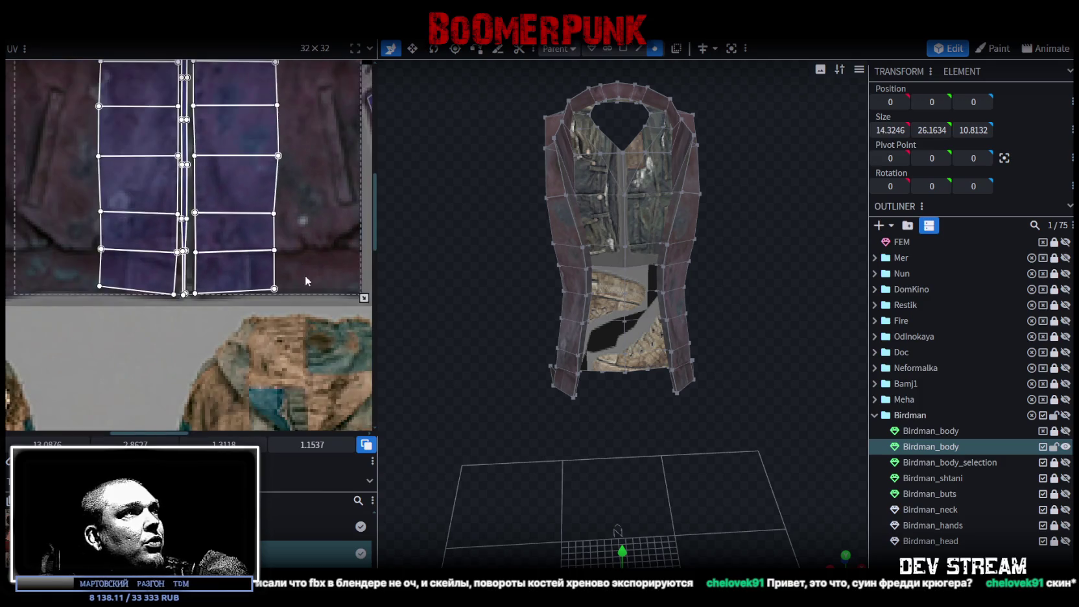
left_click_drag(340, 311, 358, 311)
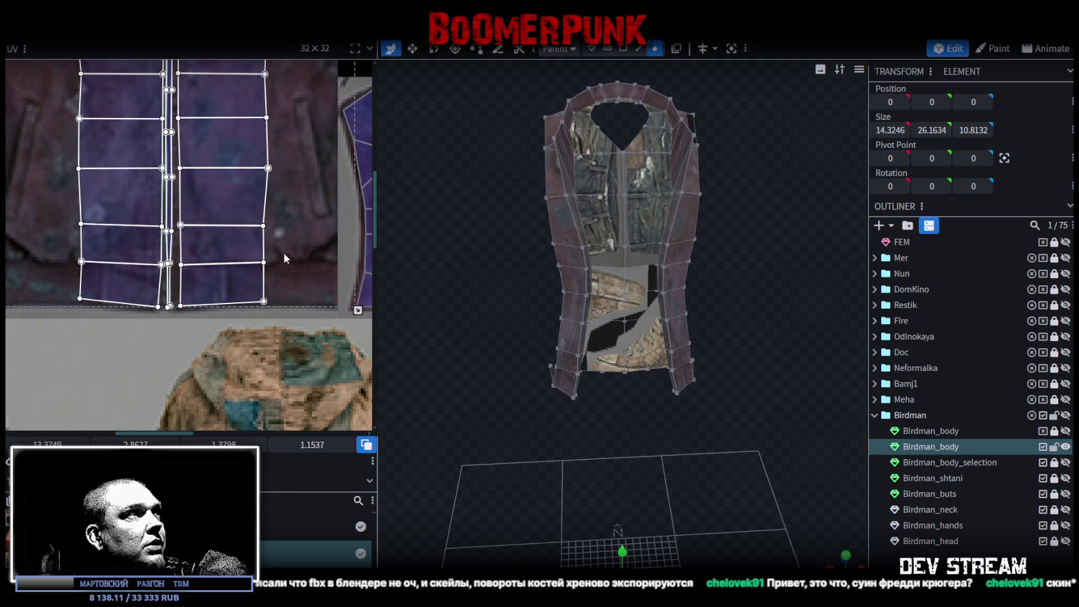
scroll(288, 260, "down", 3)
scroll(298, 266, "up", 1)
scroll(312, 258, "up", 1)
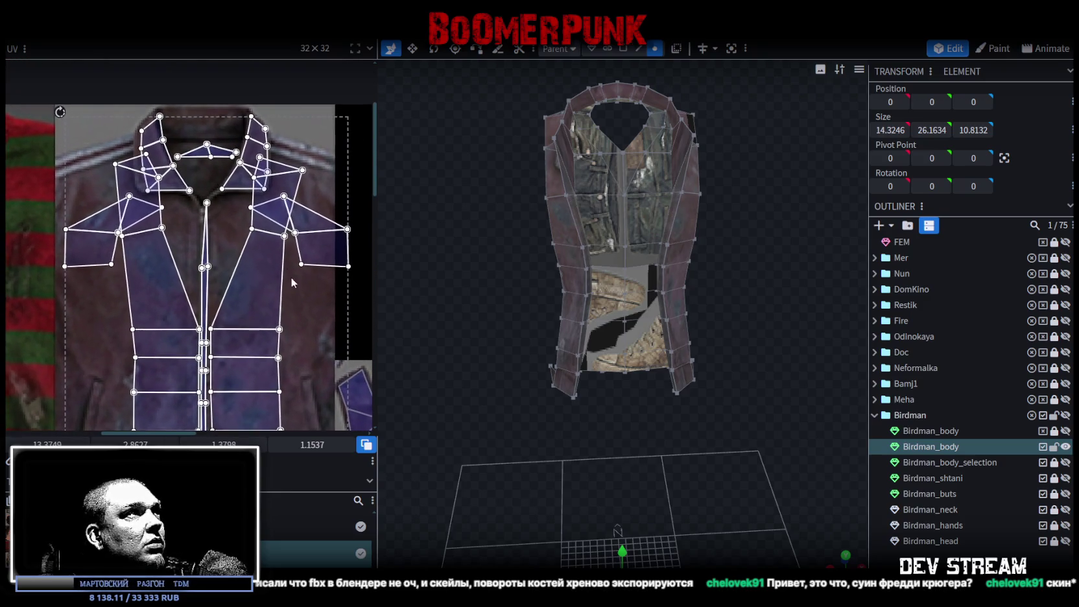
scroll(220, 196, "up", 1)
left_click_drag(154, 184, 148, 186)
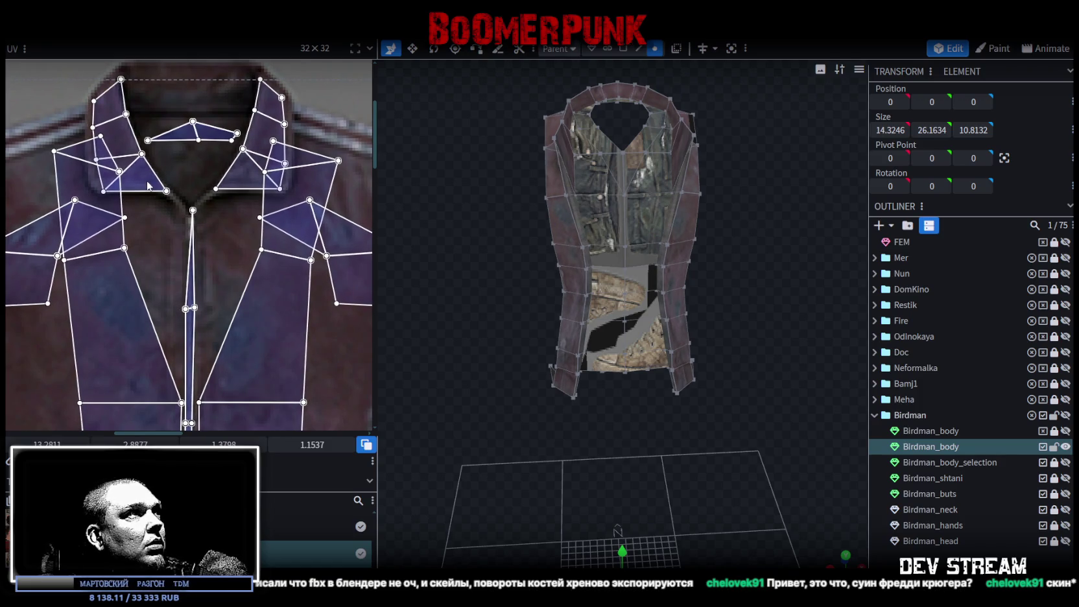
- Select the right collar's UV faces and shift them down-left on the jacket
left_click_drag(148, 186, 147, 188)
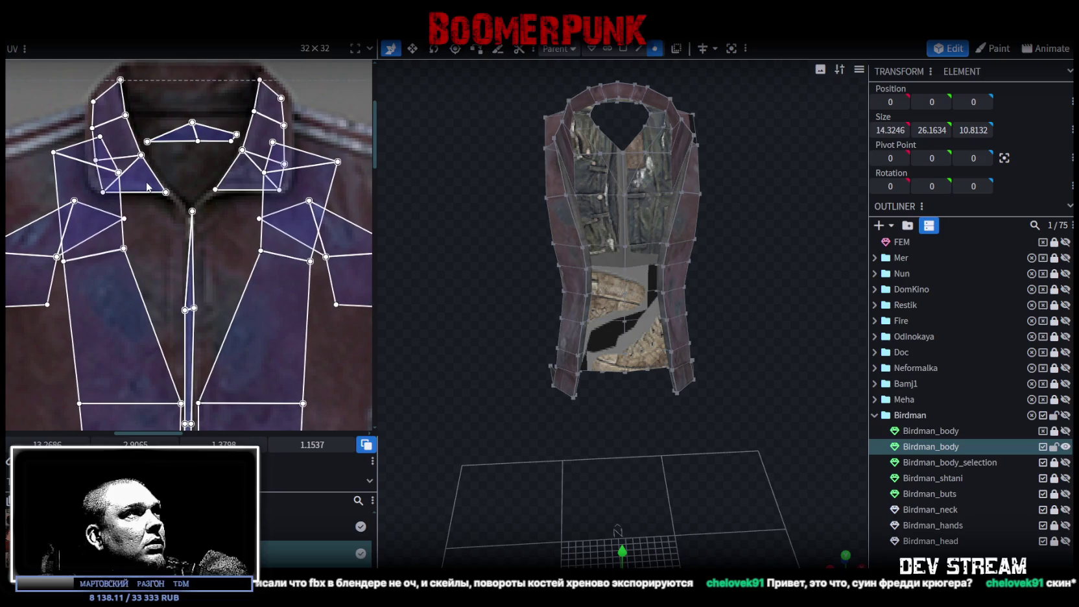
scroll(148, 186, "down", 1)
scroll(149, 189, "down", 1)
left_click(159, 196)
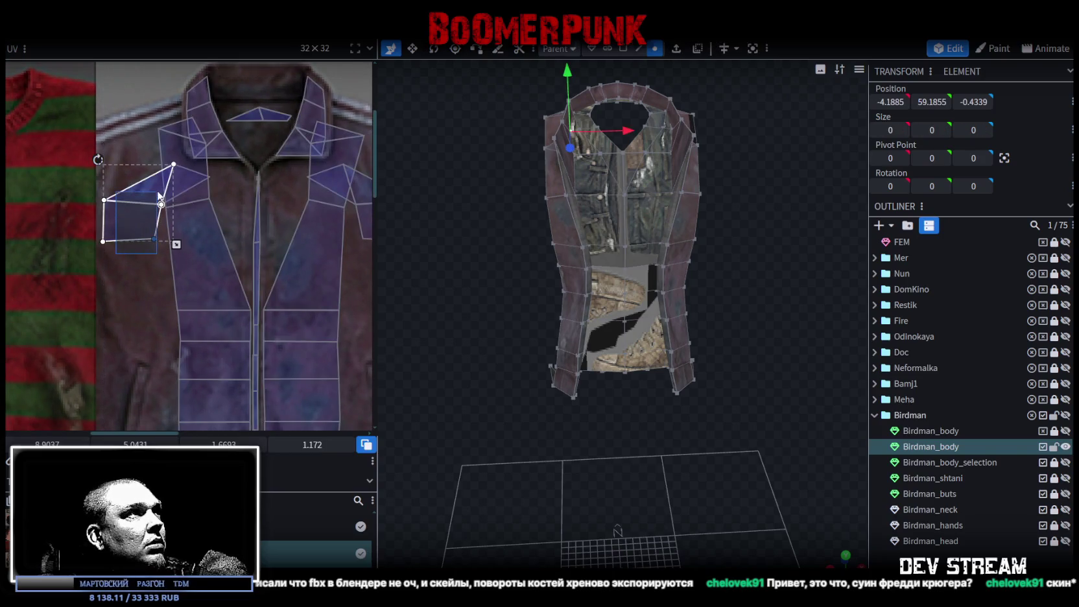
scroll(223, 240, "right", 3)
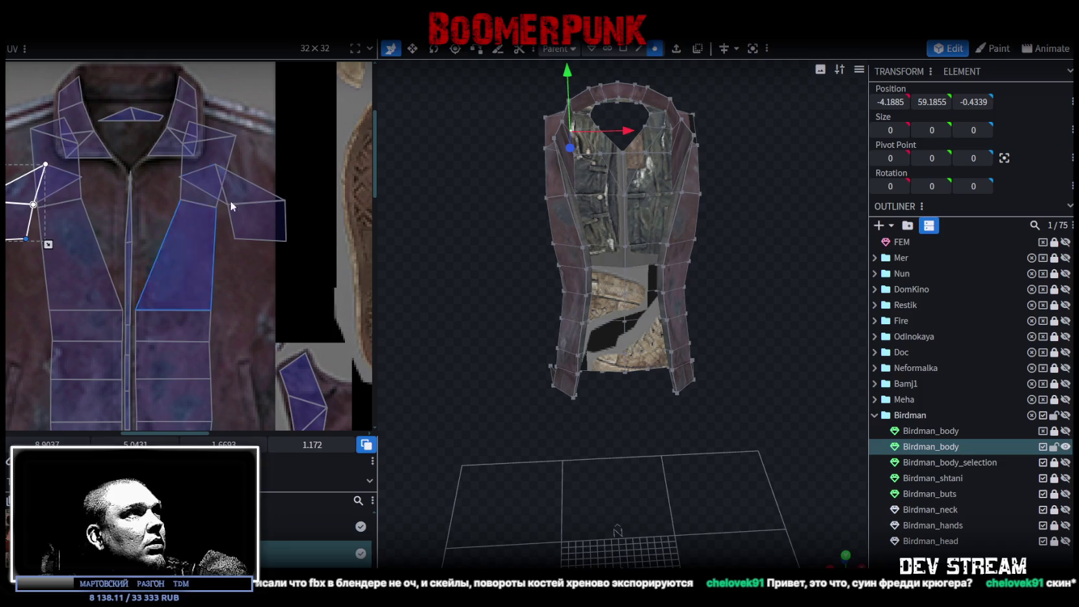
left_click(245, 230)
left_click(246, 220, "shift")
mouse_move(247, 220)
left_mouse_down()
mouse_move(224, 231)
mouse_move(227, 240)
left_mouse_up()
- Turn both collar UV pieces upright and place them on the jacket collar area
scroll(227, 240, "down", 1)
scroll(227, 240, "down", 1)
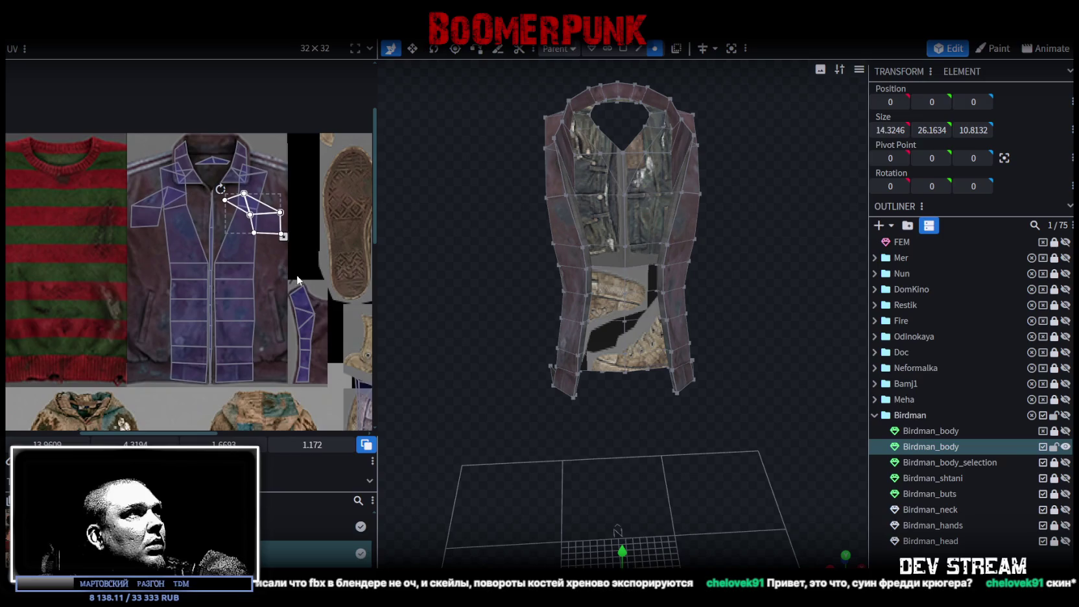
mouse_move(225, 200)
left_mouse_down()
mouse_move(262, 216)
mouse_move(277, 253)
left_mouse_up()
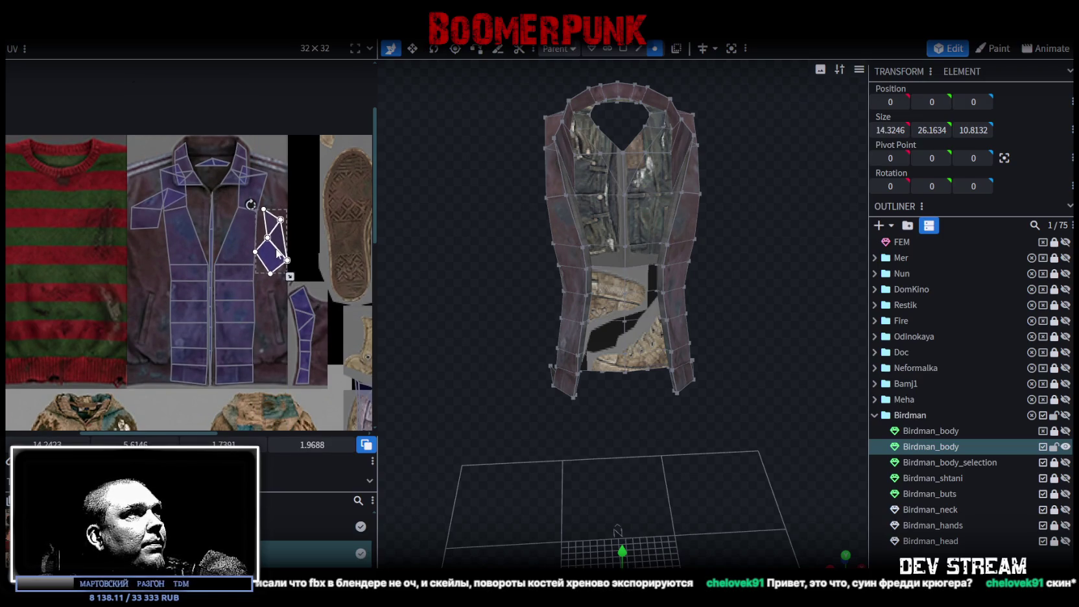
scroll(144, 219, "up", 1)
left_click(164, 227)
left_click_drag(132, 169, 101, 216)
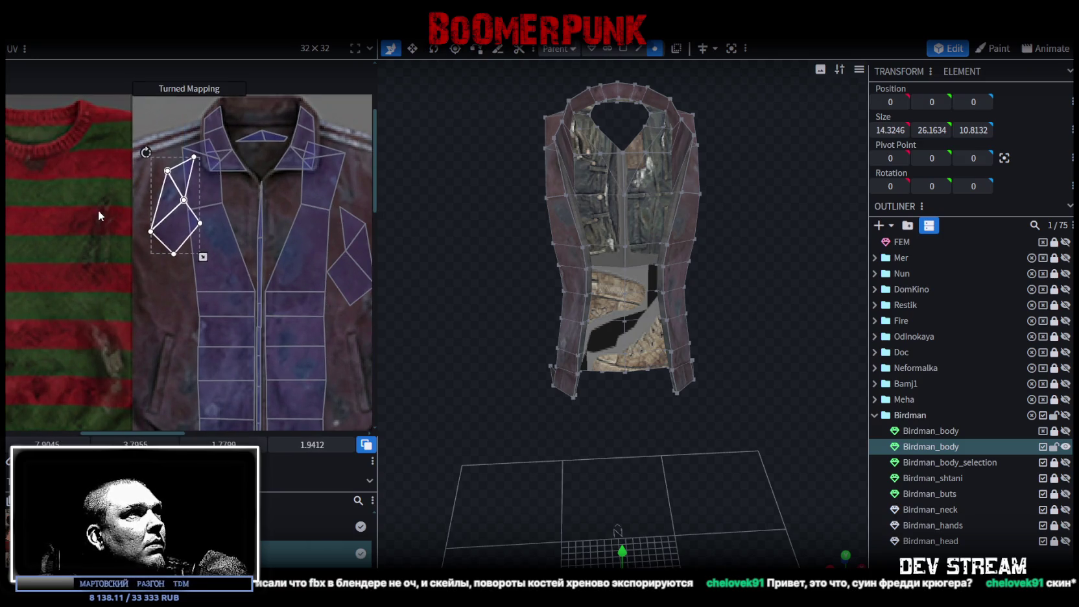
mouse_move(183, 235)
left_mouse_down()
mouse_move(170, 295)
mouse_move(168, 284)
left_mouse_up()
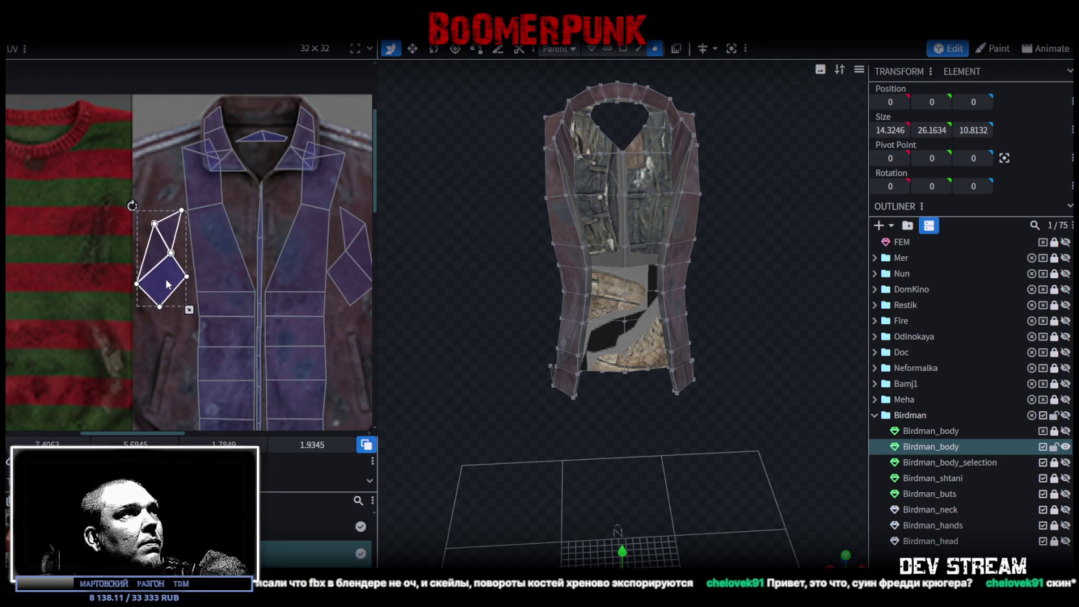
left_click_drag(752, 423, 556, 422)
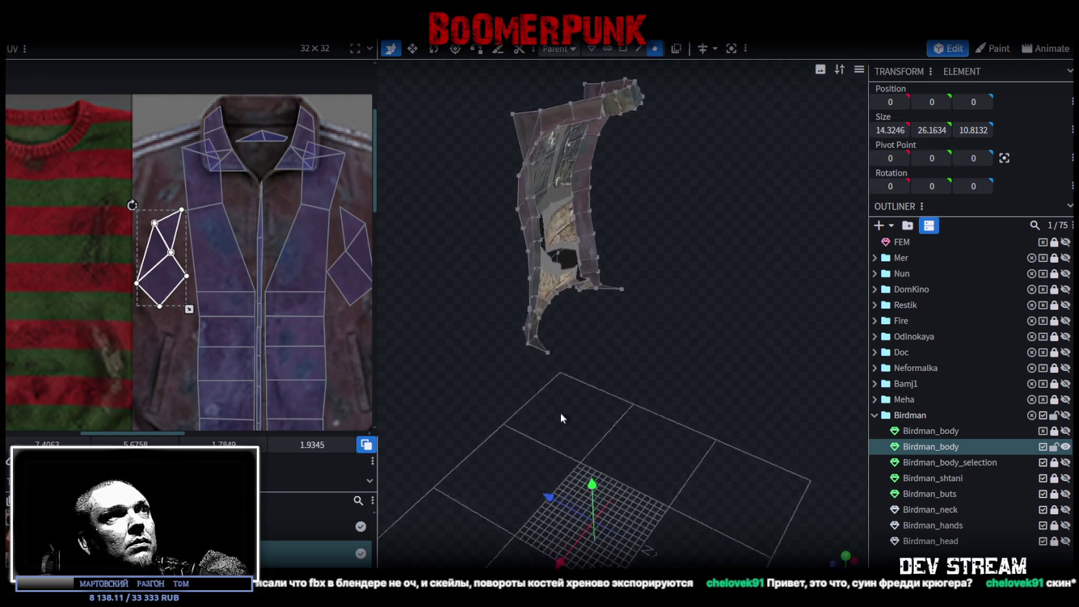
left_click(547, 273)
scroll(183, 308, "down", 3)
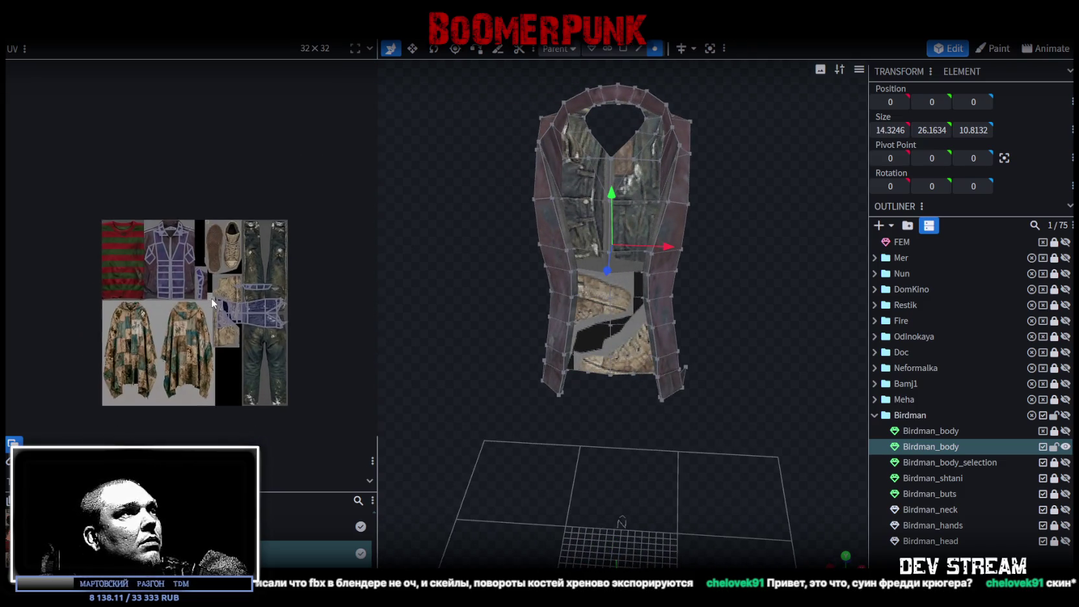
- Rotate the front panel UV island 90° and place it on the red-green striped sweater
scroll(223, 313, "up", 2)
left_click_drag(167, 366, 375, 259)
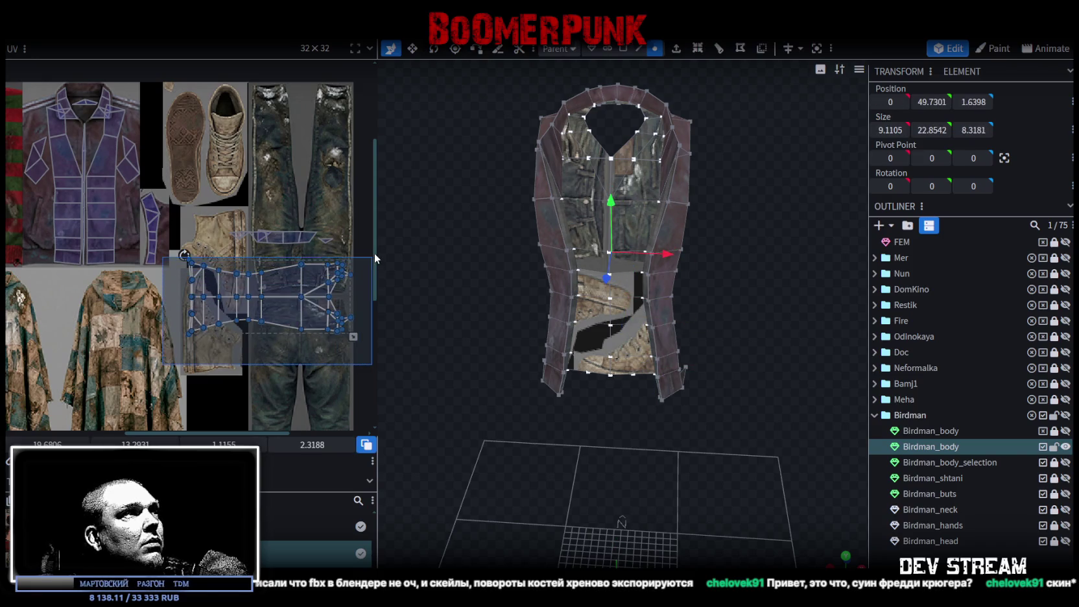
middle_click_drag(279, 310, 350, 308)
left_click_drag(347, 311, 144, 347)
right_click(148, 348)
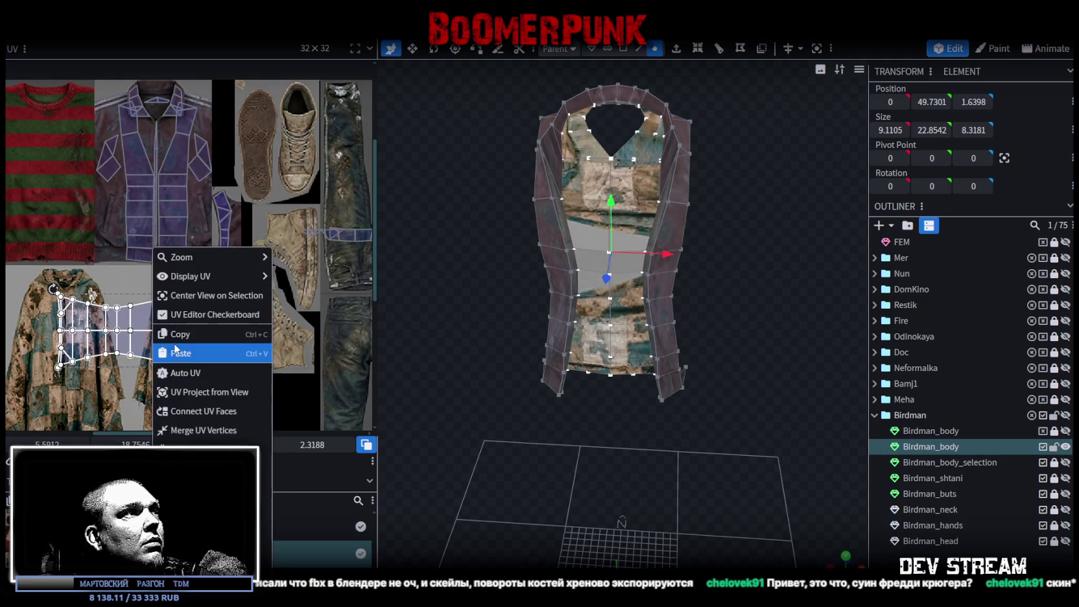
left_click(312, 376)
mouse_move(253, 328)
left_mouse_down()
mouse_move(139, 172)
mouse_move(122, 197)
left_mouse_up()
scroll(136, 169, "up", 2)
scroll(136, 169, "up", 2)
- Enlarge the front panel island to cover the striped sweater and nudge it into place
scroll(121, 197, "down", 2)
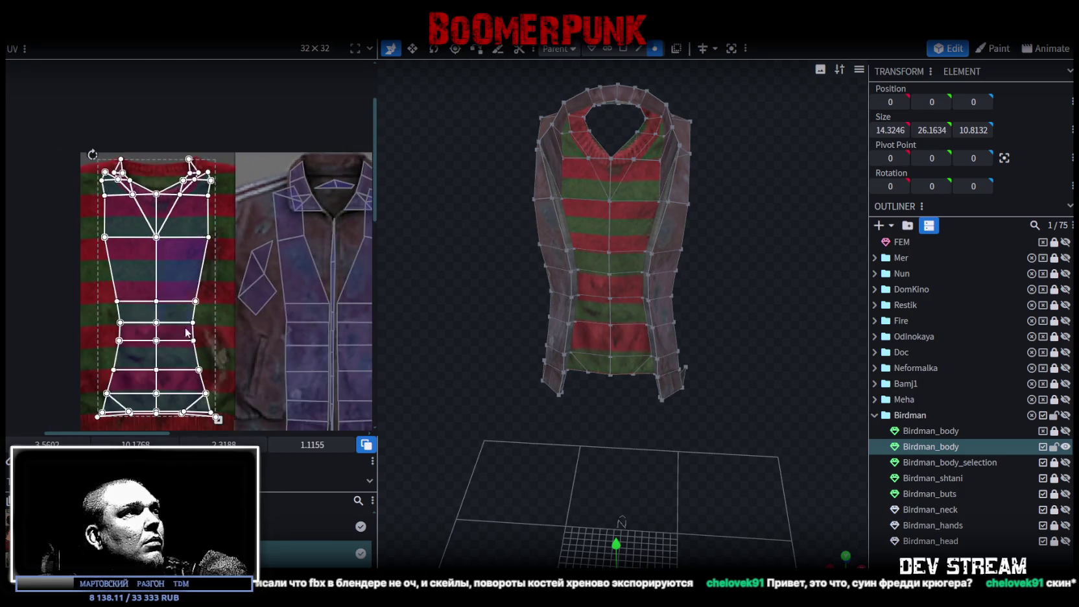
scroll(221, 331, "up", 2)
scroll(221, 331, "up", 1)
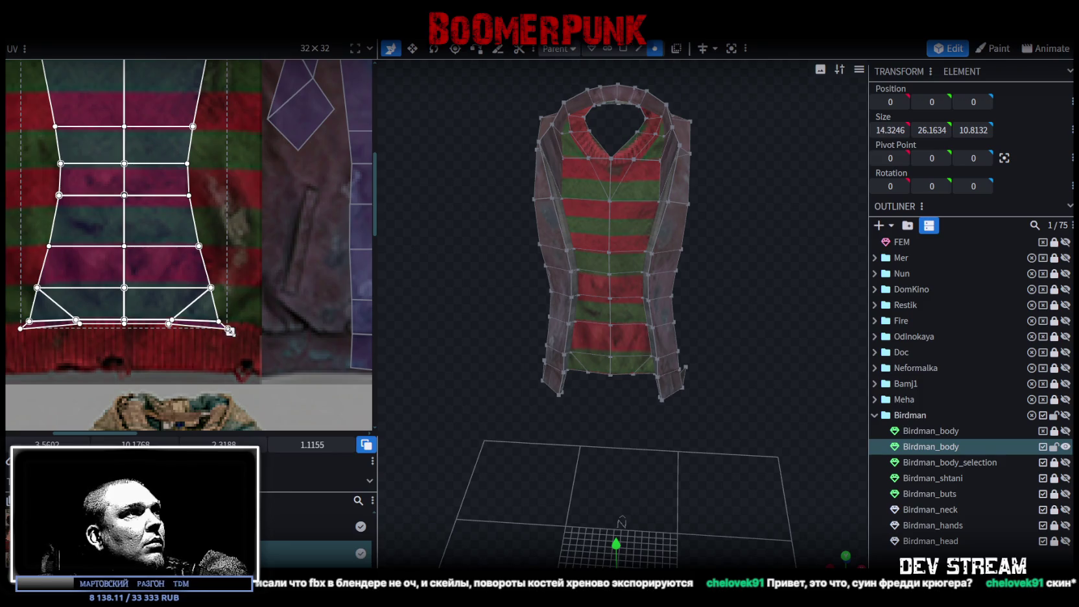
left_click_drag(229, 331, 252, 375)
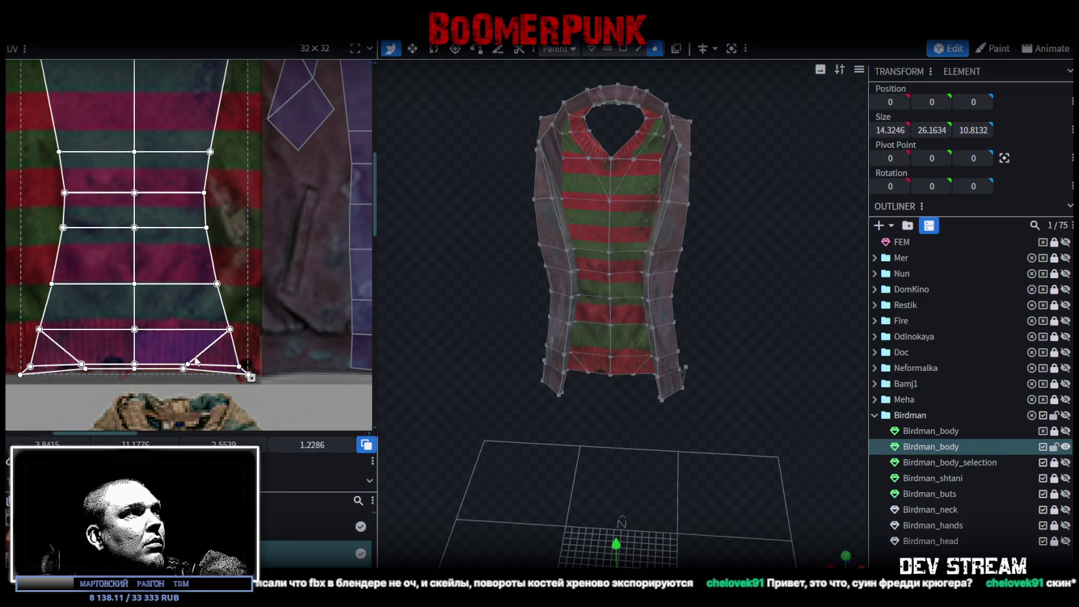
scroll(197, 356, "up", 1)
scroll(198, 324, "up", 1)
scroll(191, 329, "up", 1)
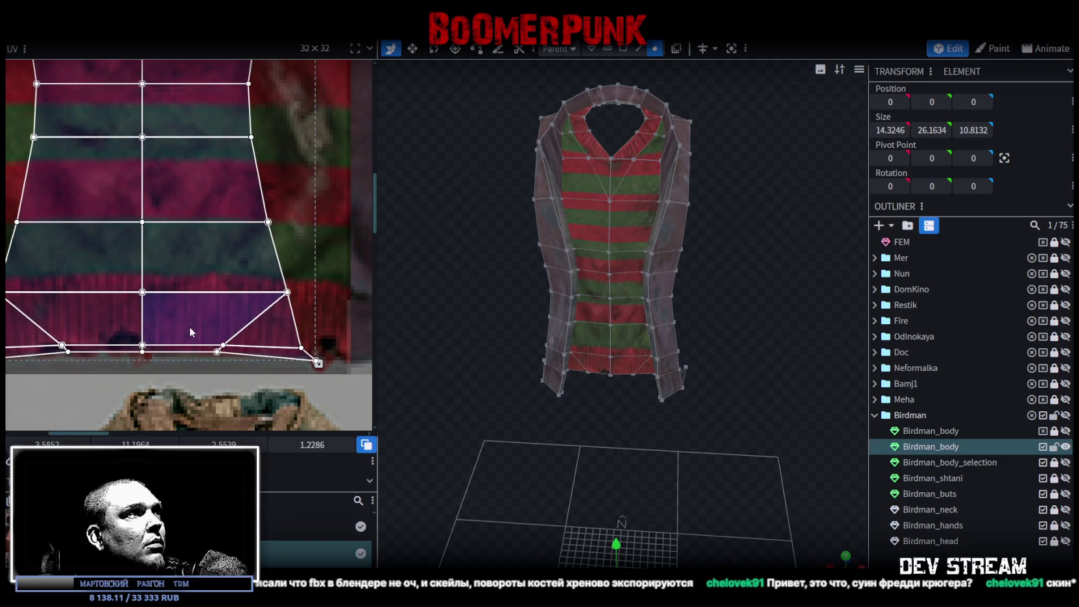
scroll(186, 262, "down", 1)
scroll(212, 241, "down", 2)
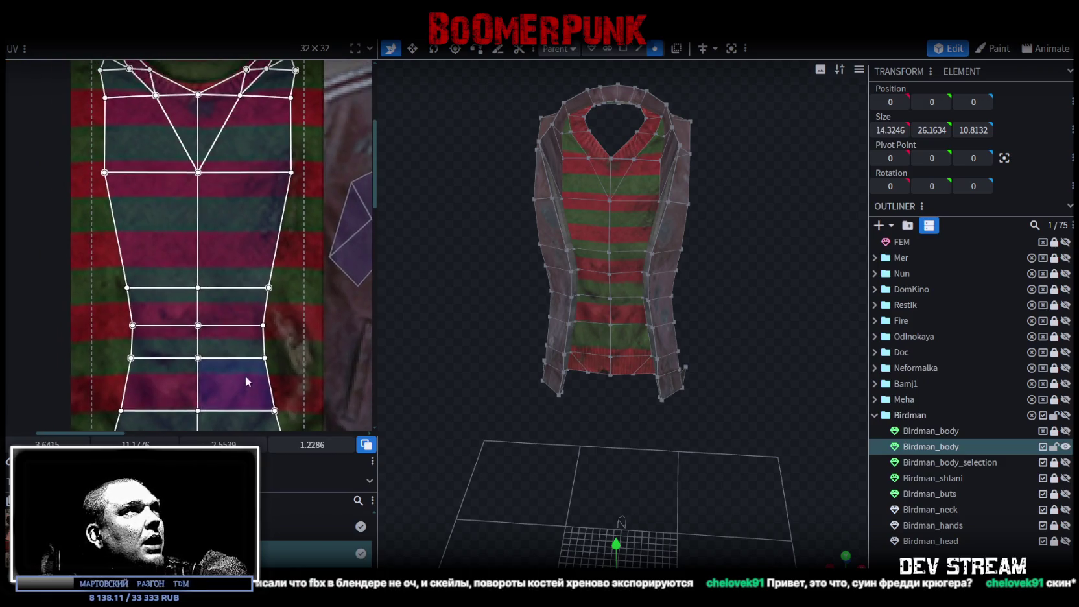
scroll(227, 331, "up", 2)
left_click_drag(251, 296, 253, 291)
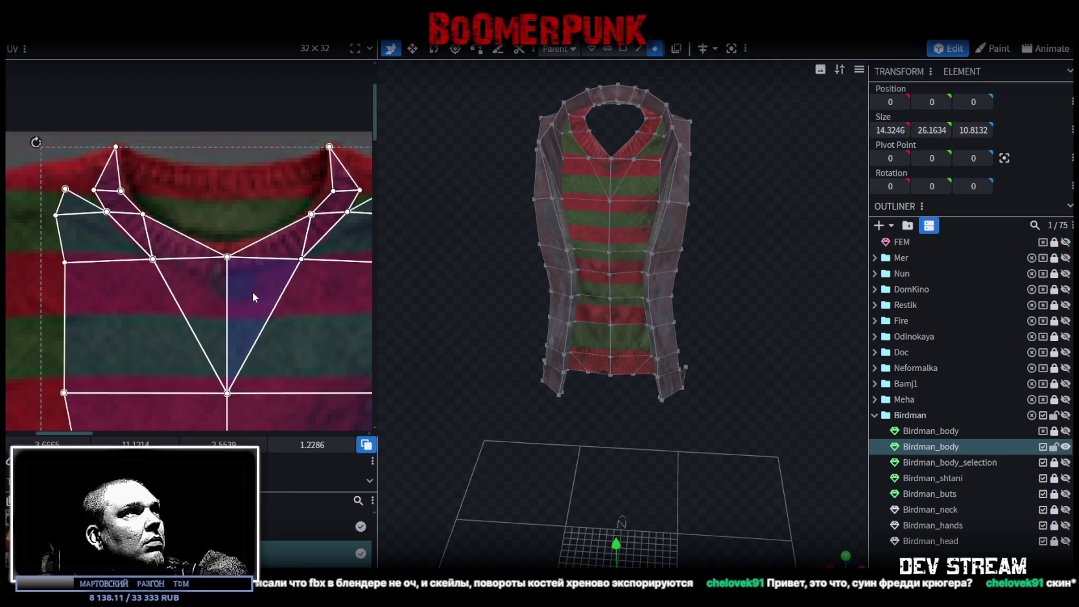
- Save the model as TDMchars2.bbmodel
key("ctrl+s")
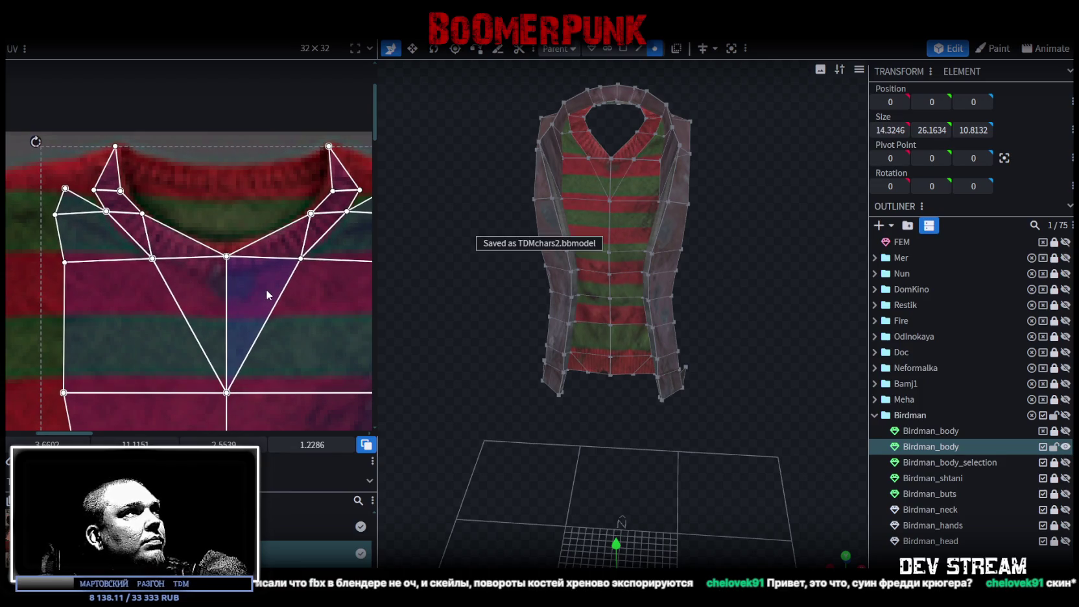
scroll(268, 284, "down", 1)
scroll(271, 293, "down", 1)
mouse_move(413, 331)
left_mouse_down()
mouse_move(665, 446)
mouse_move(571, 346)
mouse_move(579, 421)
mouse_move(633, 373)
mouse_move(766, 313)
mouse_move(682, 223)
left_mouse_up()
- Select the side strip UV island on the pants and rotate it 90° upright
scroll(145, 204, "down", 1)
scroll(54, 179, "down", 2)
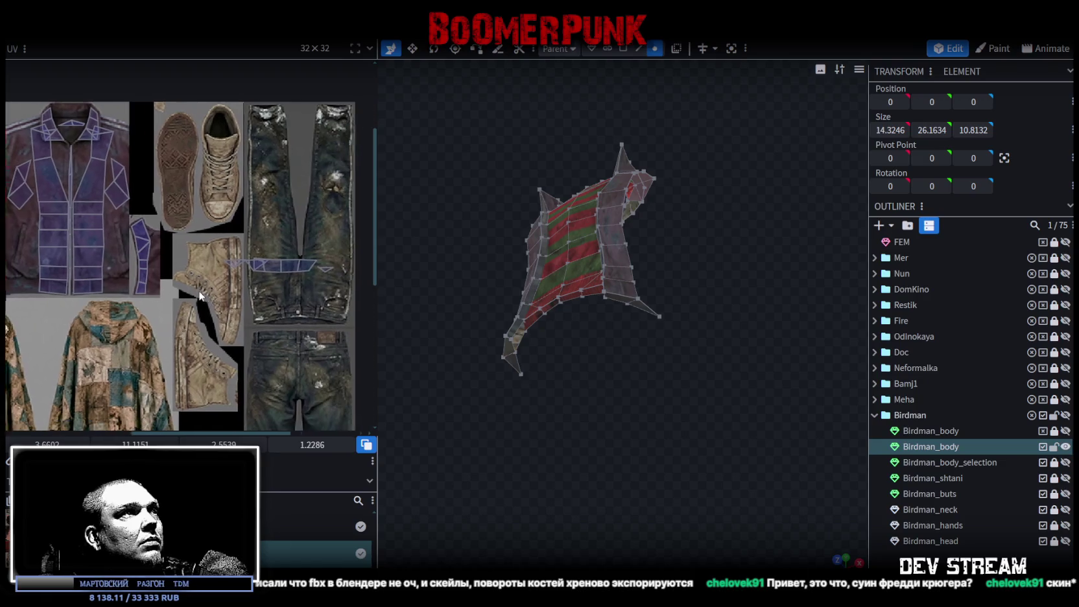
mouse_move(195, 234)
left_mouse_down()
mouse_move(370, 283)
mouse_move(195, 318)
left_mouse_up()
scroll(359, 289, "left", 2, "shift")
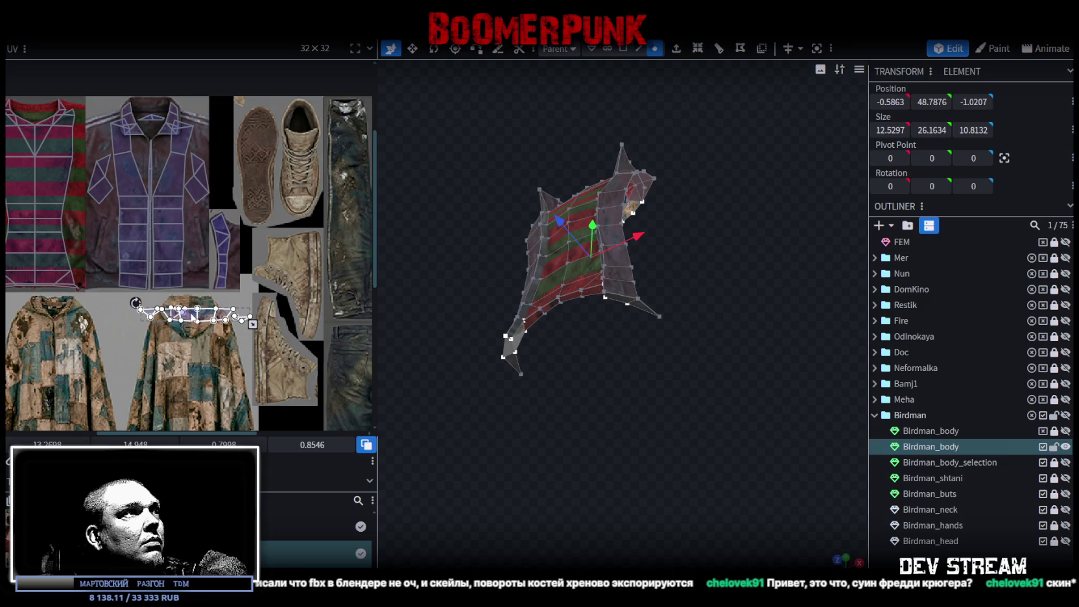
scroll(195, 318, "up", 2)
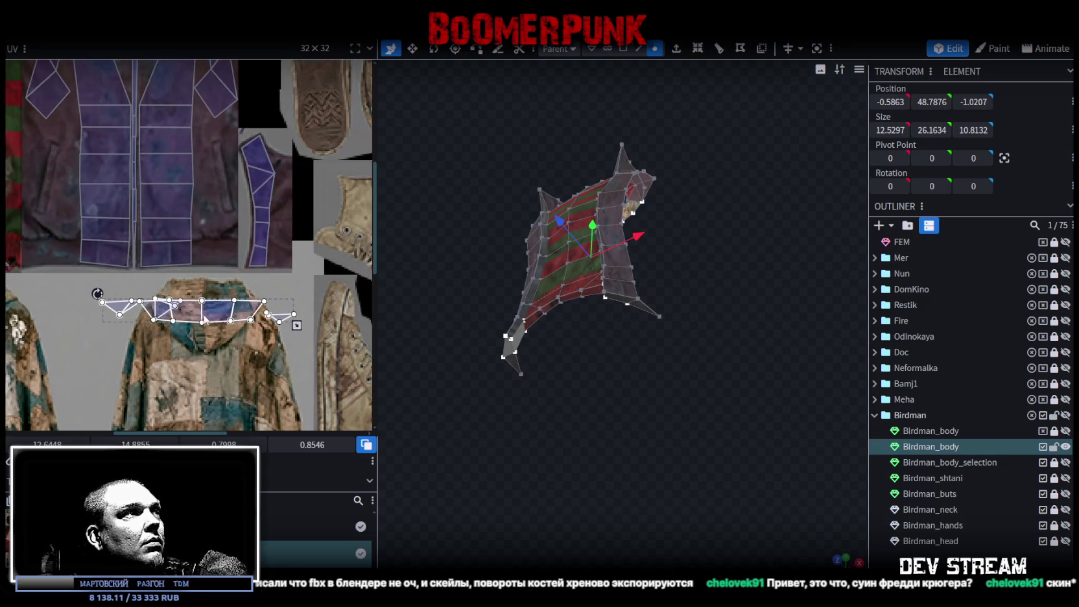
right_click(228, 315)
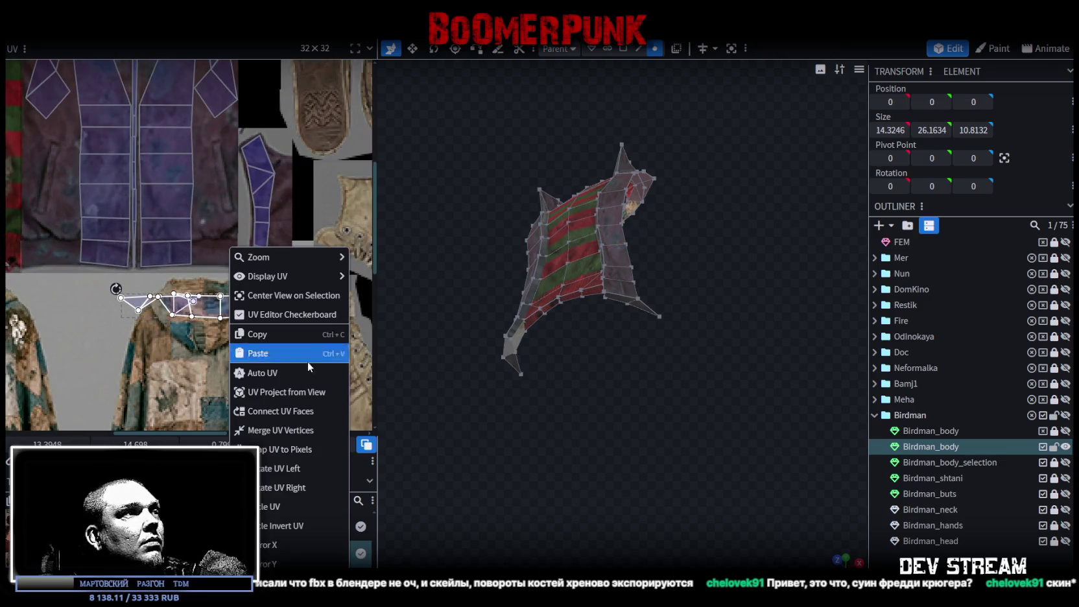
left_click(260, 473)
- Move the strip onto the jacket's narrow purple side panel and shrink it vertically to fit
left_click_drag(235, 294, 287, 242)
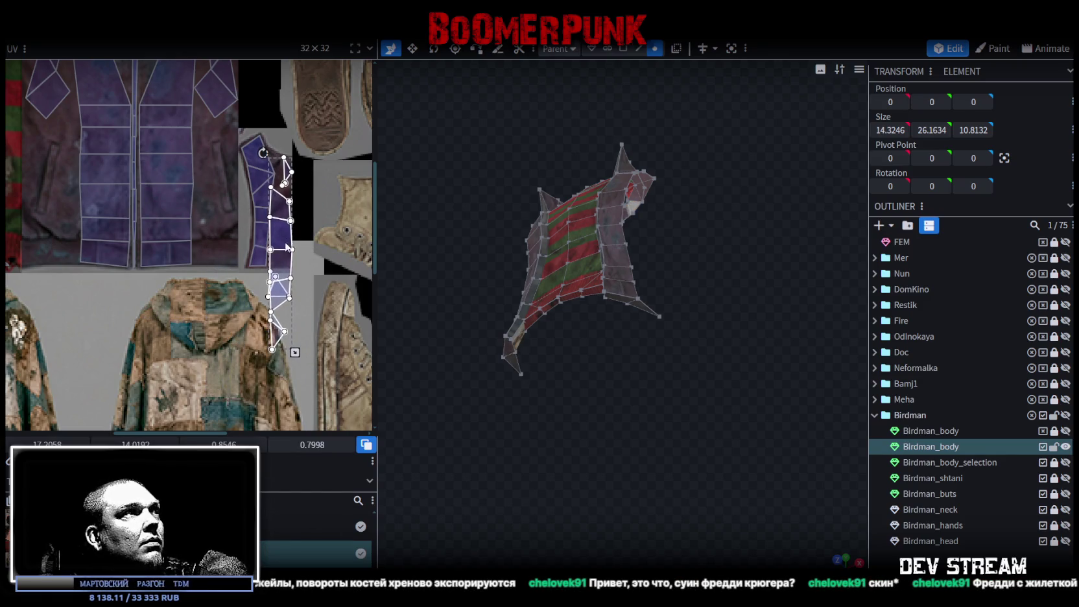
scroll(292, 354, "up", 1)
mouse_move(294, 397)
left_mouse_down()
mouse_move(292, 275)
mouse_move(273, 257)
mouse_move(300, 277)
left_mouse_up()
scroll(272, 258, "up", 1)
scroll(272, 258, "up", 1)
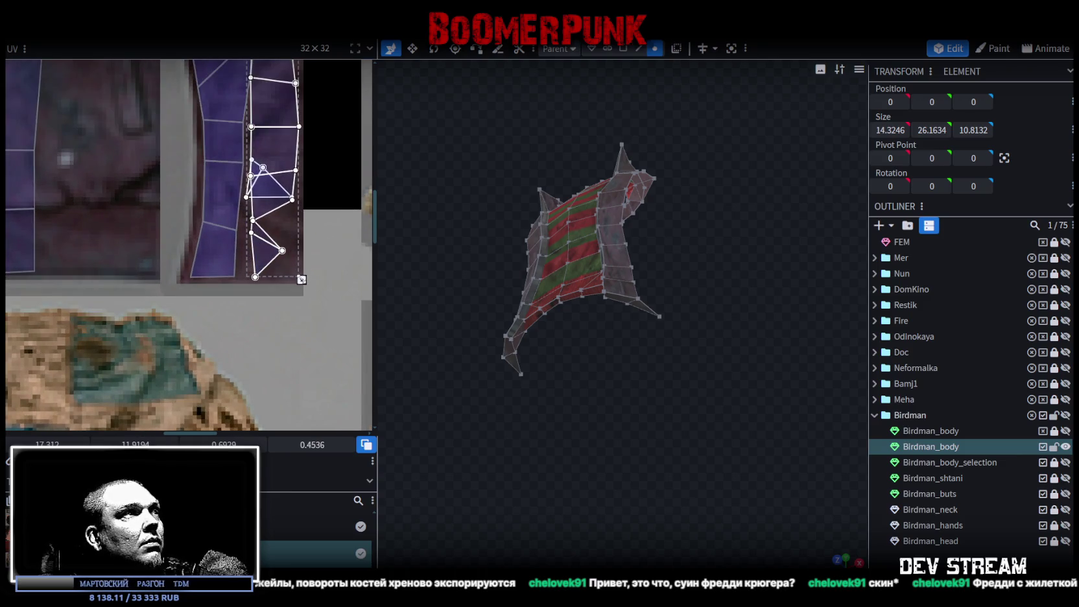
scroll(304, 285, "down", 1)
scroll(307, 325, "down", 1)
scroll(308, 339, "down", 1)
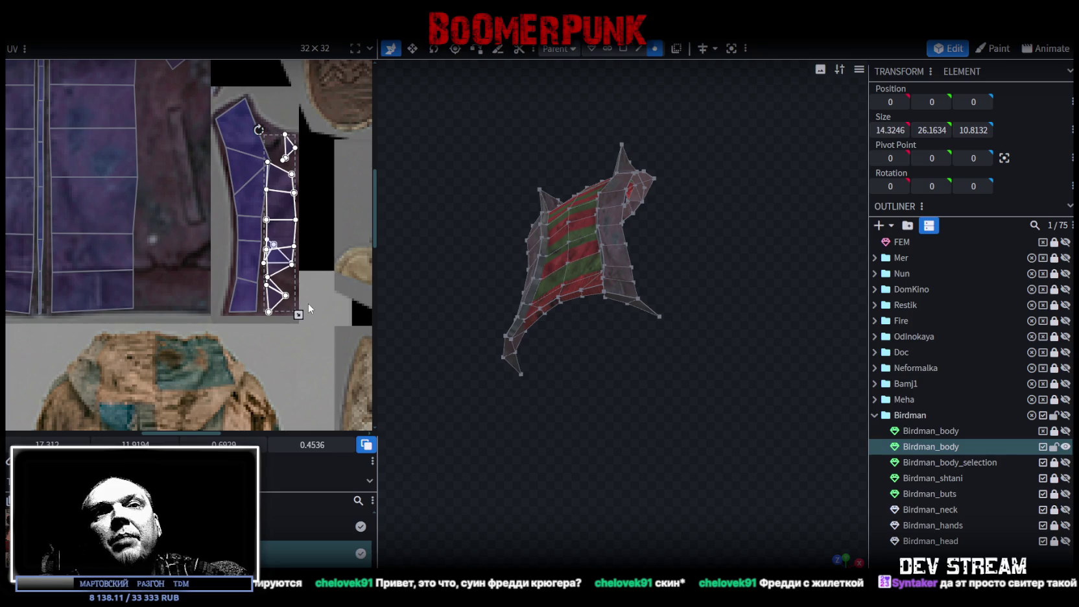
- Orbit to view the vest from the front and select all its vertices
left_click_drag(487, 235, 457, 409)
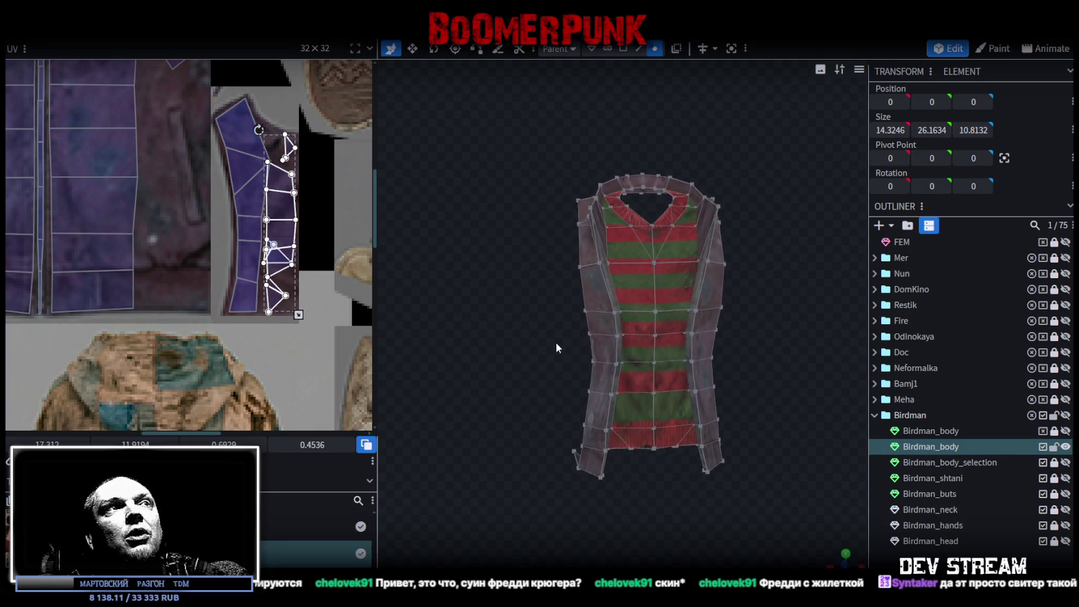
scroll(457, 411, "up", 2)
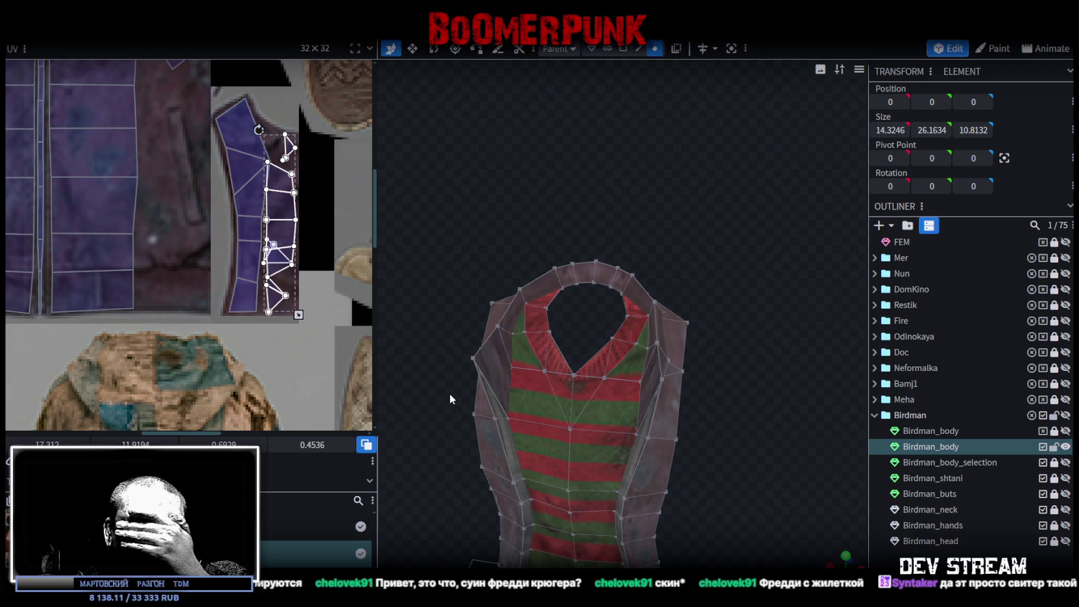
left_click_drag(545, 349, 716, 234)
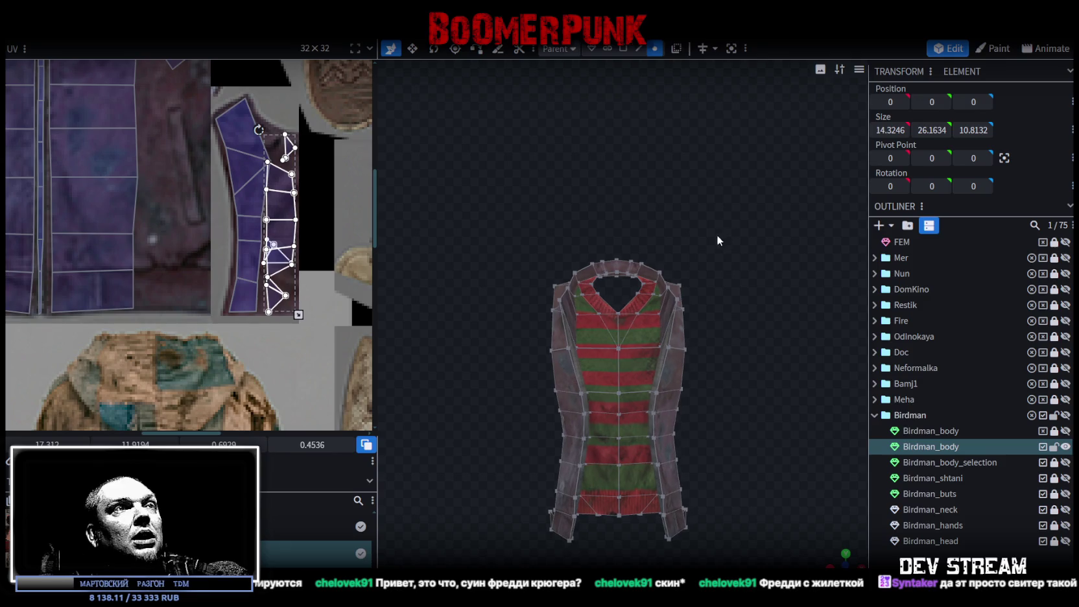
key("ctrl+a")
left_click_drag(765, 286, 600, 331)
scroll(678, 221, "up", 3)
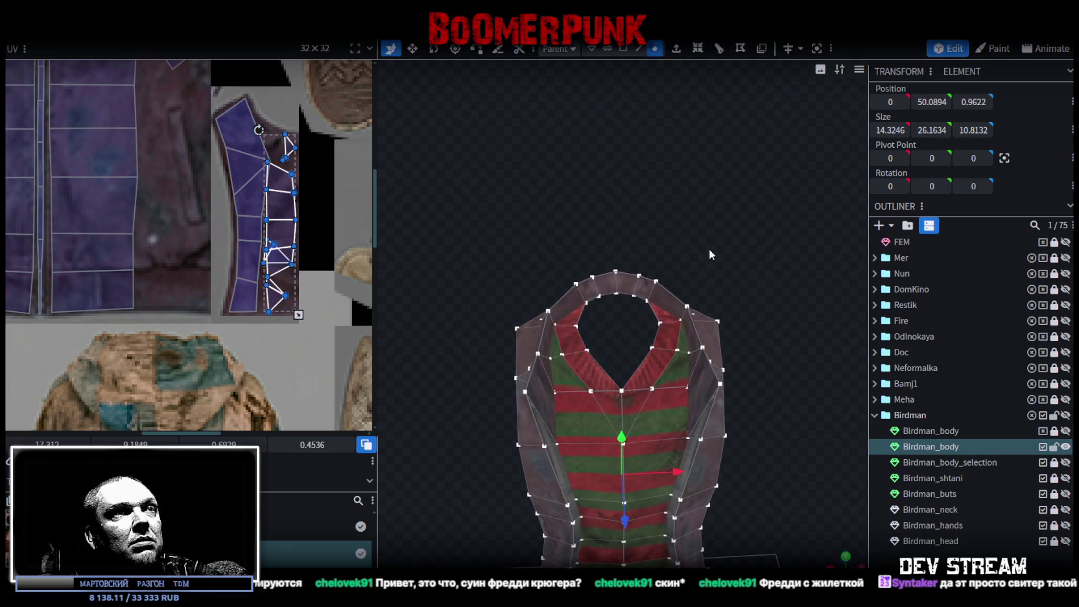
scroll(708, 250, "up", 3)
mouse_move(647, 195)
left_mouse_down()
mouse_move(690, 137)
mouse_move(731, 129)
mouse_move(700, 283)
left_mouse_up()
- Select two vertices on the vest front and move them apart sideways
left_click(669, 307)
left_click(493, 320, "shift")
key("v")
mouse_move(633, 309)
left_mouse_down()
mouse_move(822, 306)
mouse_move(749, 311)
mouse_move(701, 286)
mouse_move(672, 251)
mouse_move(756, 264)
mouse_move(740, 285)
mouse_move(727, 273)
left_mouse_up()
scroll(635, 188, "up", 2)
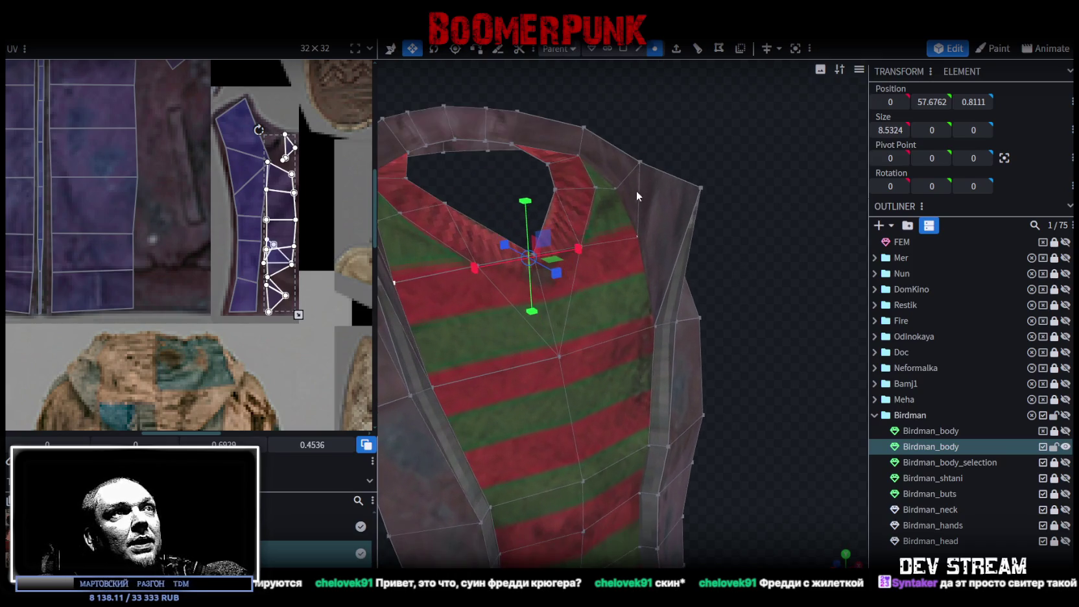
- Select the vest's shoulder vertices and pick out a side edge to inspect its UVs
left_click(639, 166)
left_click(655, 323, "shift")
mouse_move(655, 322)
left_mouse_down()
mouse_move(708, 288)
mouse_move(640, 300)
mouse_move(540, 224)
left_mouse_up()
scroll(476, 198, "up", 3)
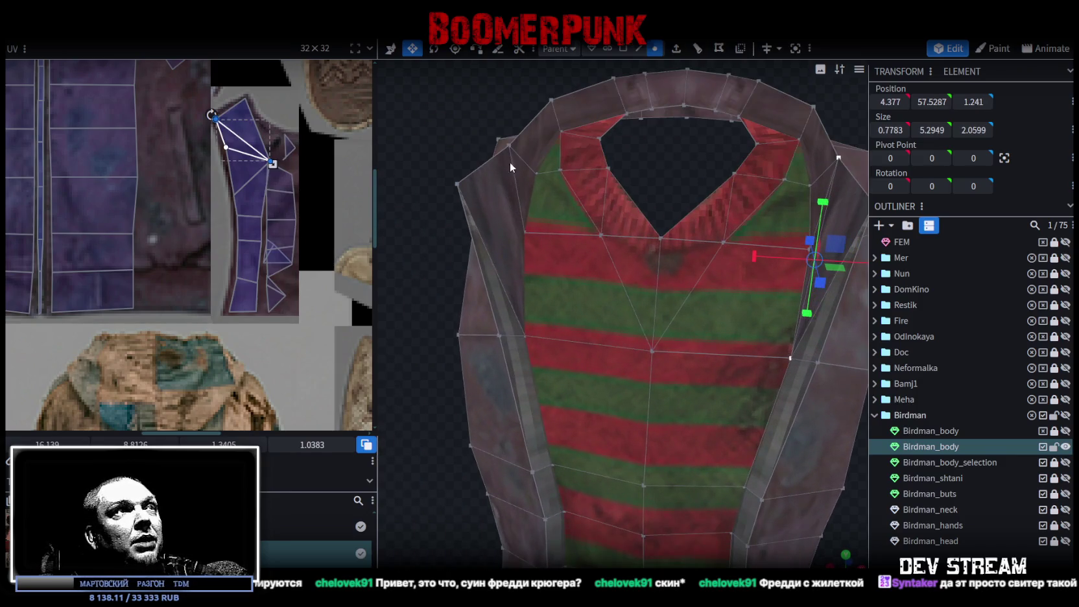
left_click(510, 151)
left_click(520, 336, "shift")
scroll(500, 304, "down", 3)
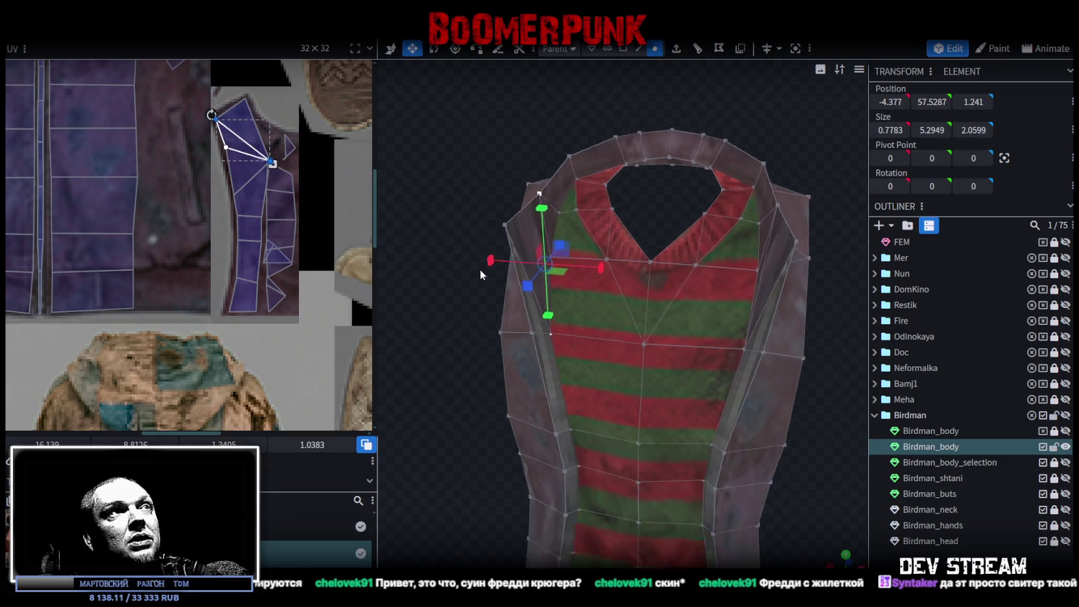
scroll(823, 148, "down", 1)
scroll(785, 324, "up", 2)
left_click_drag(786, 324, 752, 335)
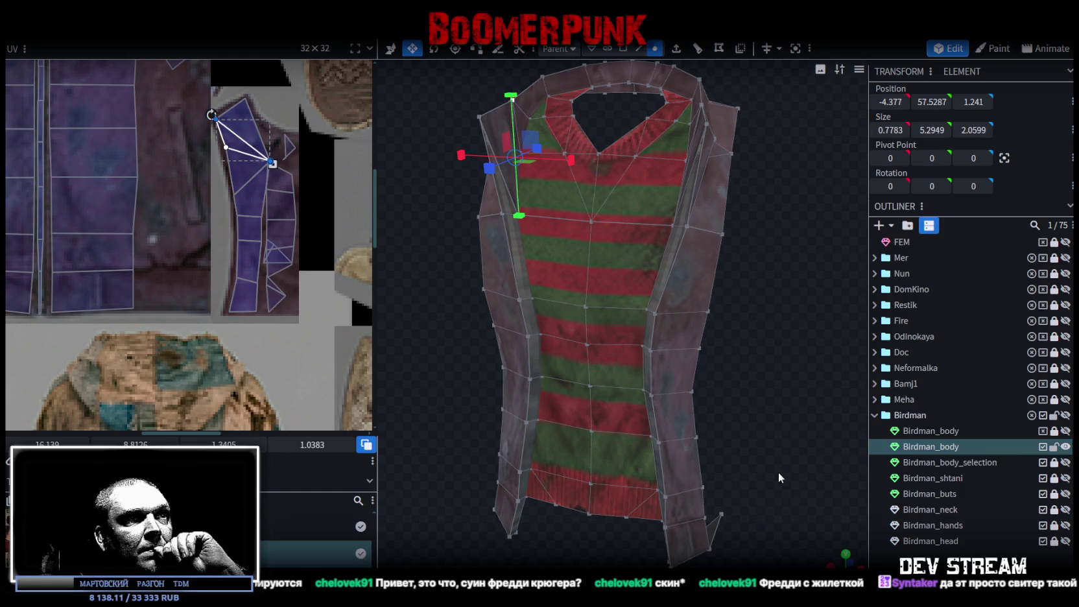
scroll(782, 474, "down", 5)
mouse_move(755, 441)
left_mouse_down()
mouse_move(790, 498)
mouse_move(782, 476)
mouse_move(733, 459)
mouse_move(445, 451)
mouse_move(768, 446)
mouse_move(804, 551)
left_mouse_up()
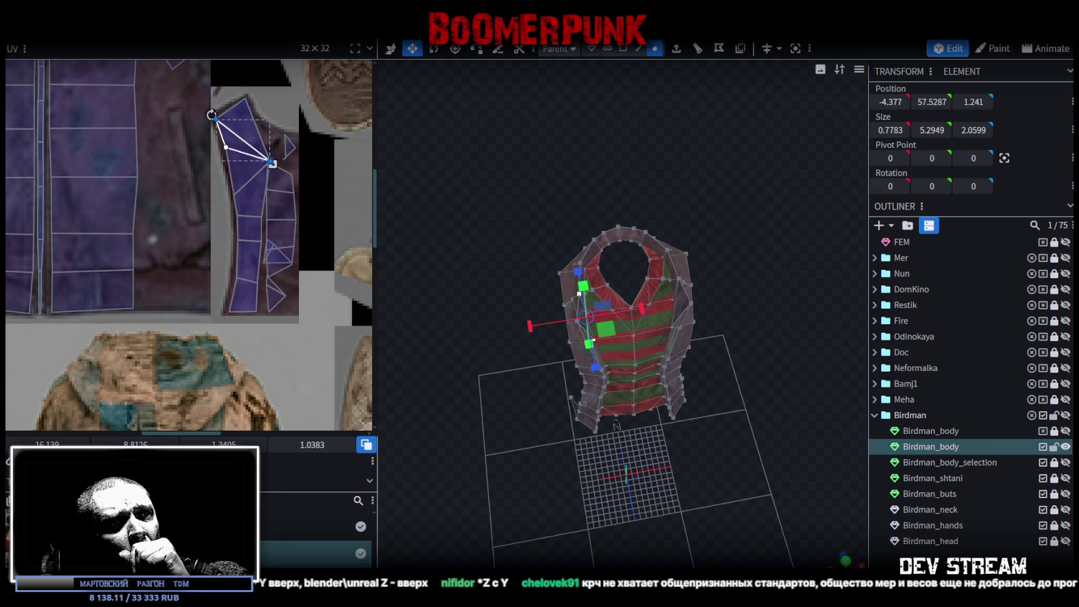
key("alt+Tab")
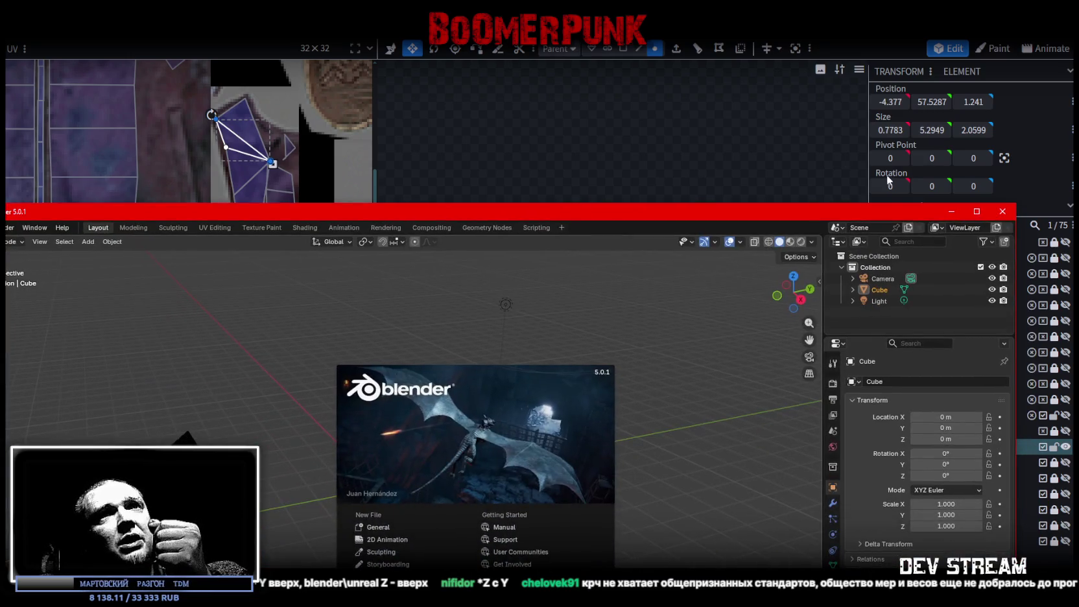
left_click(1003, 212)
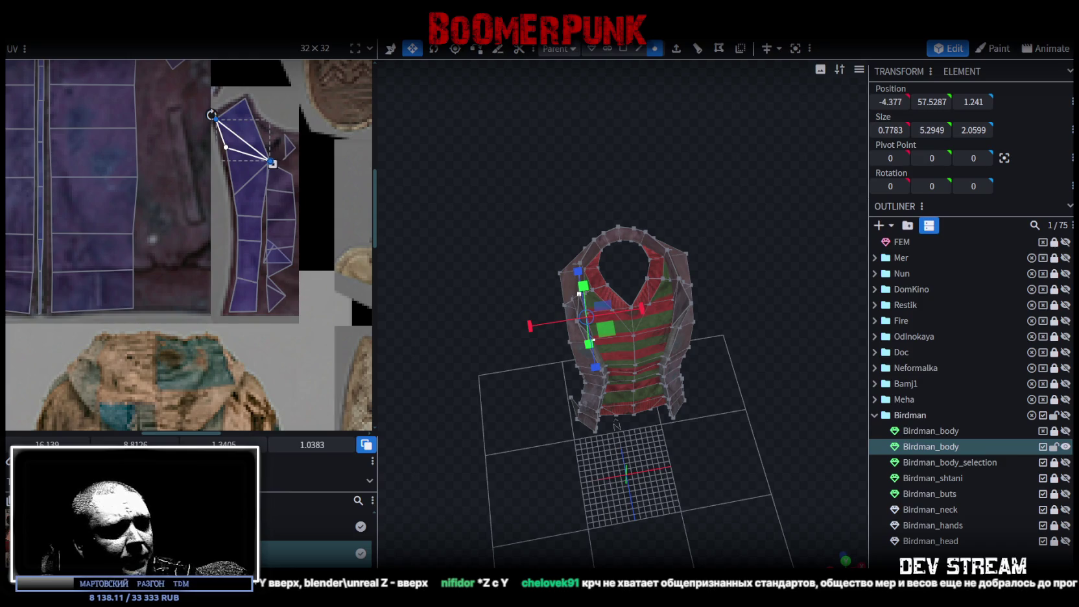
key("alt+Tab")
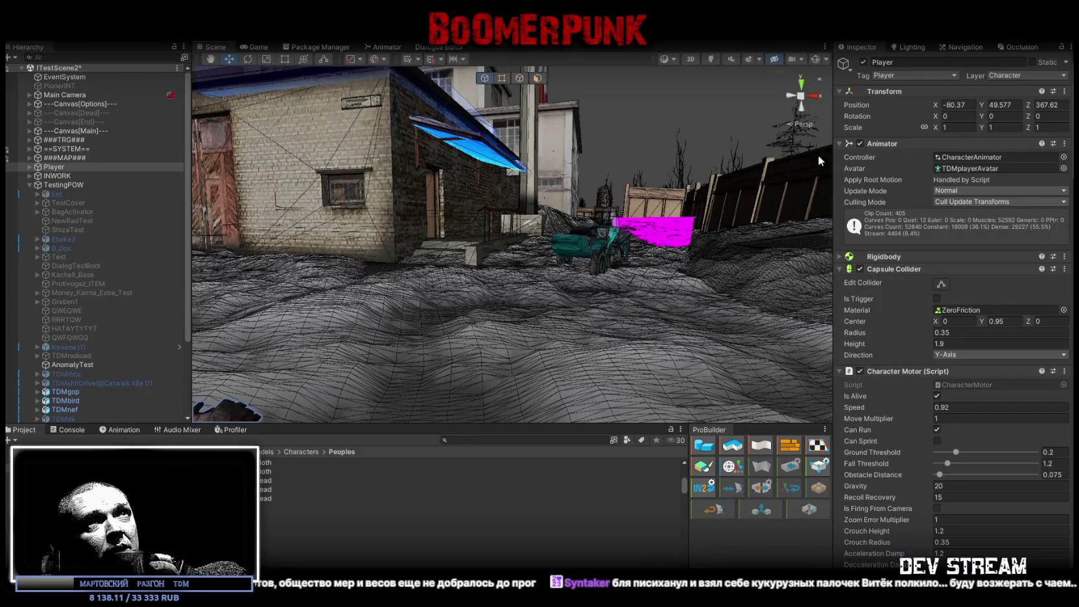
- Frame and orbit around the Player character in the Unity scene
key("f")
mouse_move(652, 248)
left_mouse_down("alt")
mouse_move(554, 282)
mouse_move(729, 221)
left_mouse_up("alt")
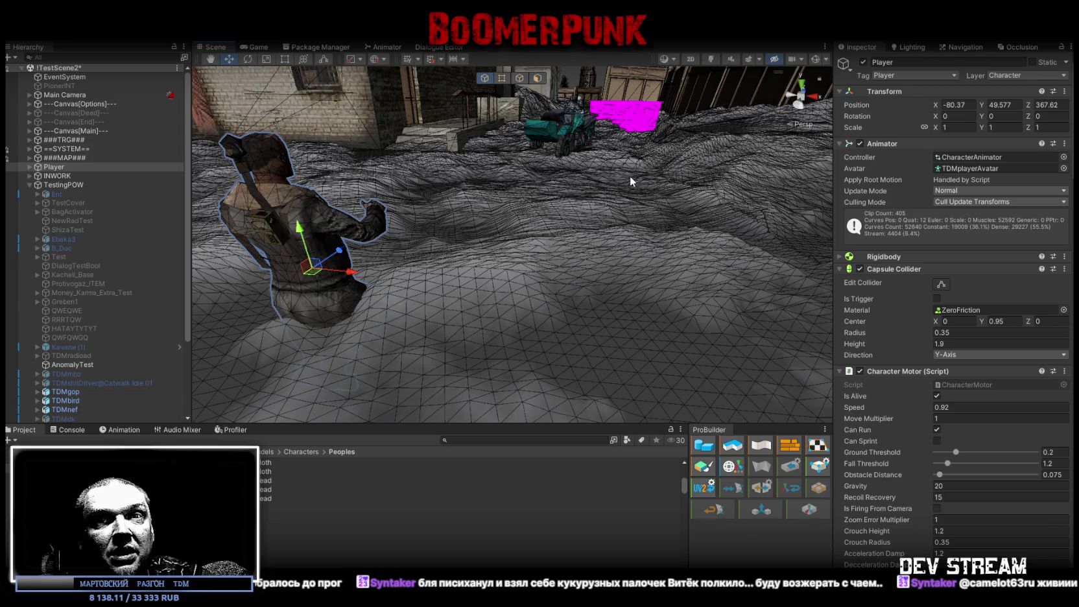
key("alt+Tab")
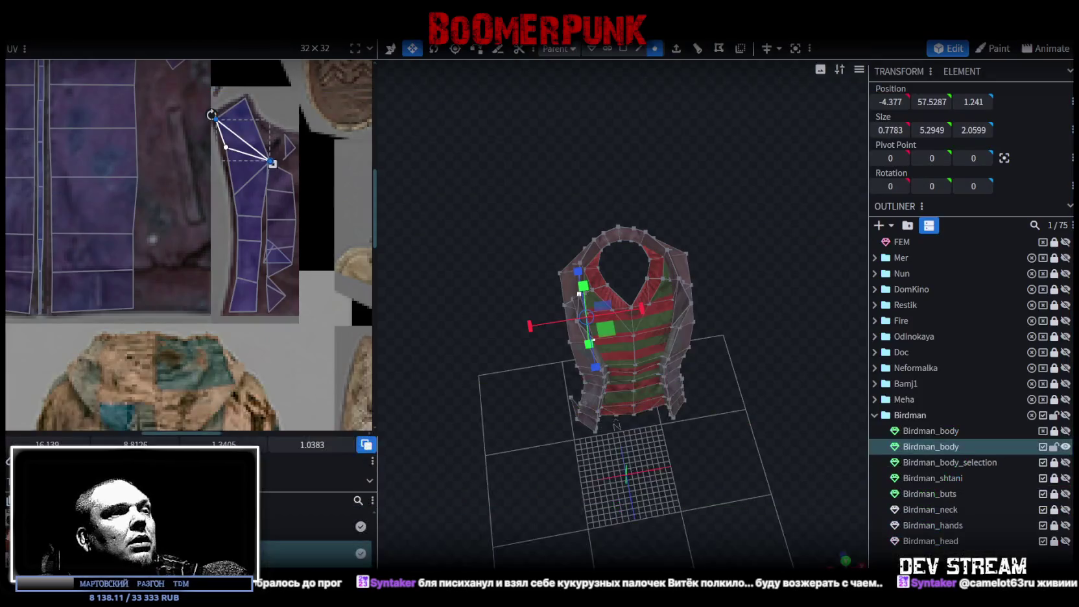
key("alt+Tab")
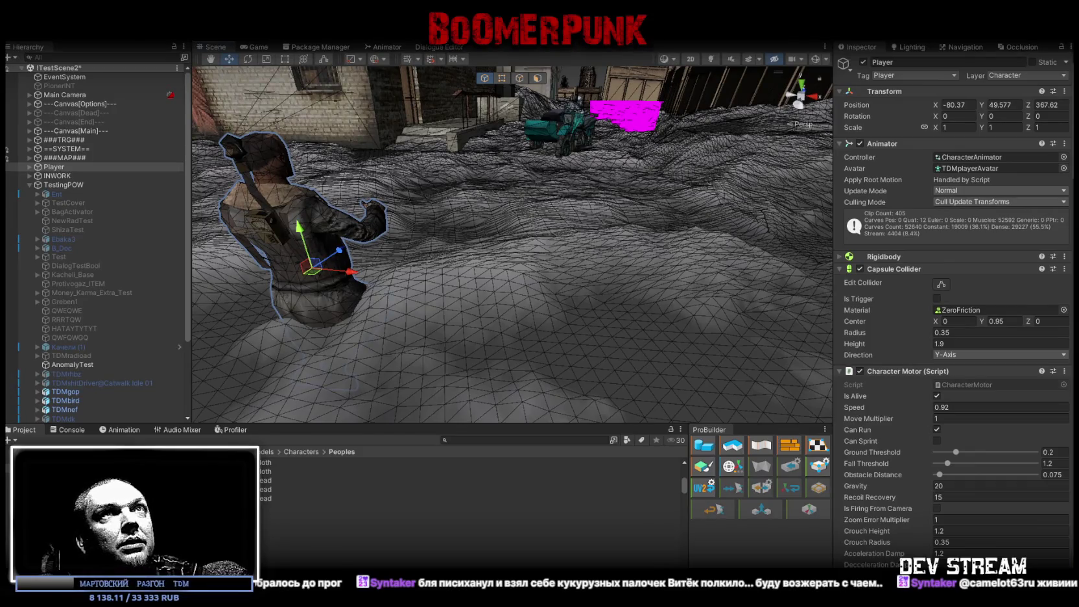
- Back in Blockbench, view the vest from near the front and clear the vertex selection
key("alt+Tab")
scroll(692, 240, "up", 3)
mouse_move(763, 284)
left_mouse_down()
mouse_move(732, 192)
mouse_move(689, 356)
mouse_move(651, 276)
mouse_move(520, 282)
mouse_move(577, 196)
mouse_move(755, 201)
mouse_move(666, 401)
mouse_move(685, 433)
mouse_move(710, 406)
mouse_move(714, 356)
mouse_move(767, 344)
left_mouse_up()
left_click(764, 348)
- Hide the vest mesh, then show and select the Birdman_shtani pants mesh
scroll(253, 241, "down", 2)
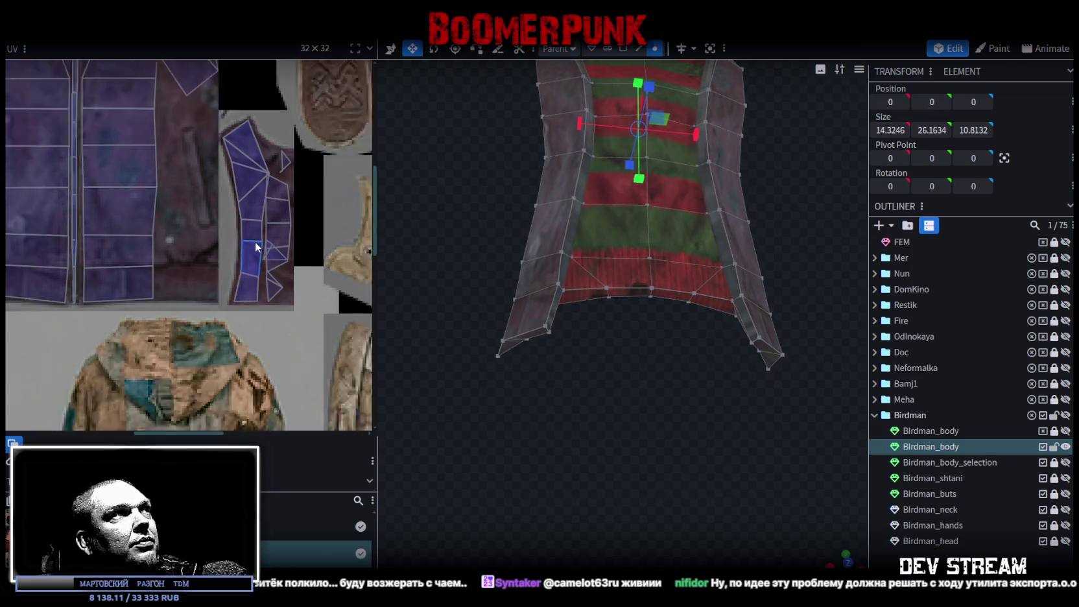
scroll(246, 237, "down", 2)
scroll(233, 232, "down", 2)
scroll(217, 227, "down", 2)
mouse_move(726, 385)
left_mouse_down()
mouse_move(666, 441)
mouse_move(647, 438)
mouse_move(856, 430)
left_mouse_up()
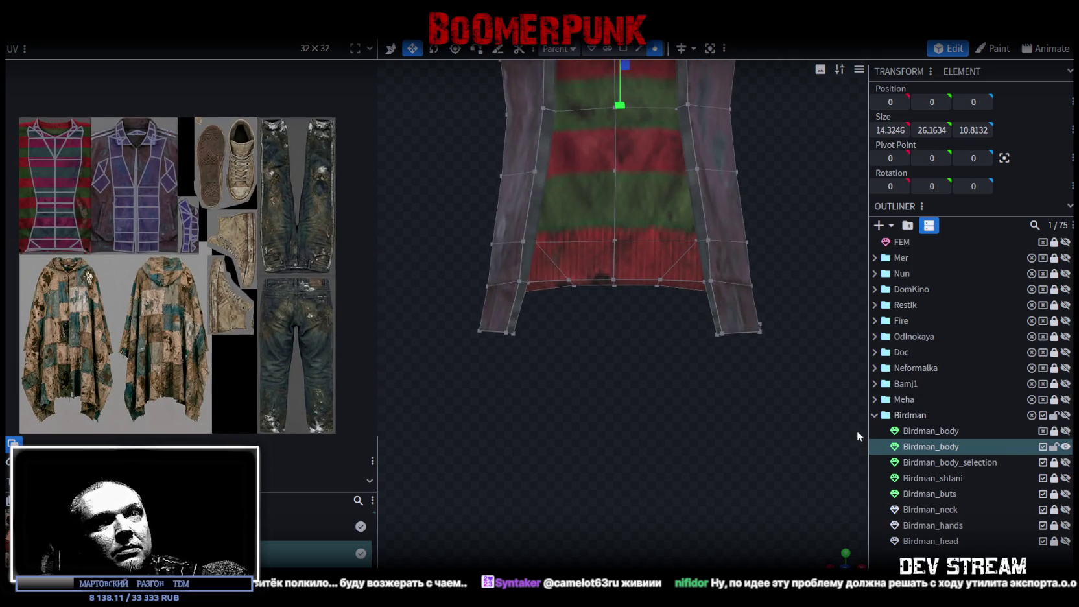
left_click(1055, 448)
left_click(1065, 446)
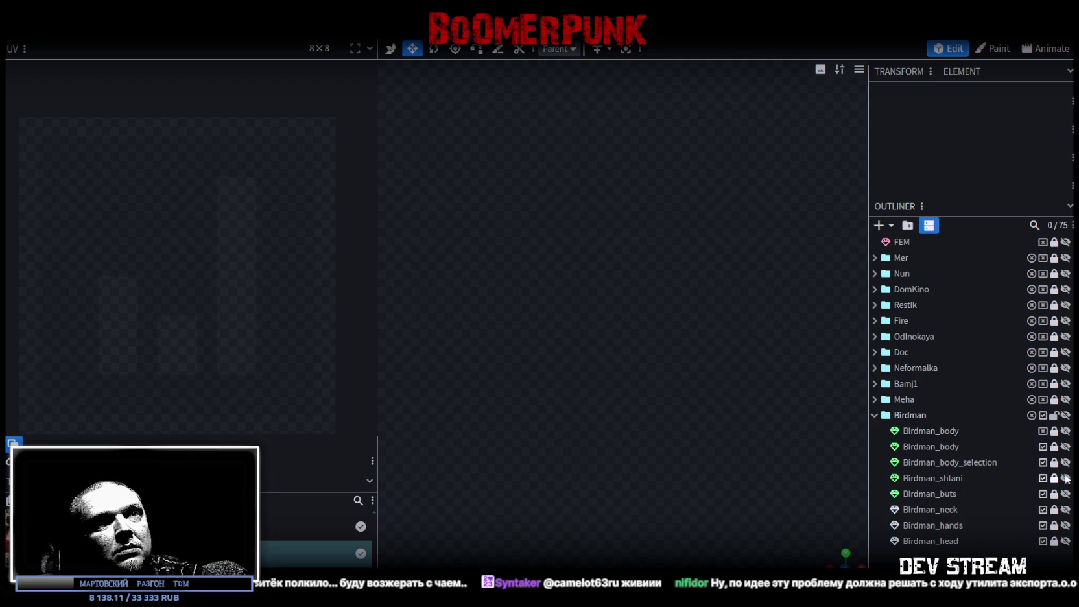
left_click(1065, 478)
left_click(951, 479)
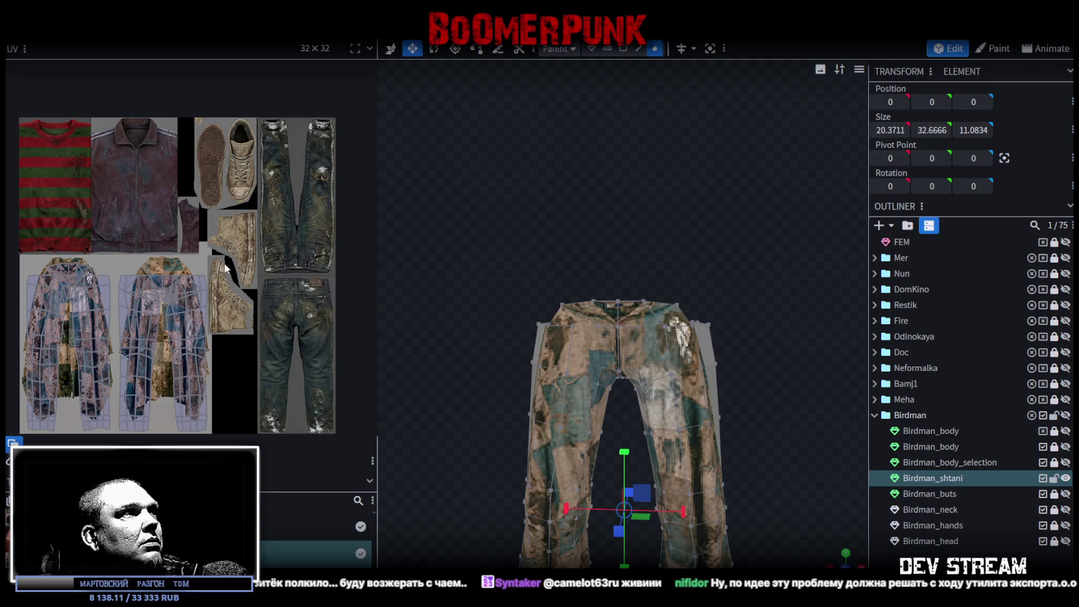
- Box-select the pants UV island, then move and shrink it onto the jeans artwork
left_click_drag(226, 266, 122, 428)
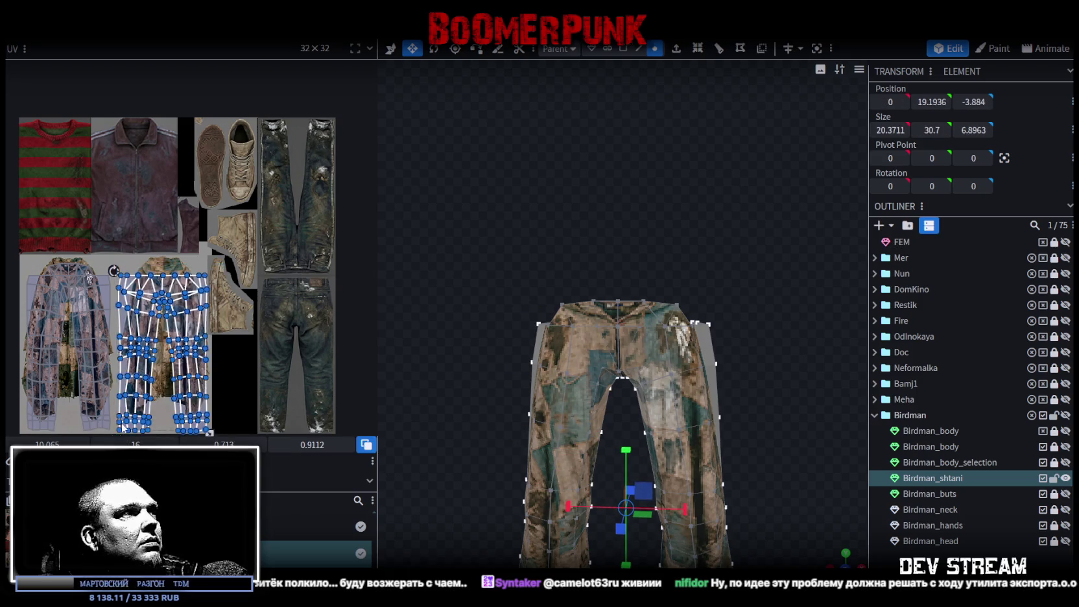
scroll(227, 303, "up", 3)
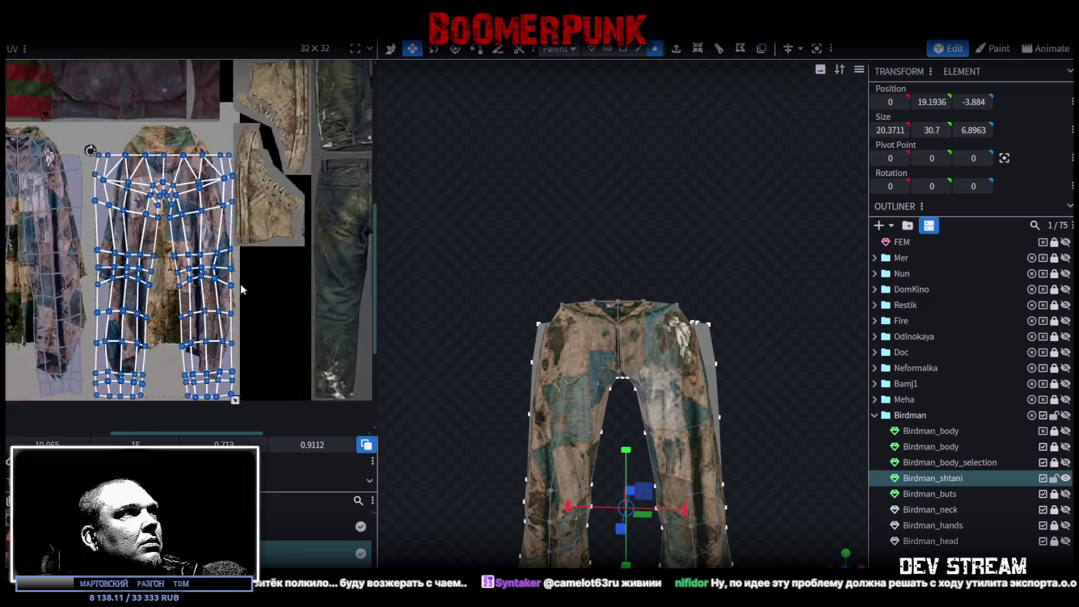
mouse_move(200, 233)
left_mouse_down()
mouse_move(185, 221)
mouse_move(295, 214)
left_mouse_up()
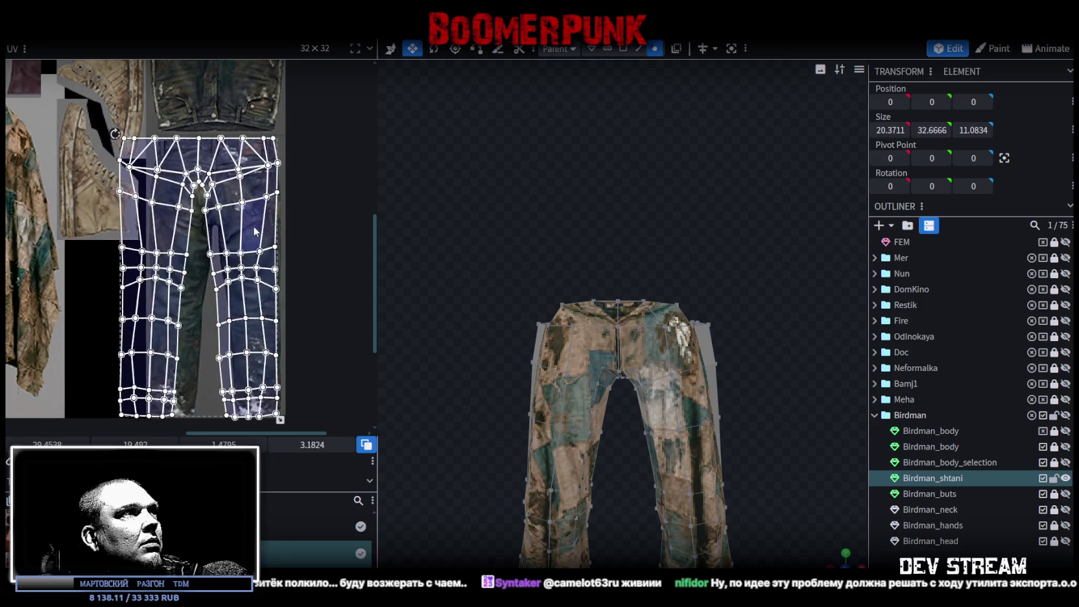
scroll(317, 337, "down", 2)
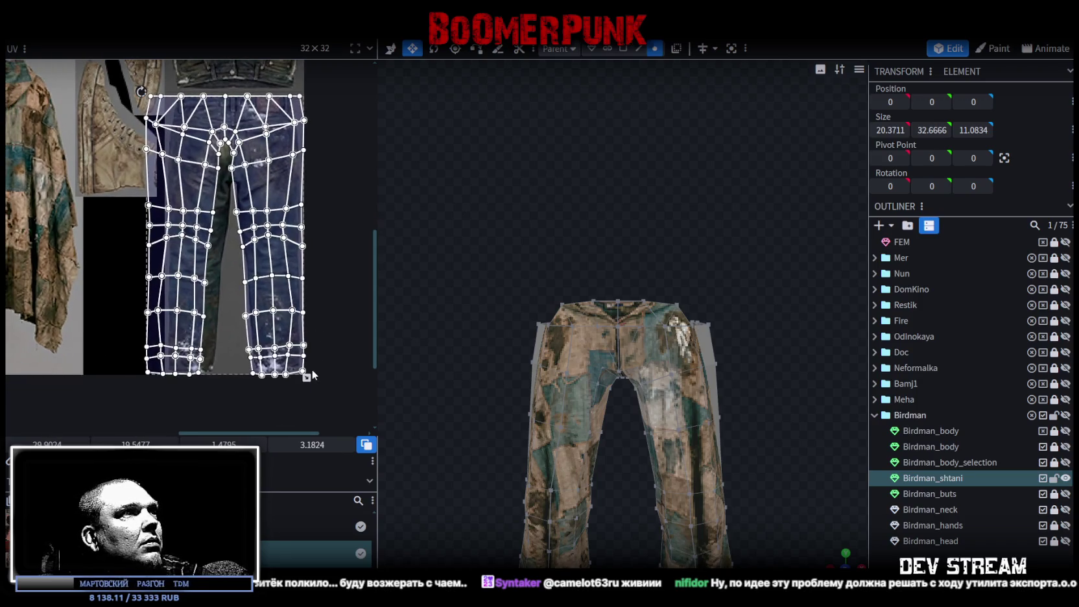
left_click_drag(307, 377, 290, 347)
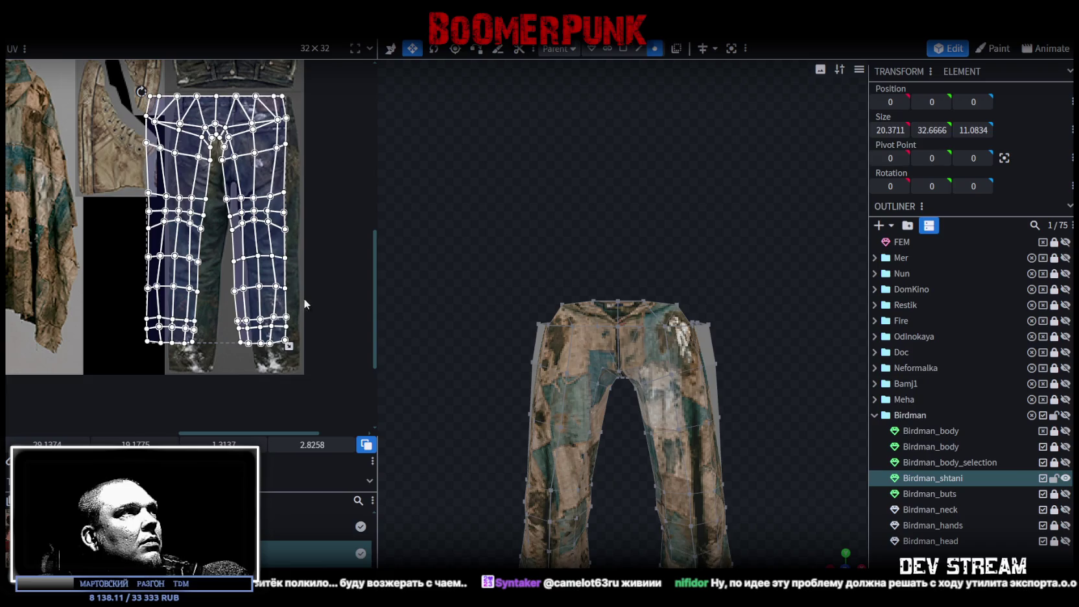
scroll(298, 292, "up", 2)
scroll(231, 186, "up", 3)
left_click_drag(208, 174, 219, 176)
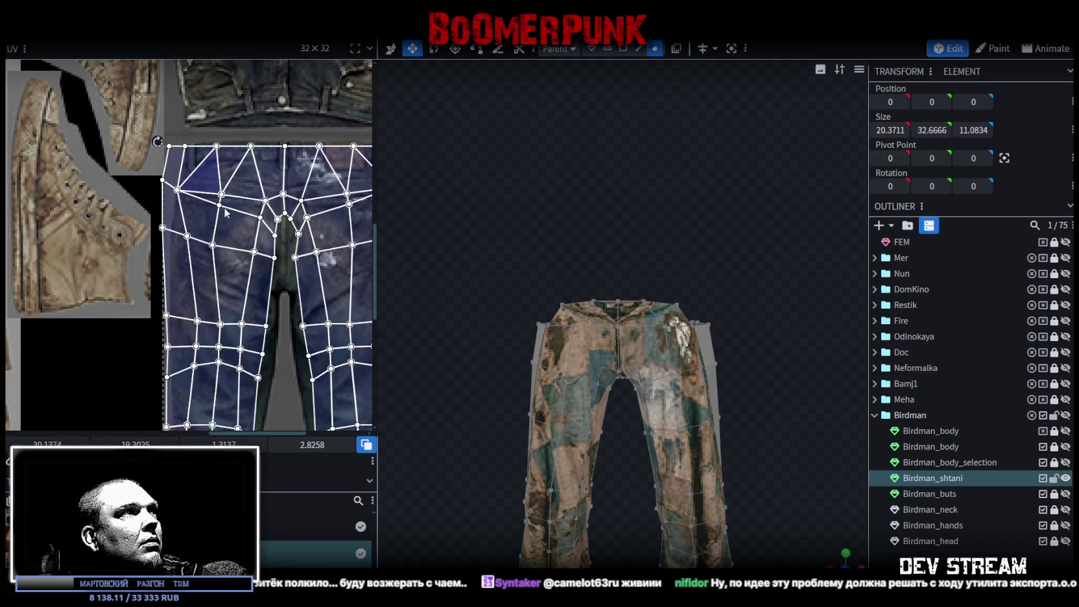
scroll(285, 280, "down", 3)
scroll(285, 281, "down", 2)
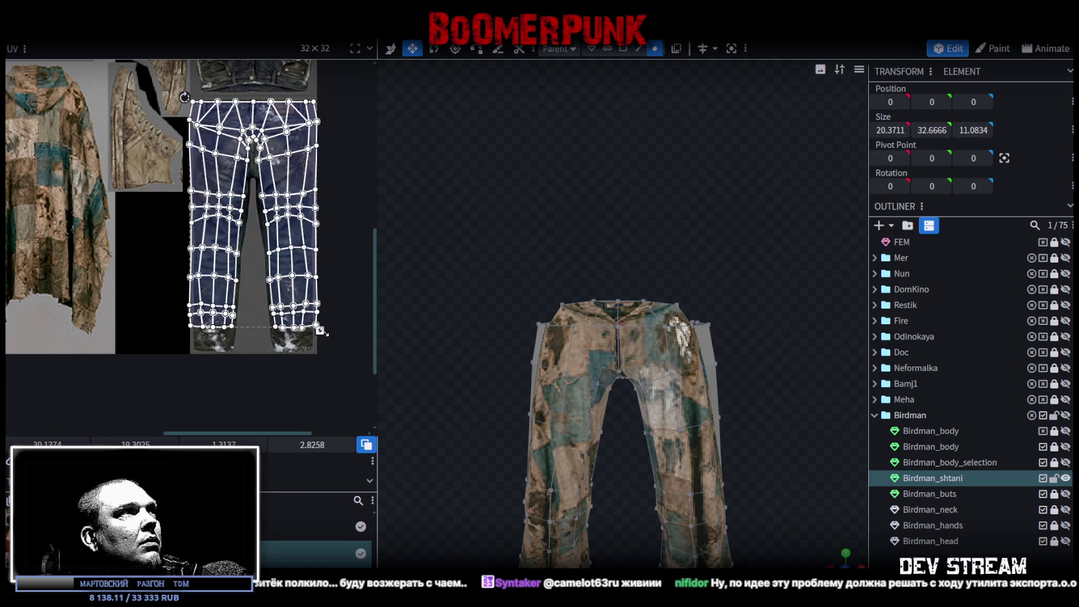
left_click_drag(320, 330, 305, 305)
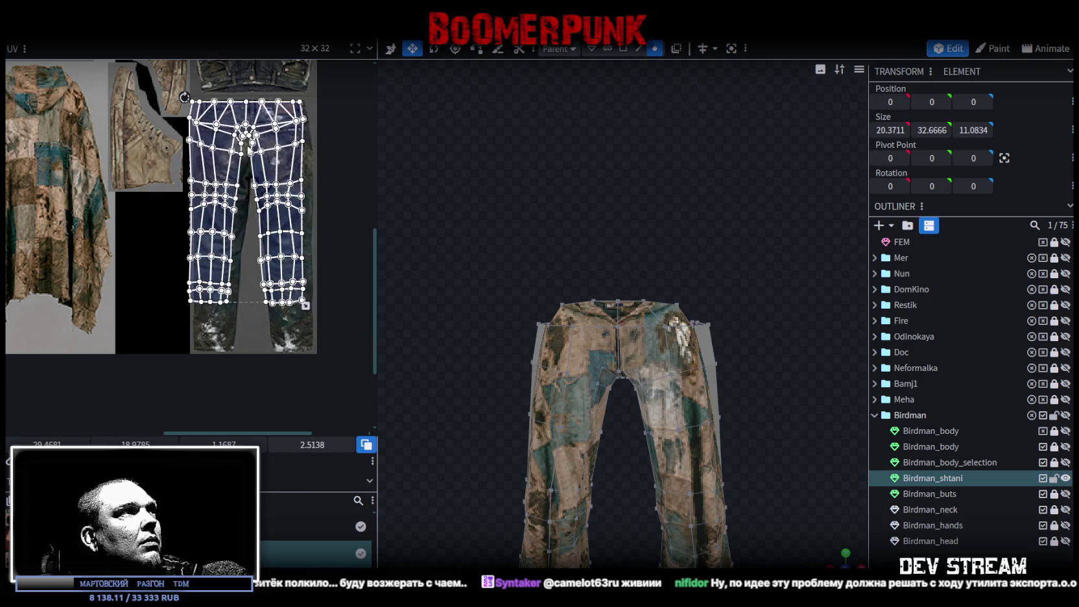
scroll(232, 132, "up", 1)
left_click_drag(225, 127, 251, 205)
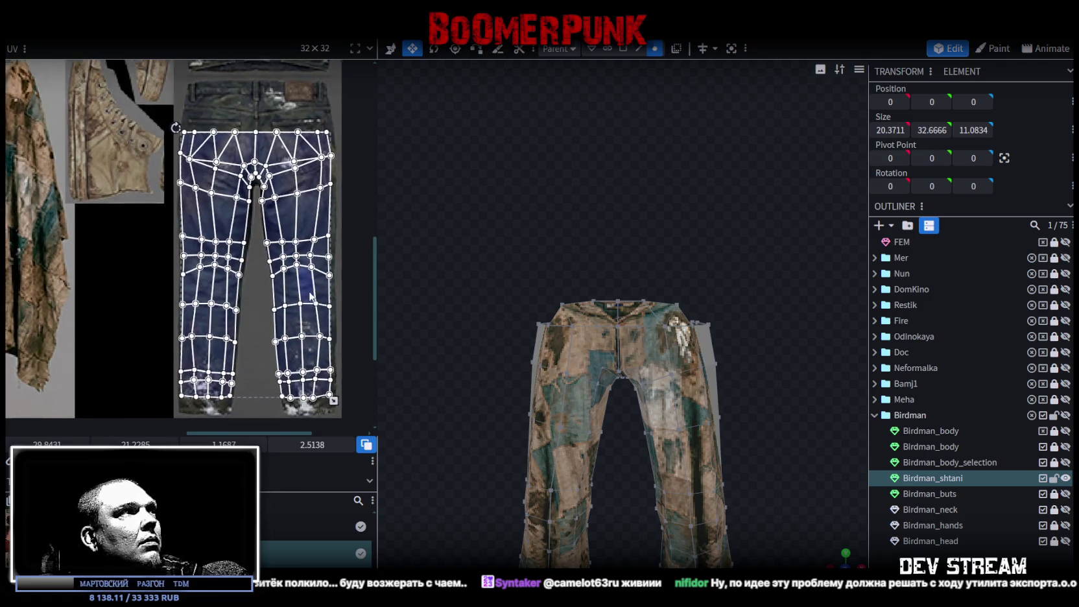
- Fine-tune the pants island's size and position so it covers the jeans legs
scroll(251, 205, "down", 2)
left_click_drag(325, 369, 322, 365)
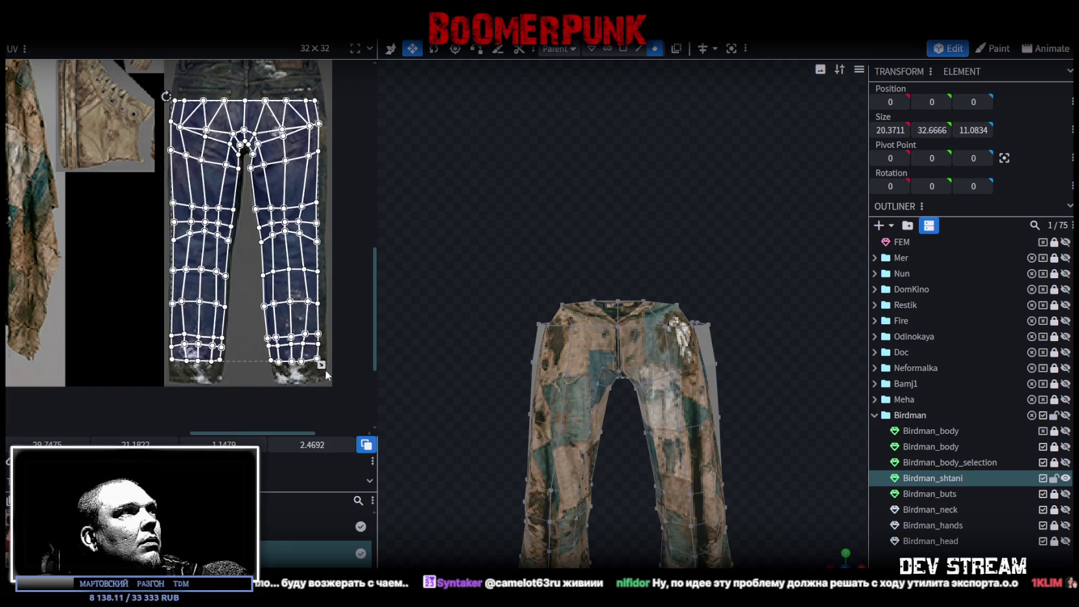
left_click_drag(285, 182, 287, 190)
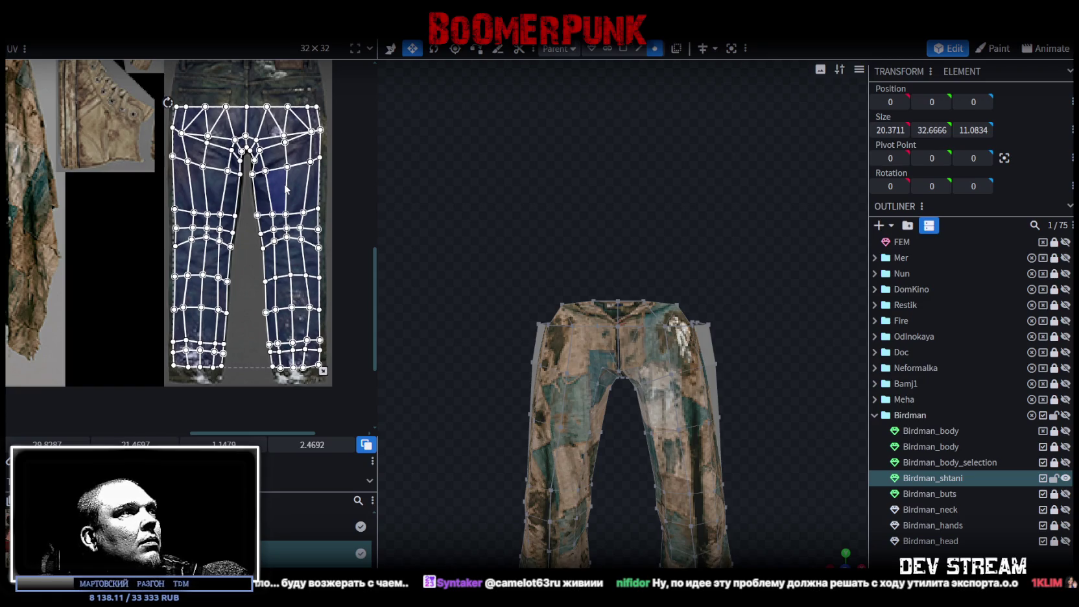
left_click_drag(286, 188, 285, 189)
scroll(343, 337, "up", 2)
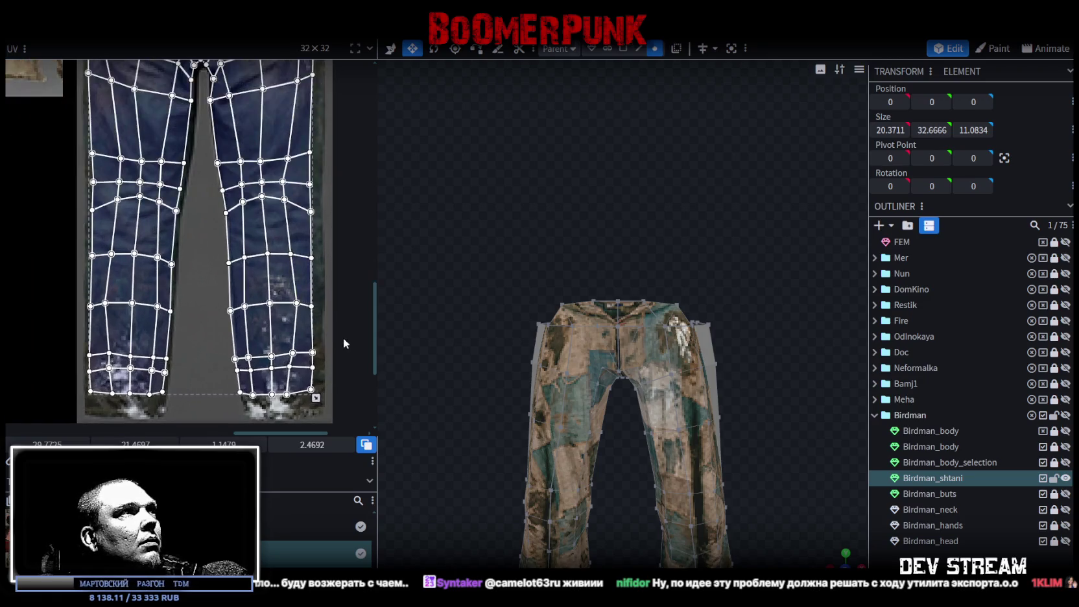
scroll(333, 313, "down", 2)
left_click_drag(319, 322, 329, 344)
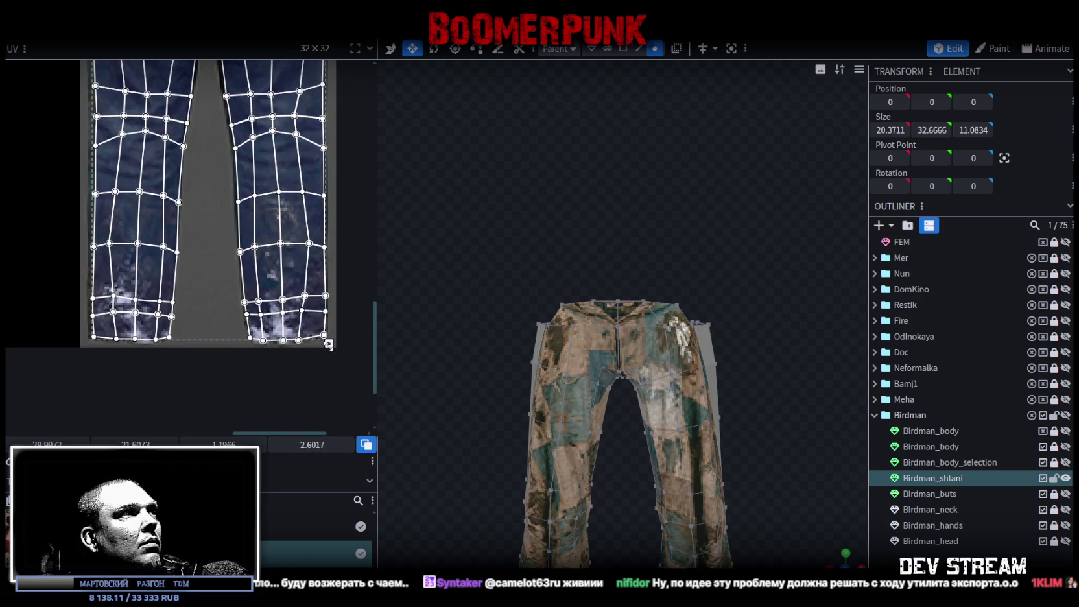
scroll(308, 208, "up", 3)
scroll(307, 199, "up", 2)
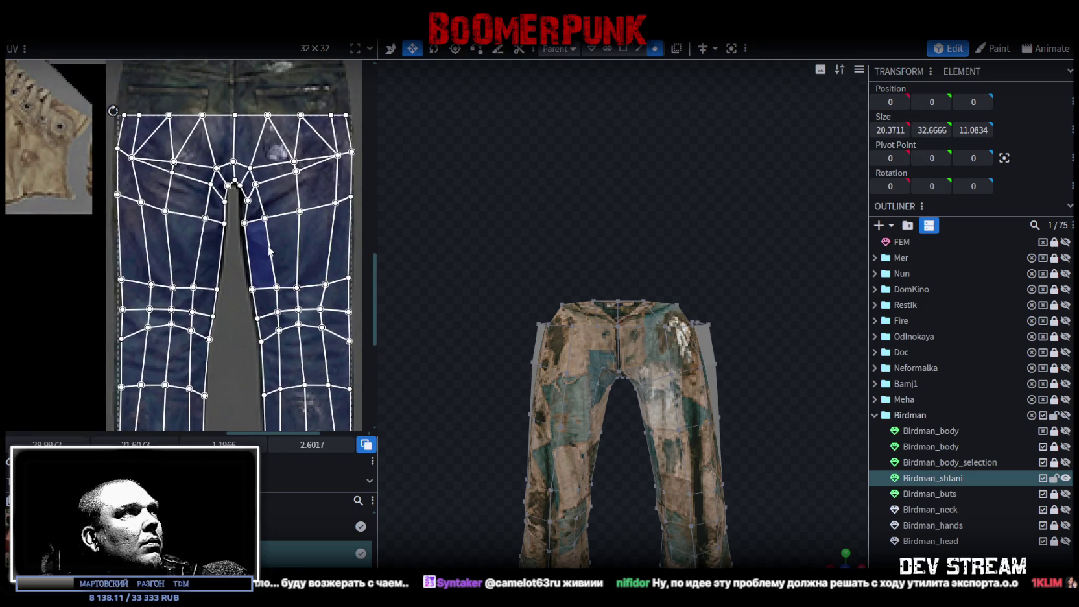
left_click_drag(265, 251, 264, 245)
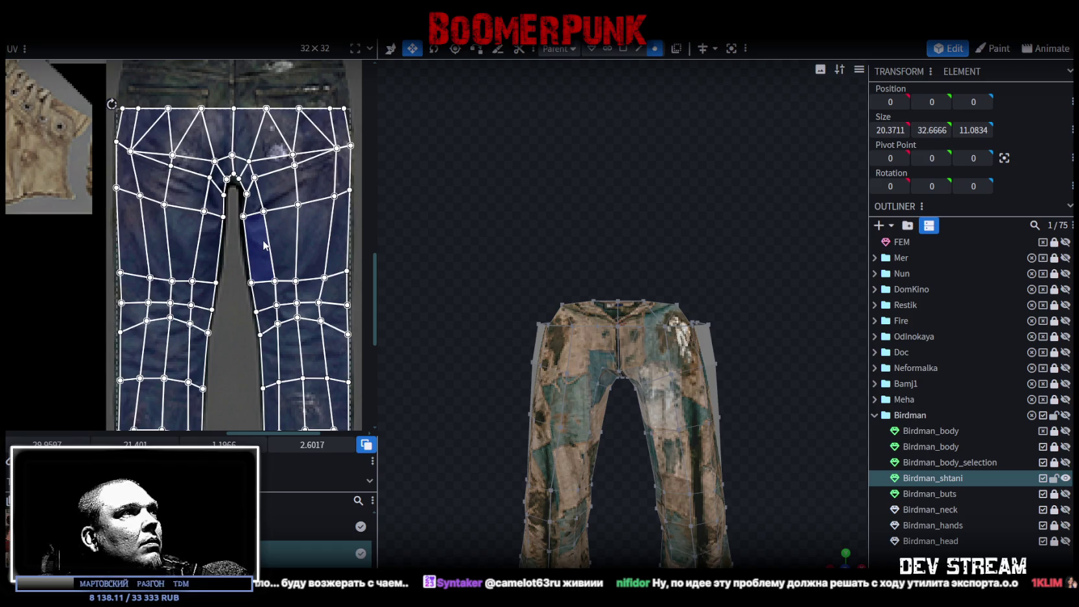
- Undo the last two adjustments, enlarge the back pants island over the jeans, and check both legs
key("ctrl+z")
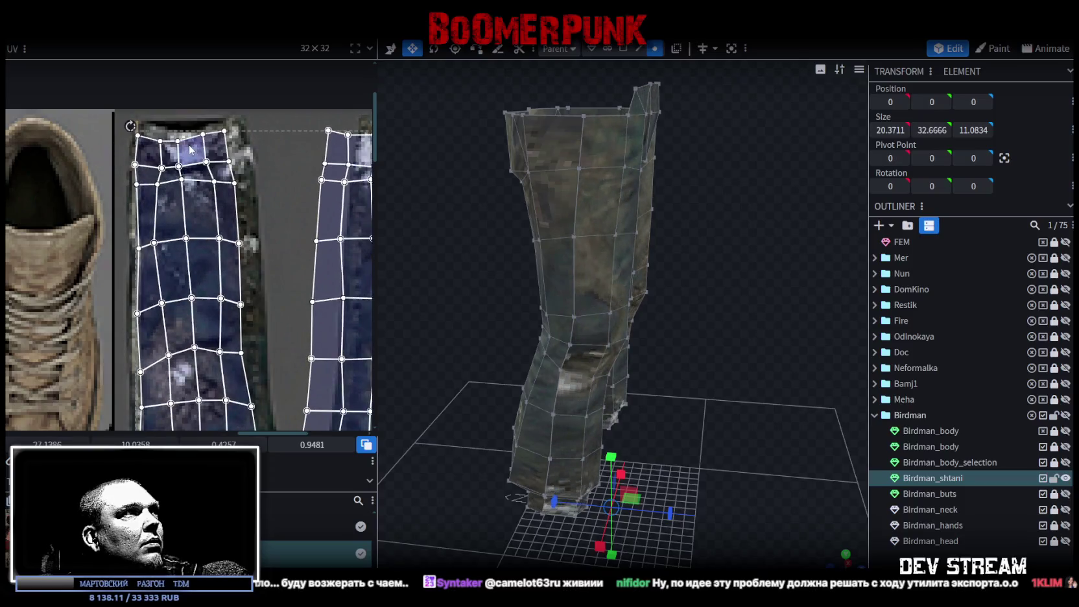
key("ctrl+z")
key("ctrl+z")
key("ctrl+z")
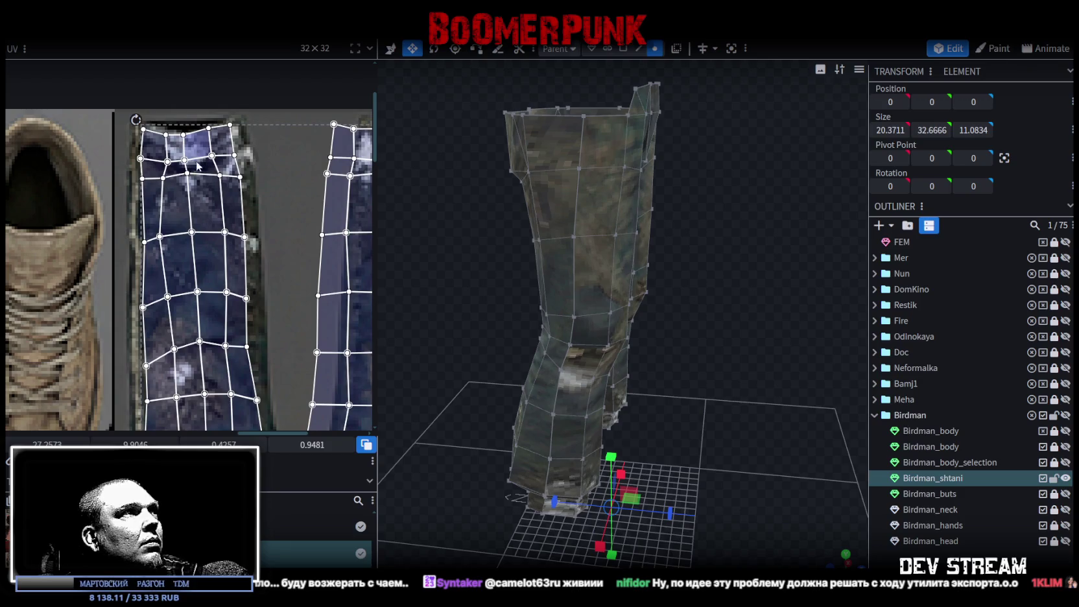
scroll(196, 162, "down", 3)
scroll(257, 324, "up", 2)
scroll(279, 284, "up", 1)
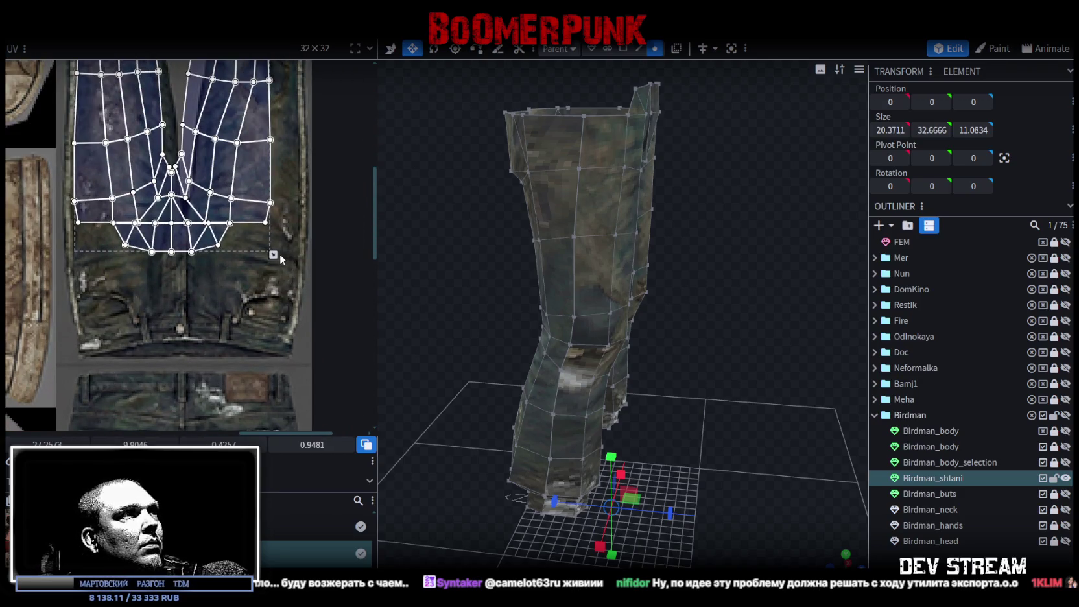
left_click_drag(273, 255, 300, 306)
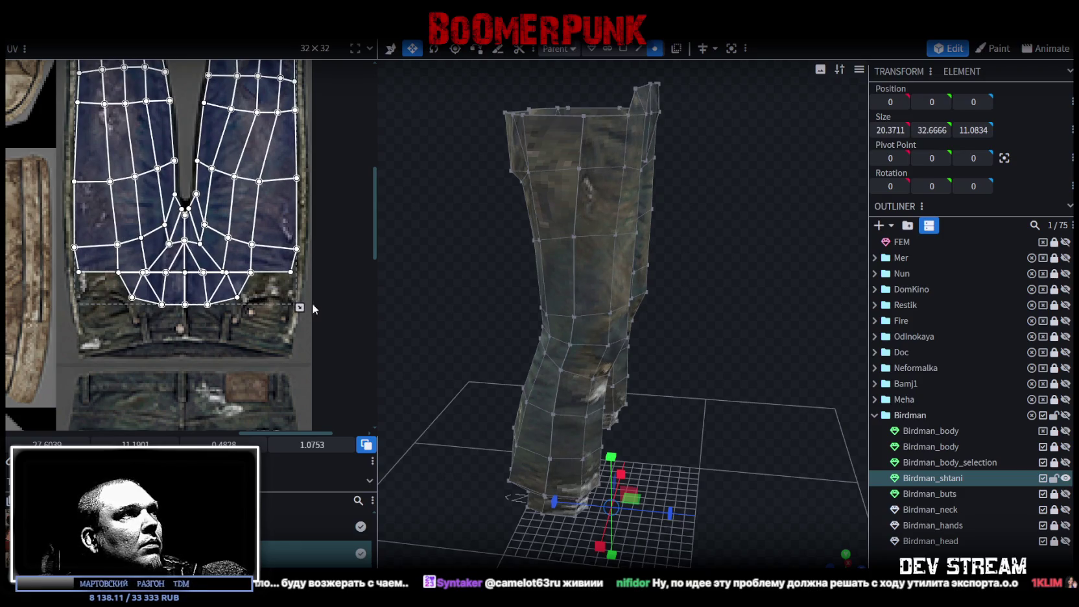
mouse_move(708, 351)
left_mouse_down()
mouse_move(697, 323)
mouse_move(719, 341)
mouse_move(686, 420)
mouse_move(464, 413)
mouse_move(428, 390)
mouse_move(548, 389)
mouse_move(674, 352)
mouse_move(786, 466)
mouse_move(687, 427)
mouse_move(597, 504)
left_mouse_up()
left_click(800, 312)
- Lock and hide the pants, then show and select the Birdman_buts boots mesh
mouse_move(801, 311)
left_mouse_down()
mouse_move(537, 302)
mouse_move(767, 412)
mouse_move(716, 354)
mouse_move(871, 422)
left_mouse_up()
left_click(1055, 478)
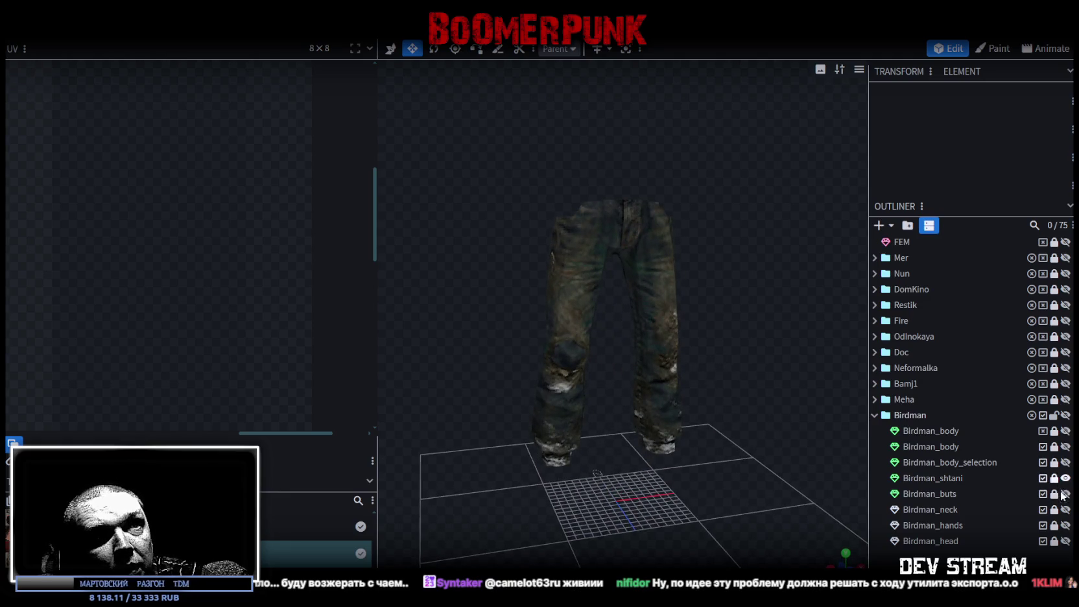
left_click(1065, 494)
left_click(1065, 478)
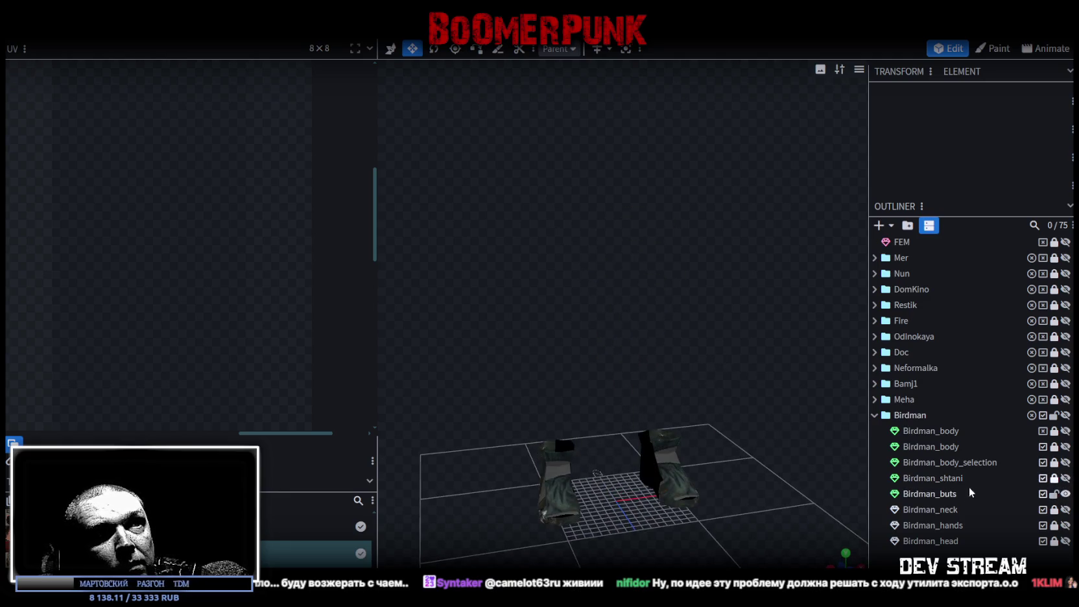
left_click(942, 494)
scroll(206, 277, "down", 3)
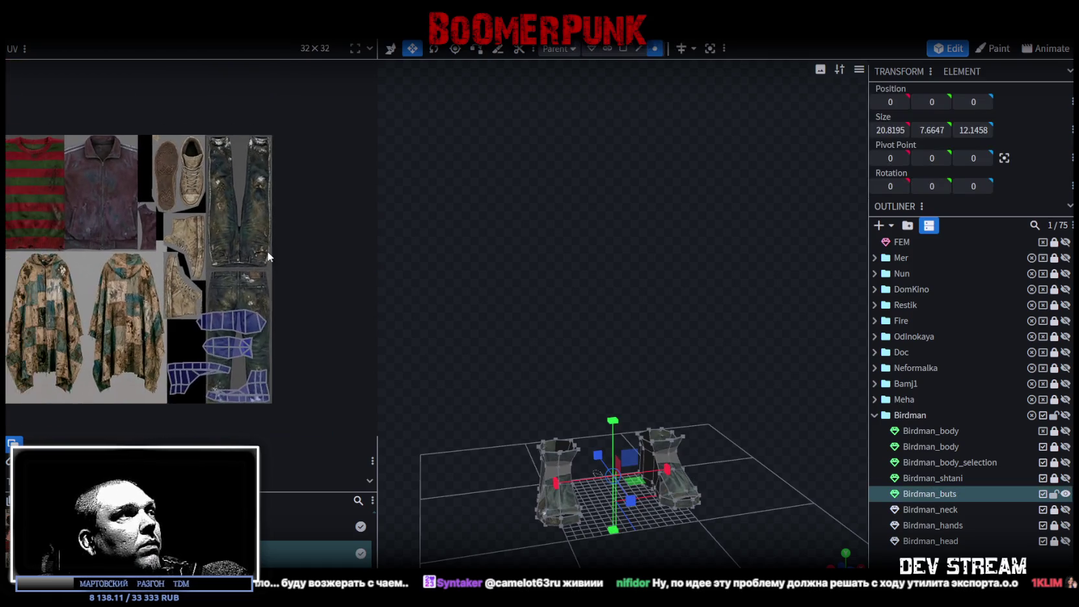
scroll(220, 286, "up", 1)
- Select the top two boot UV islands, move them toward the shoe artwork, and rotate them 90°
left_click_drag(170, 292, 271, 359)
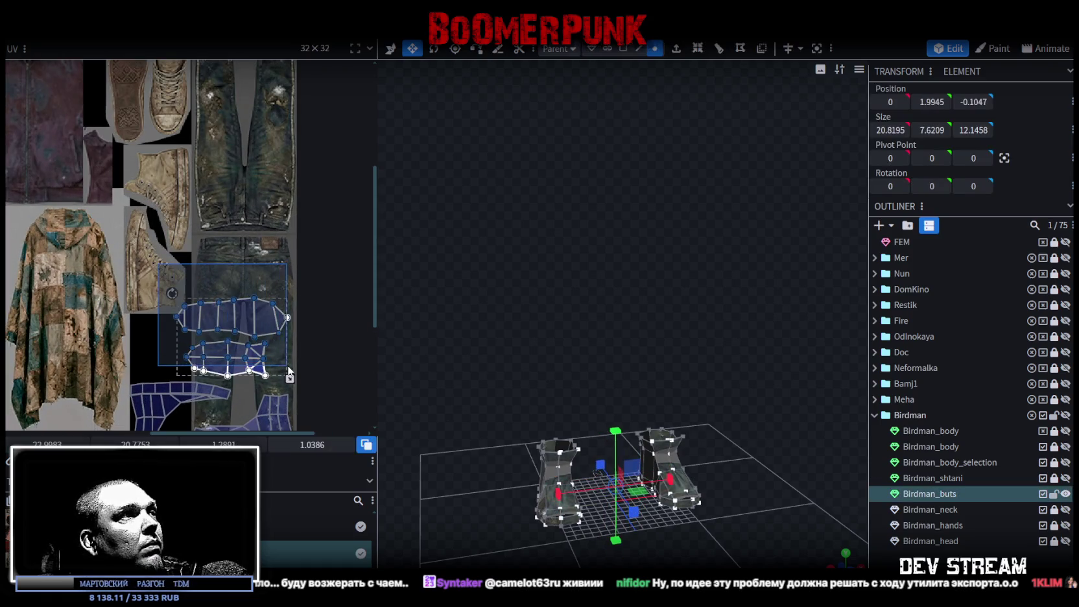
left_click_drag(241, 326, 191, 146)
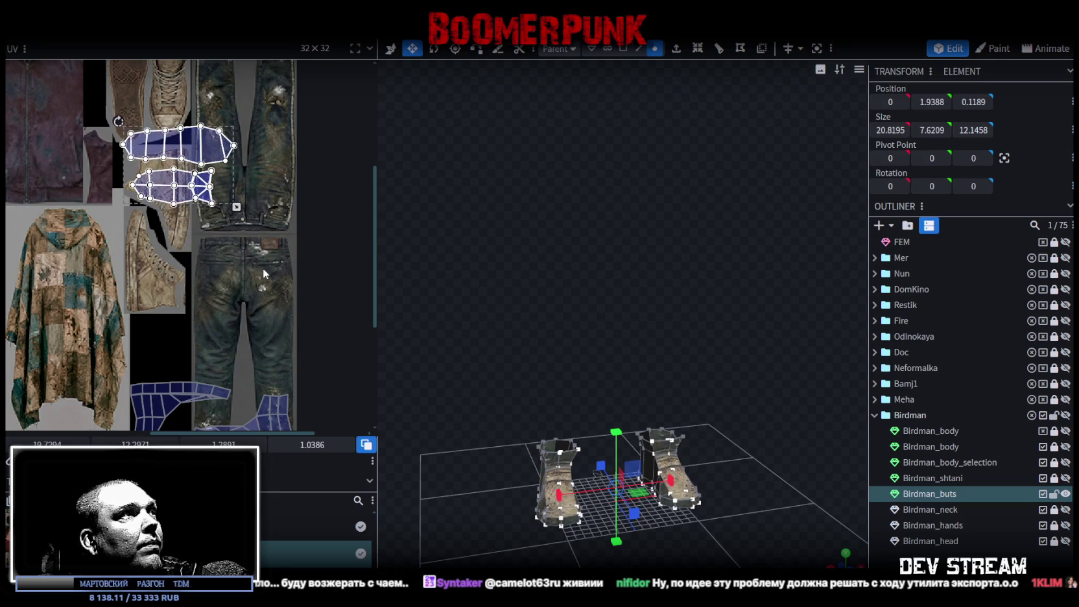
scroll(241, 240, "up", 2)
scroll(241, 240, "up", 1)
right_click(241, 240)
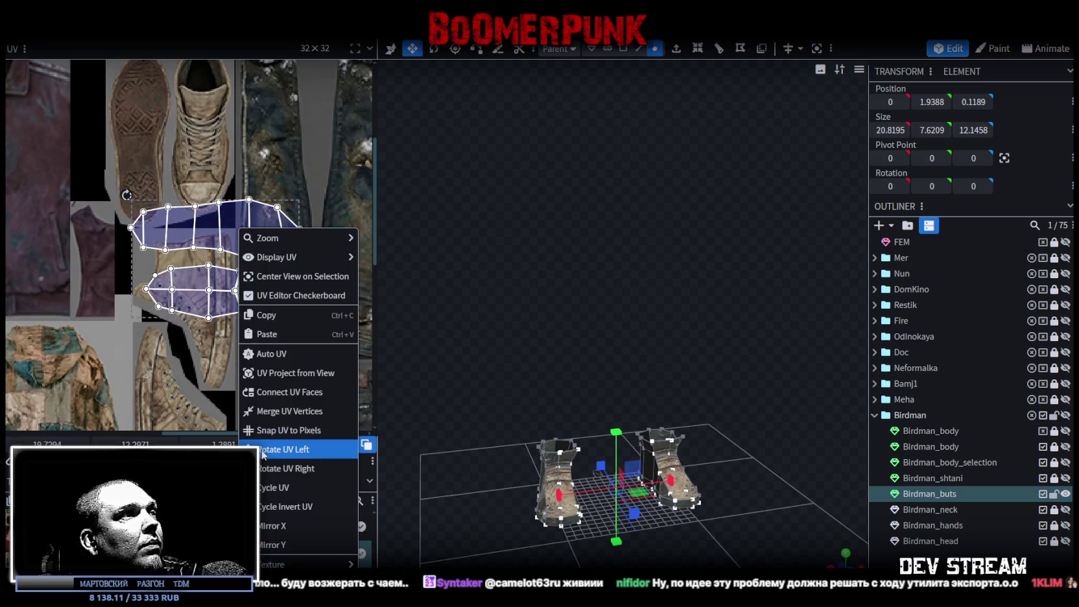
left_click(279, 514)
- Align the rotated boot islands over the shoe sole and upper images in the atlas
left_click_drag(194, 260, 156, 156)
scroll(188, 220, "up", 1)
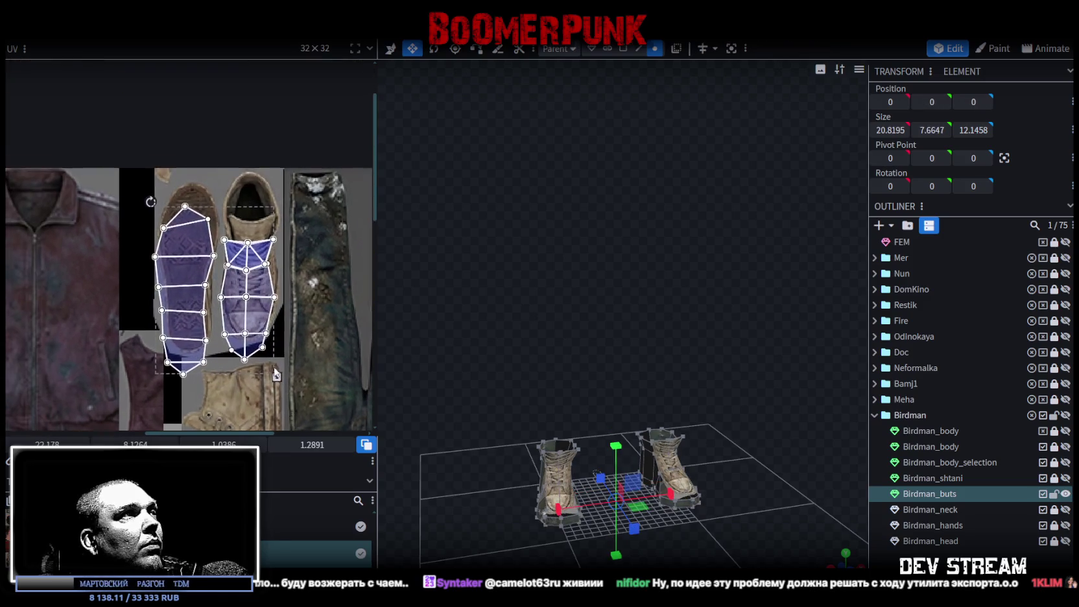
scroll(183, 228, "up", 1)
left_click_drag(198, 201, 192, 199)
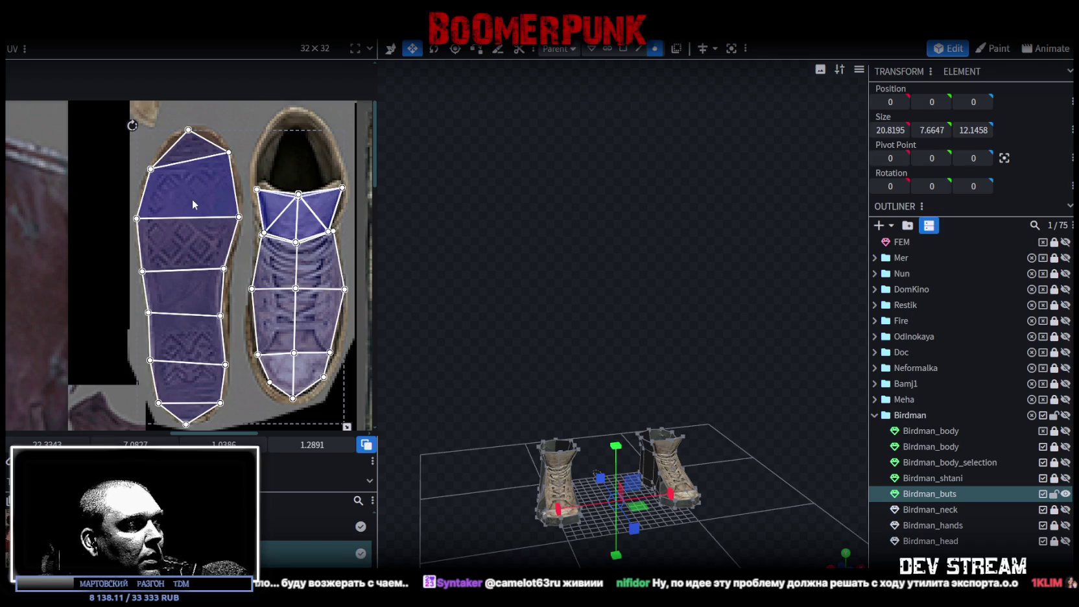
left_click_drag(192, 201, 193, 200)
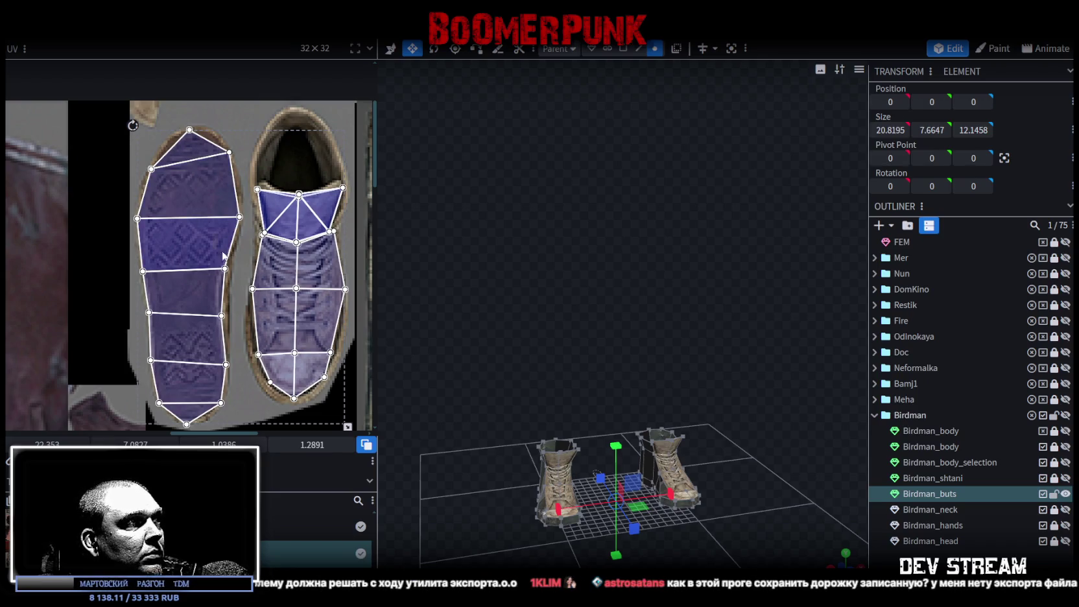
left_click_drag(656, 486, 638, 409)
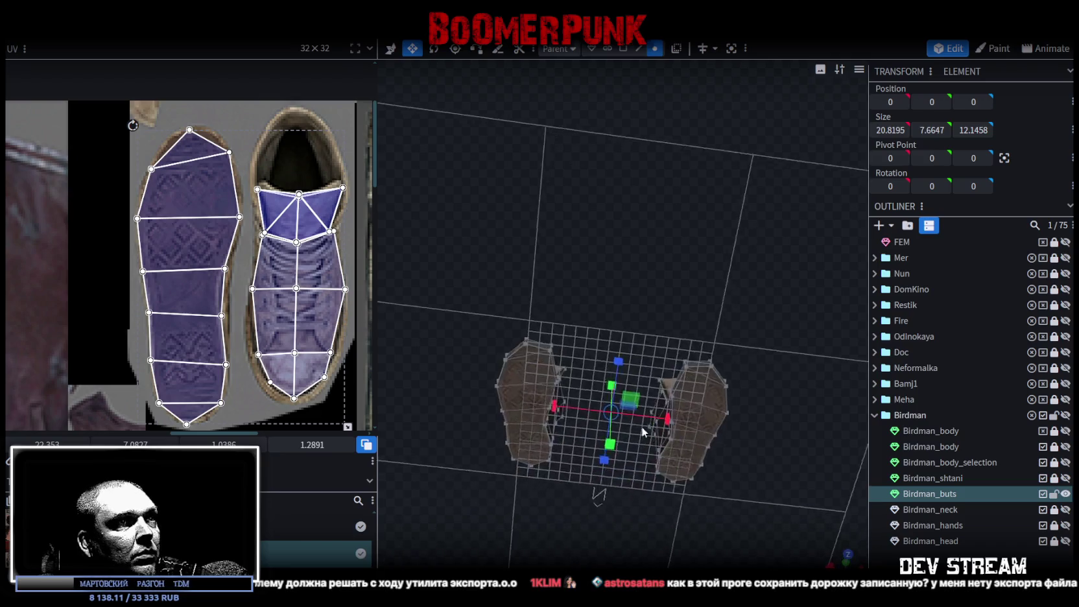
scroll(638, 409, "up", 5)
scroll(249, 310, "down", 2)
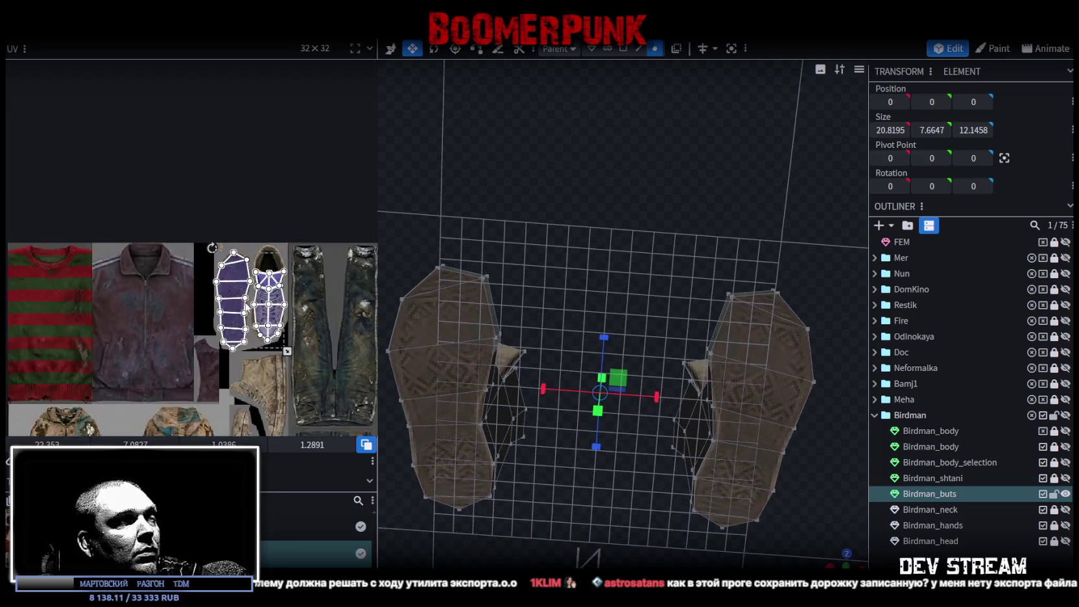
scroll(250, 310, "down", 1)
scroll(246, 305, "down", 1)
scroll(243, 298, "down", 1)
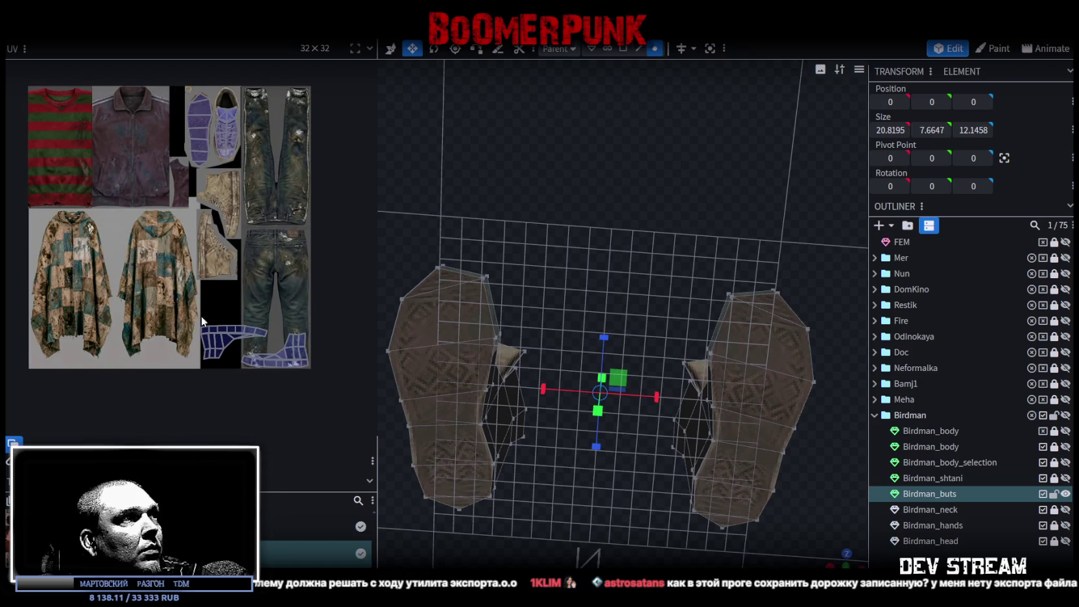
- Select the lower boot side islands, rotate them 90°, and place them on the shoe side artwork
left_click_drag(163, 284, 337, 386)
scroll(297, 370, "up", 3)
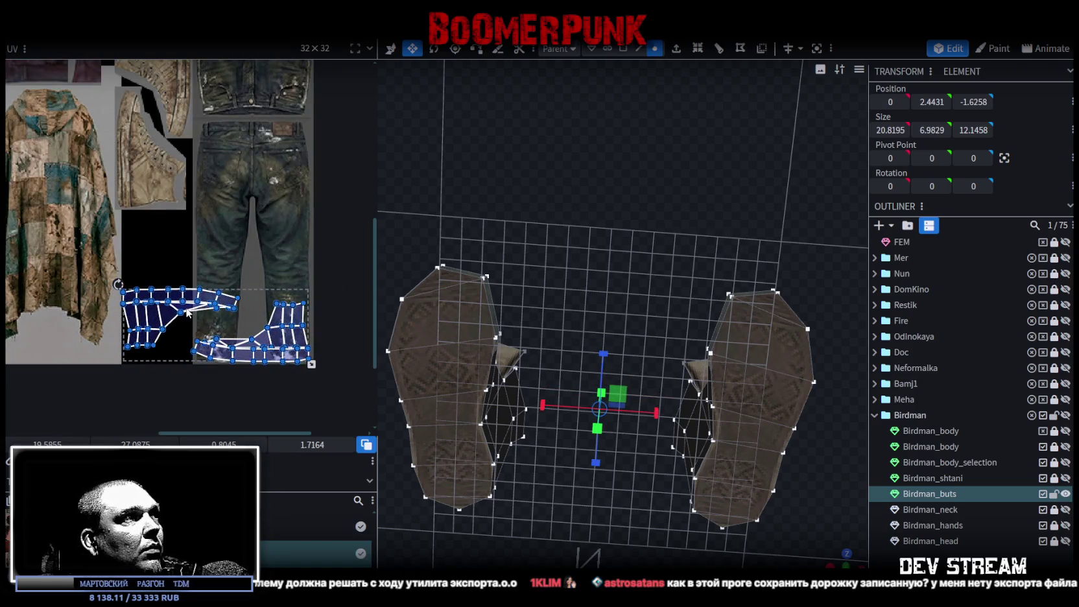
left_click_drag(187, 311, 180, 170)
scroll(202, 257, "up", 2)
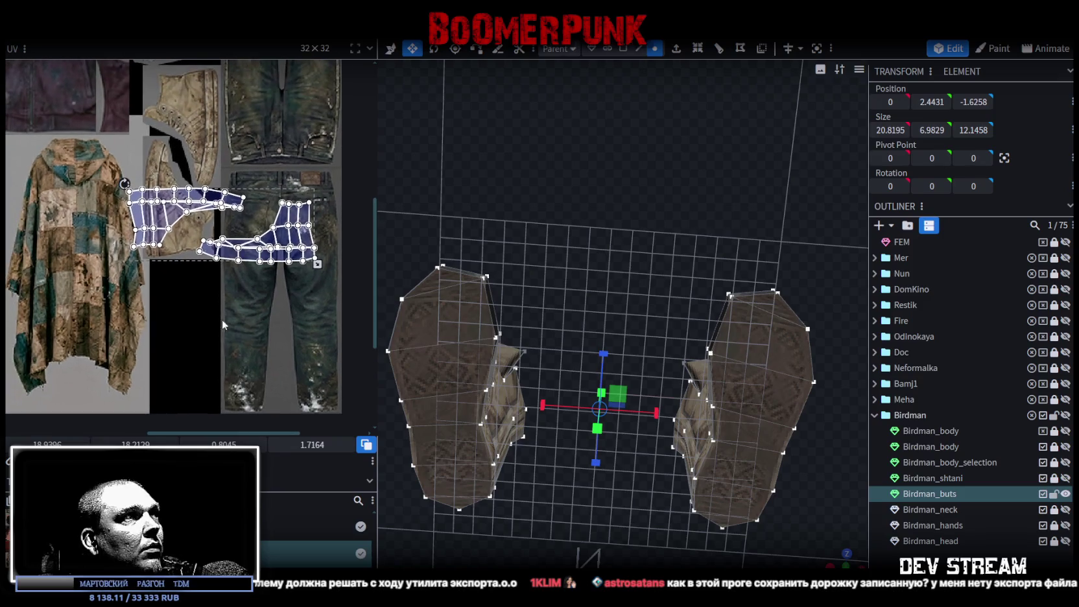
scroll(202, 256, "up", 1)
middle_click_drag(202, 257, 199, 304)
right_click(167, 251)
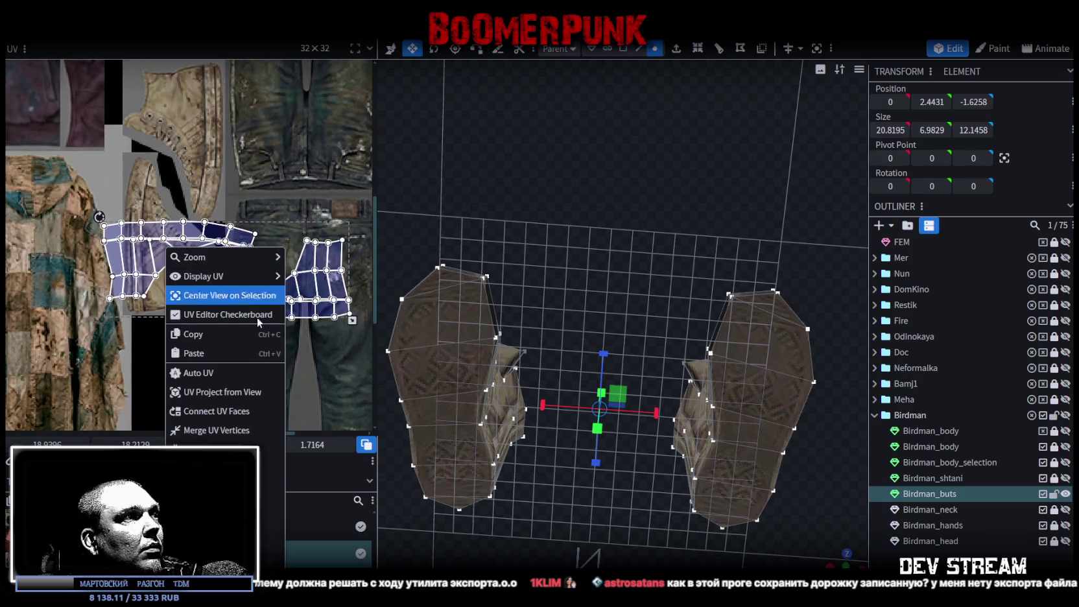
left_click(214, 506)
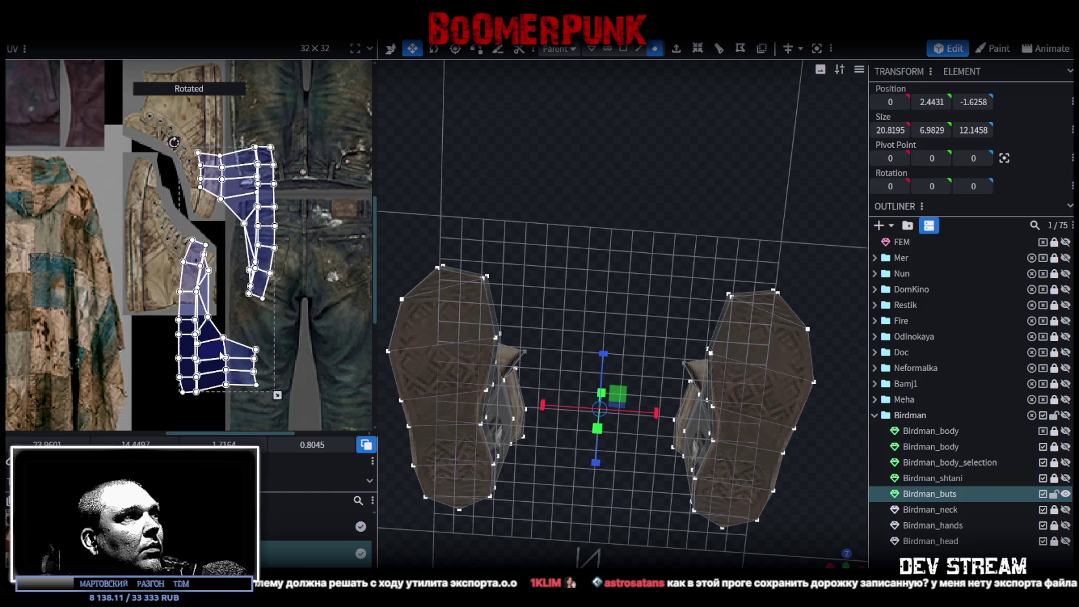
left_click_drag(220, 353, 165, 275)
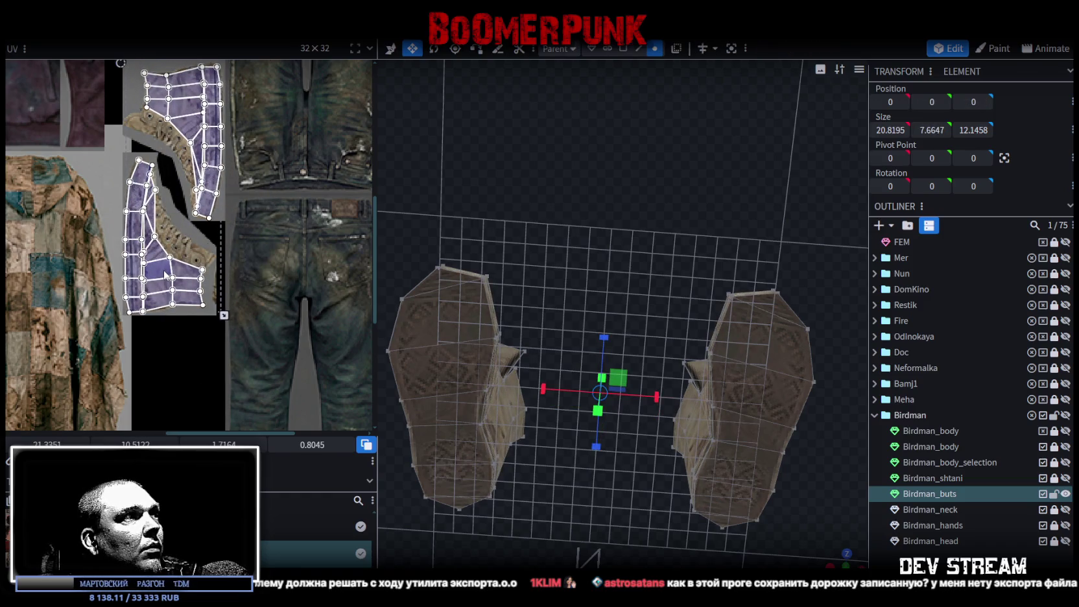
scroll(165, 275, "up", 3)
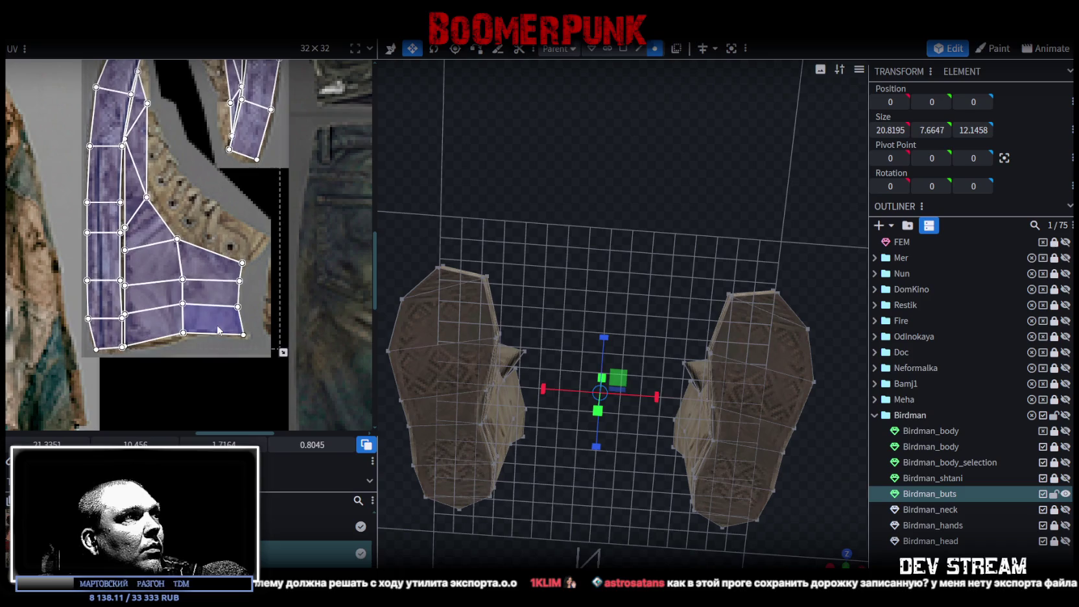
left_click_drag(218, 332, 219, 330)
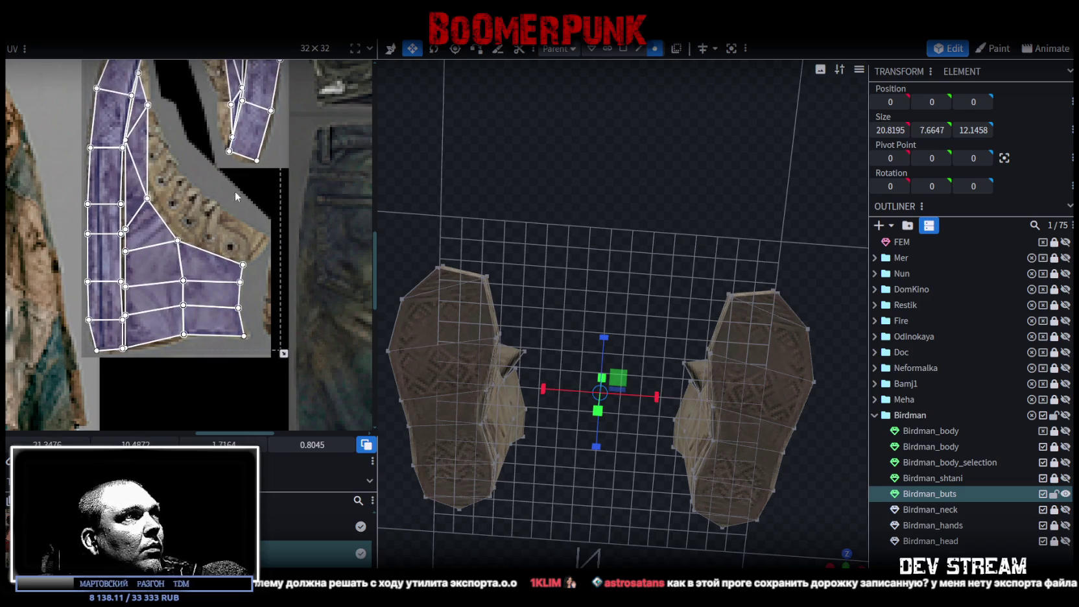
- Pan across the boot UV islands and select the top face of the lower island
middle_click_drag(236, 193, 229, 319)
middle_click_drag(162, 196, 168, 301)
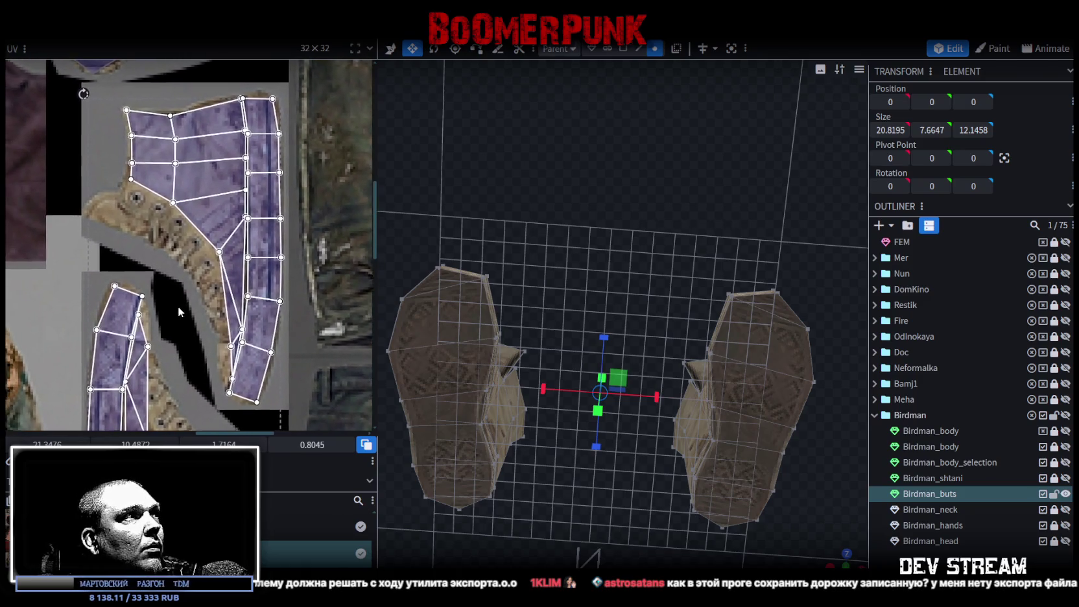
middle_click_drag(178, 307, 244, 250)
scroll(188, 259, "up", 3)
left_click(175, 278)
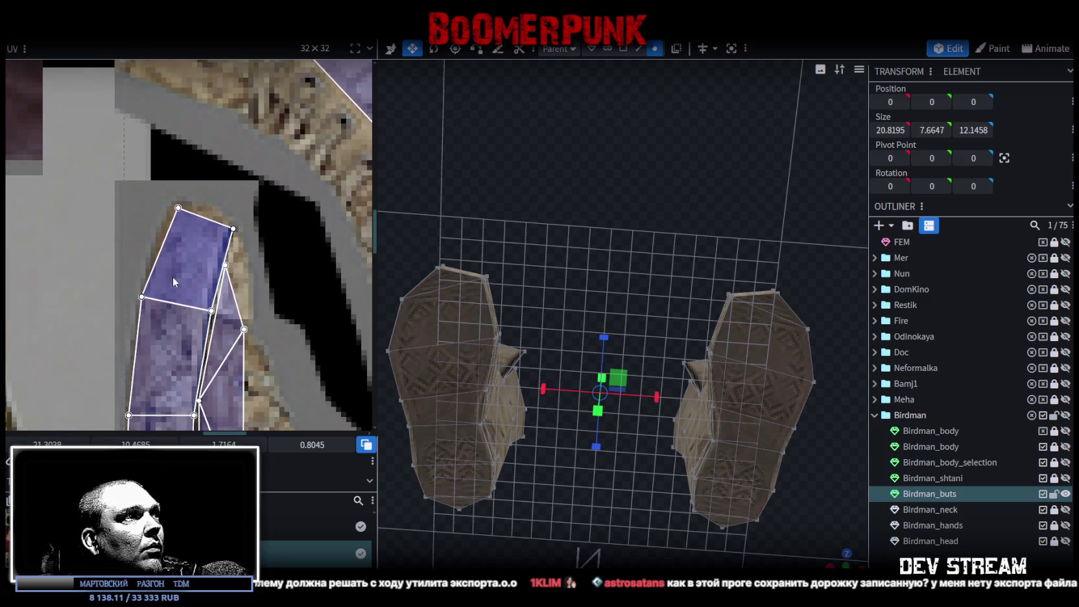
scroll(240, 228, "down", 2)
scroll(263, 282, "up", 2)
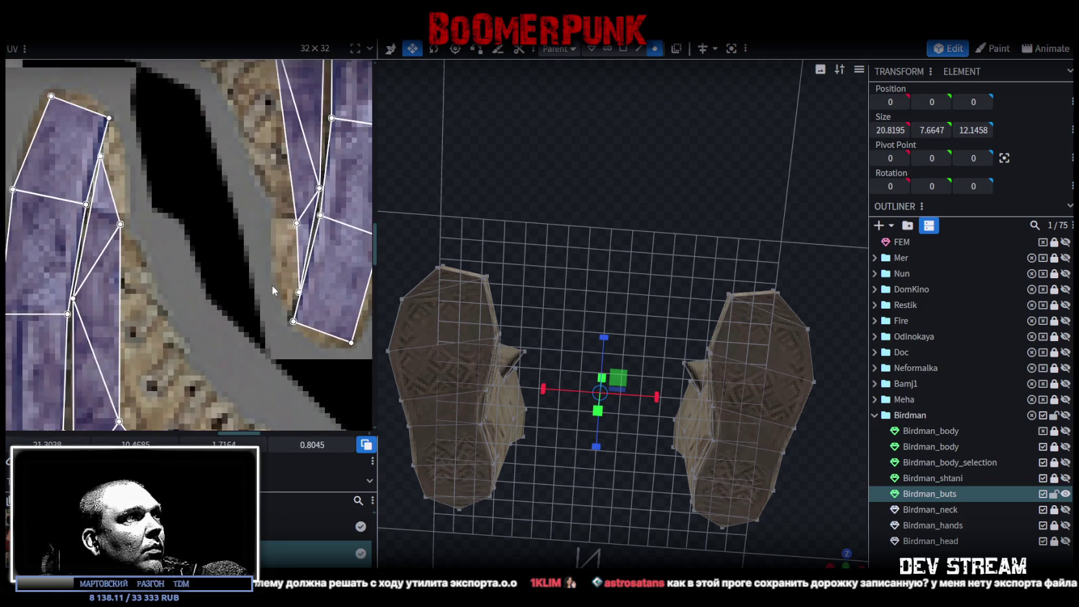
scroll(686, 435, "down", 3)
- Orbit around the textured boots to check both sides, then save as TDMchars2.bbmodel
mouse_move(826, 493)
left_mouse_down()
mouse_move(779, 504)
mouse_move(748, 325)
left_mouse_up()
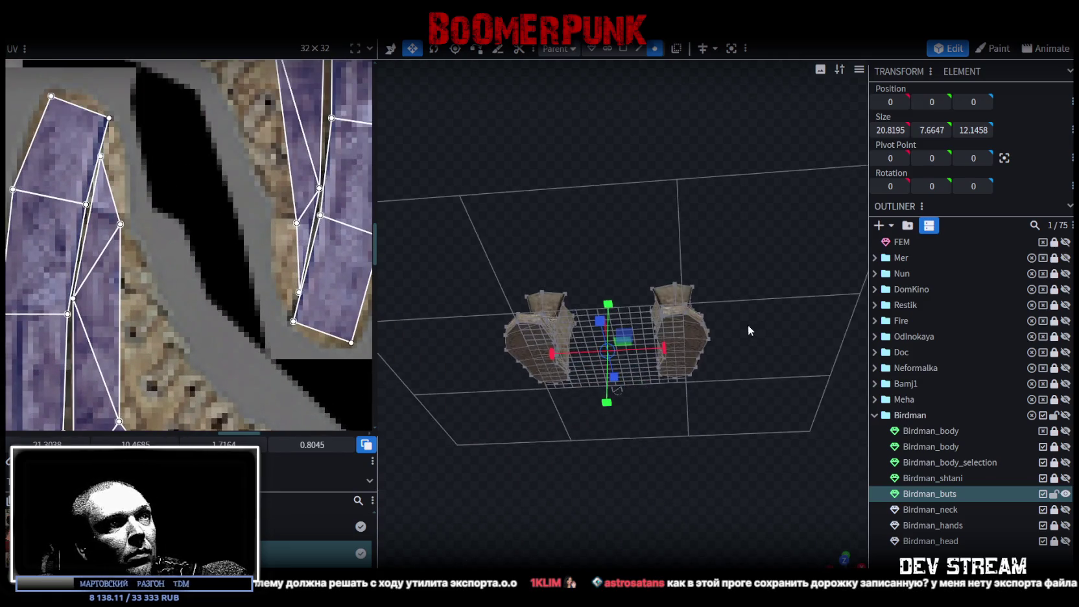
scroll(721, 399, "up", 3)
scroll(708, 427, "up", 2)
mouse_move(707, 431)
left_mouse_down()
mouse_move(675, 300)
mouse_move(582, 327)
mouse_move(748, 335)
mouse_move(680, 365)
mouse_move(605, 377)
left_mouse_up()
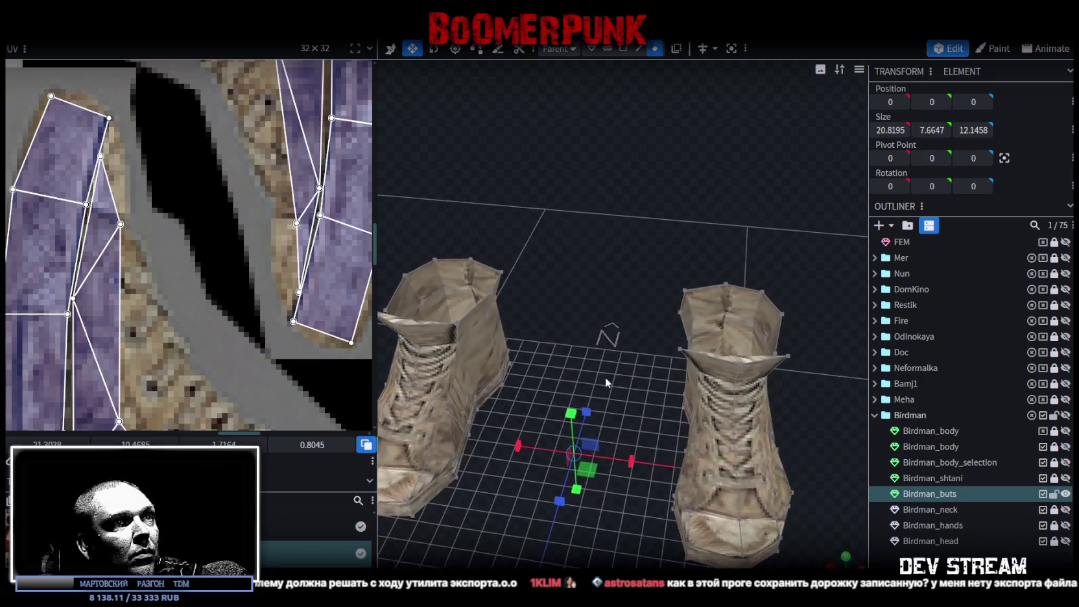
scroll(649, 329, "down", 3)
scroll(652, 332, "down", 2)
key("ctrl+s")
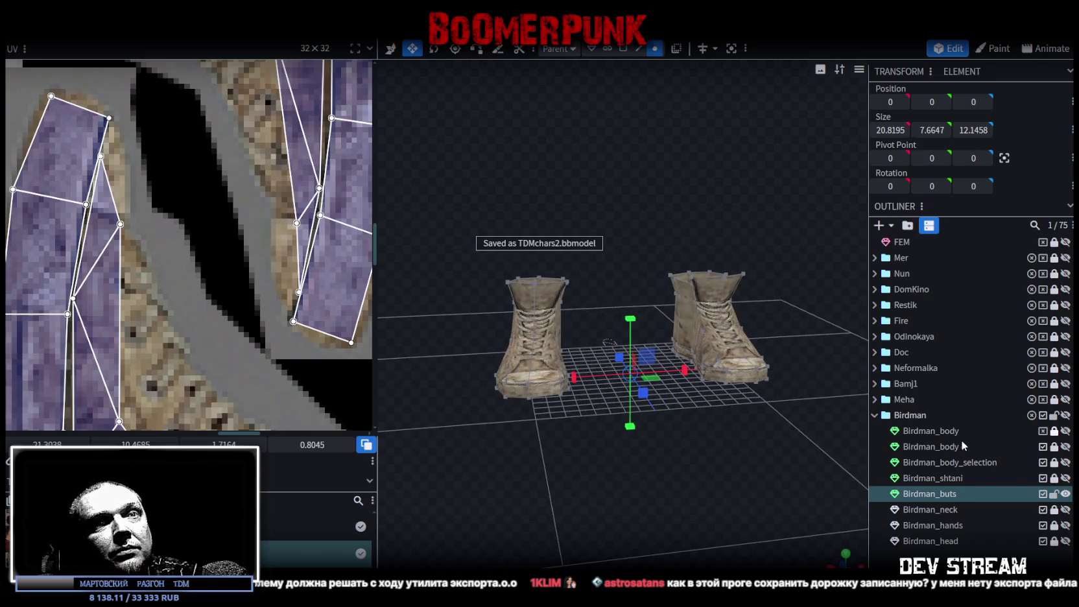
- Hide the boots mesh and make the whole Birdman folder visible again
left_click(1066, 494)
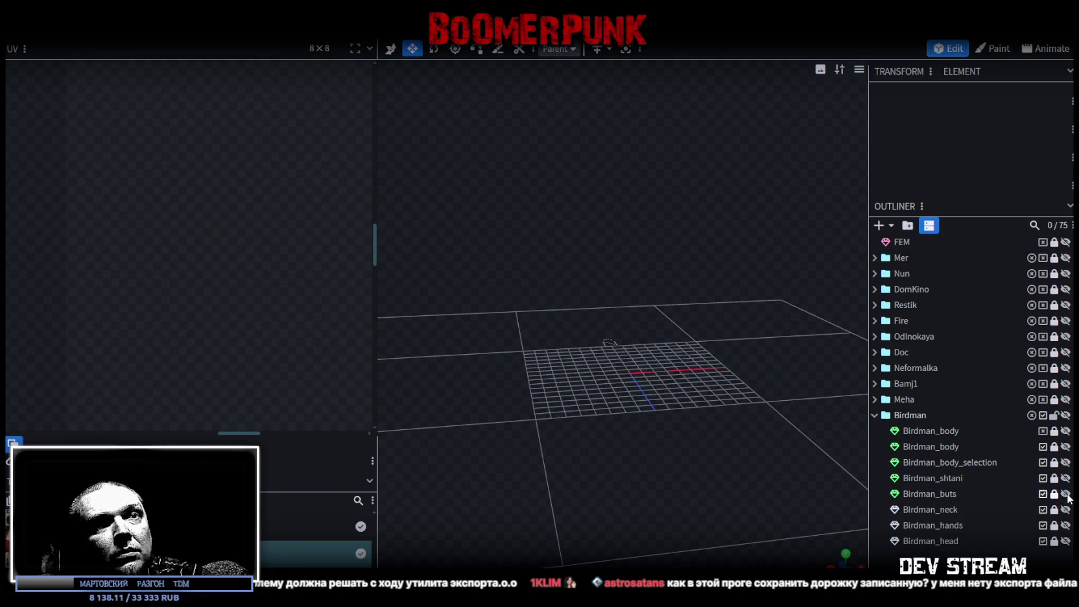
scroll(733, 349, "down", 1)
scroll(715, 337, "down", 3)
scroll(673, 304, "down", 2)
scroll(675, 307, "up", 1)
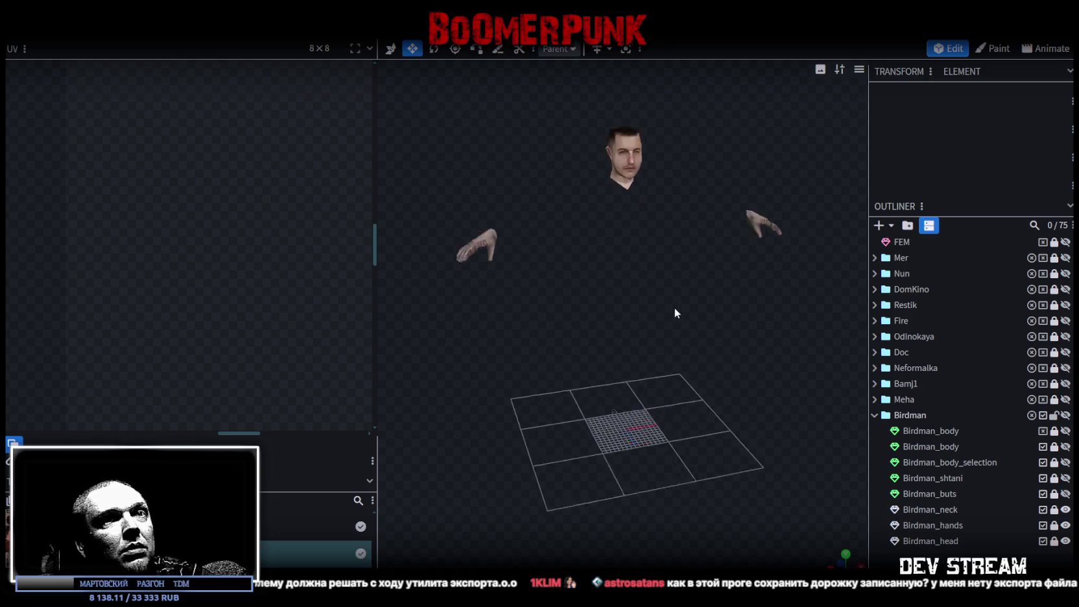
scroll(676, 313, "up", 2)
left_click(1065, 415)
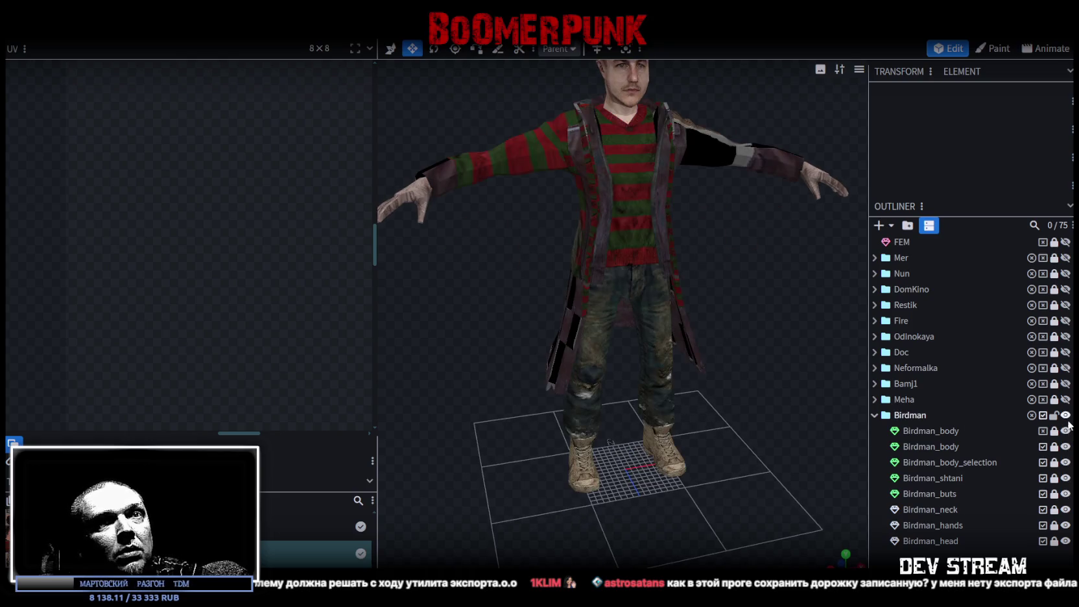
- Orbit around the dressed figure to inspect it, then begin renaming the second Birdman_body mesh
mouse_move(752, 324)
left_mouse_down()
mouse_move(632, 310)
mouse_move(590, 326)
mouse_move(738, 273)
left_mouse_up()
scroll(752, 297, "up", 2)
scroll(827, 275, "up", 1)
mouse_move(827, 275)
left_mouse_down()
mouse_move(485, 339)
mouse_move(587, 304)
mouse_move(641, 303)
mouse_move(701, 266)
mouse_move(699, 241)
mouse_move(568, 391)
mouse_move(412, 393)
left_mouse_up()
scroll(753, 393, "down", 2)
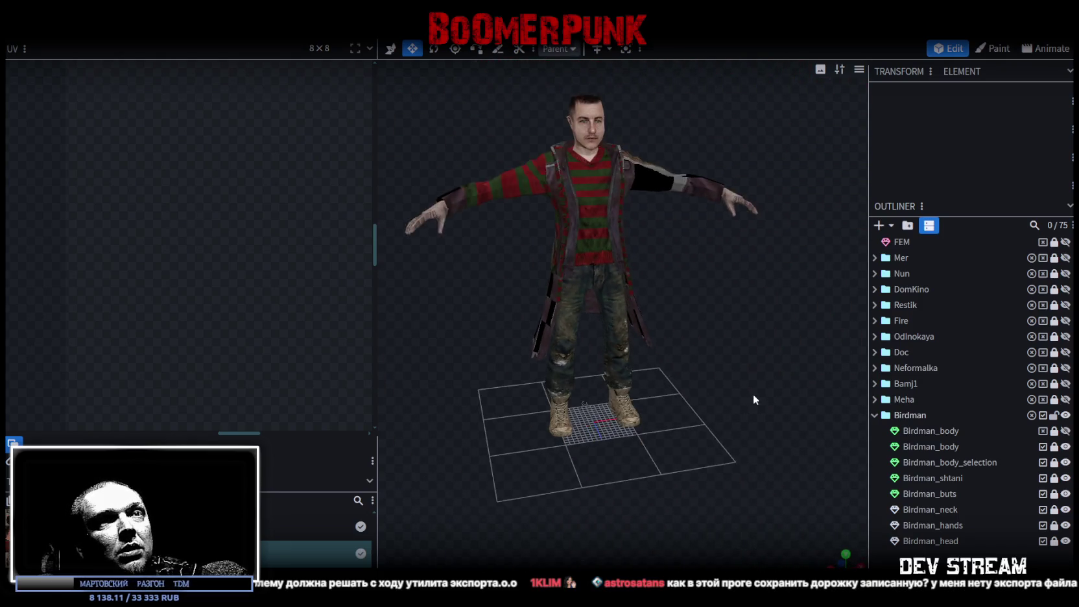
left_click_drag(753, 394, 867, 389)
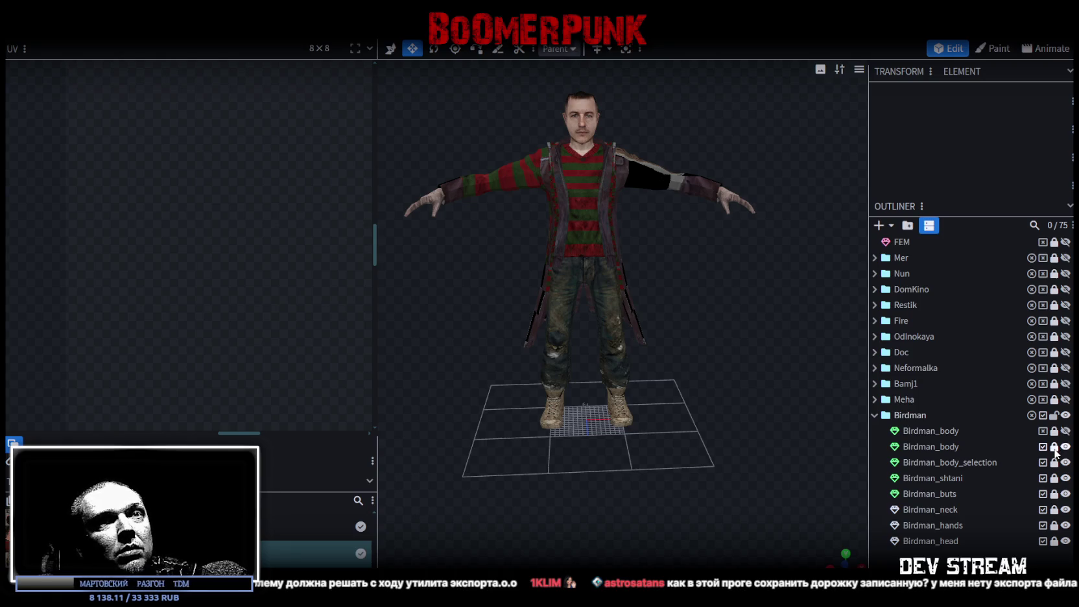
double_click(977, 448)
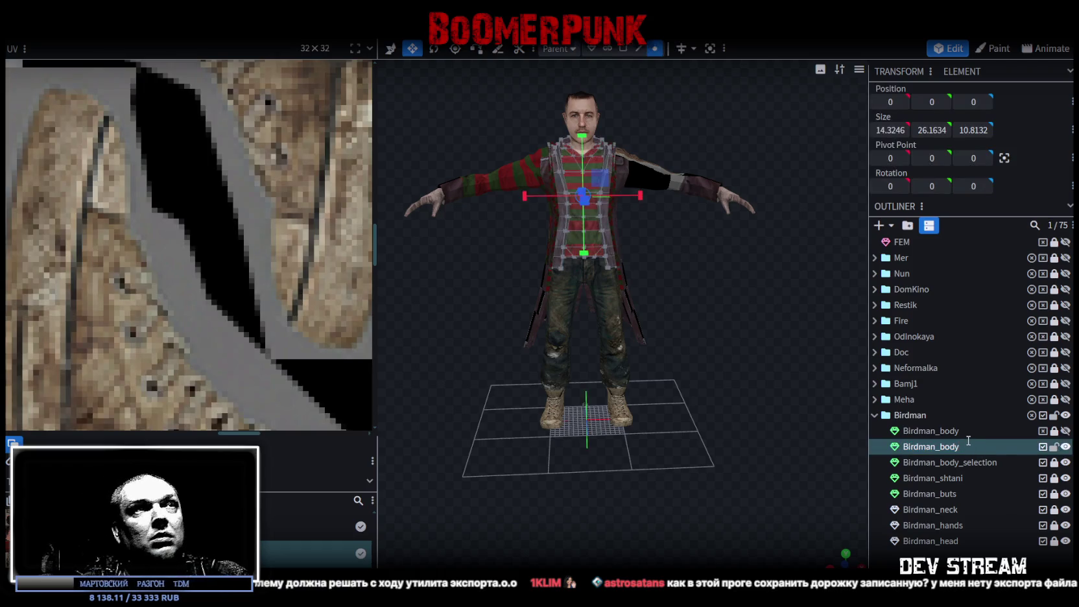
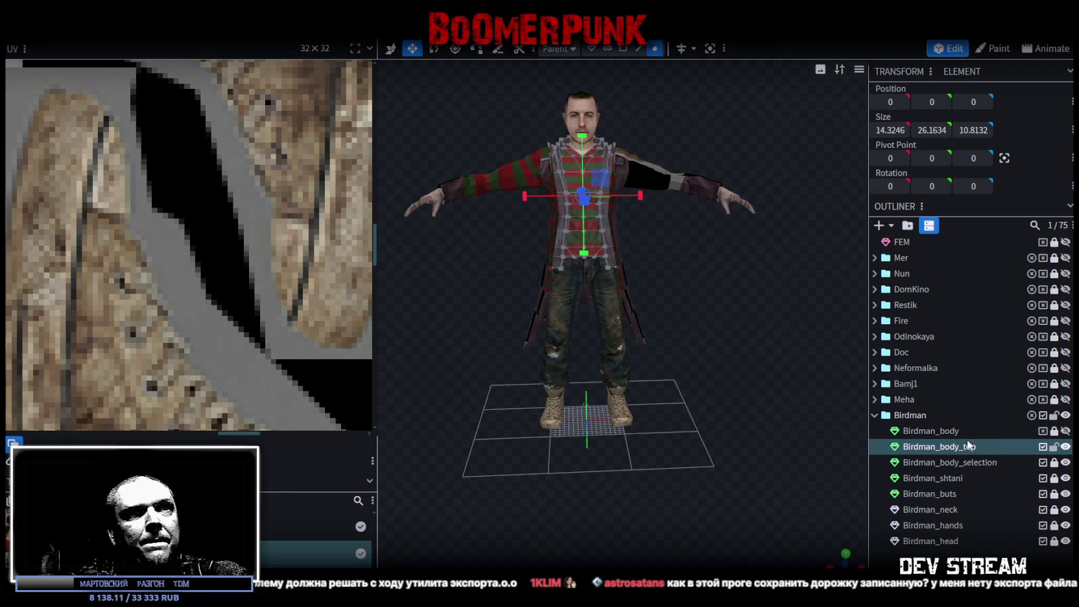
- Unlock the Birdman_body_selection part and rename it Birdman_body_bot
key("Escape")
left_click(1056, 463)
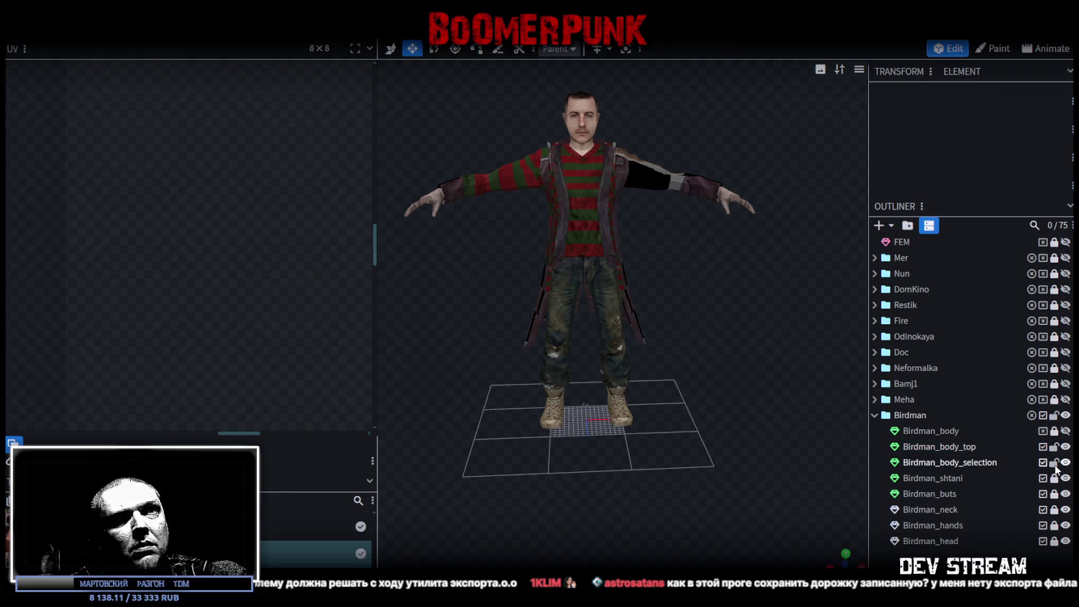
left_click(981, 463)
double_click(967, 463)
type("bo")
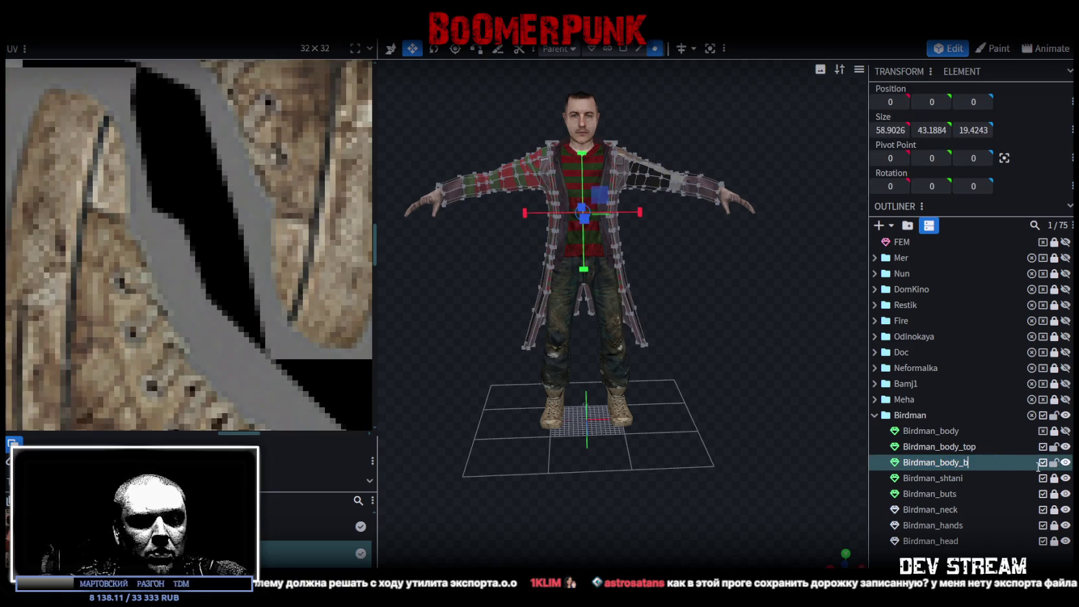
scroll(660, 345, "up", 3)
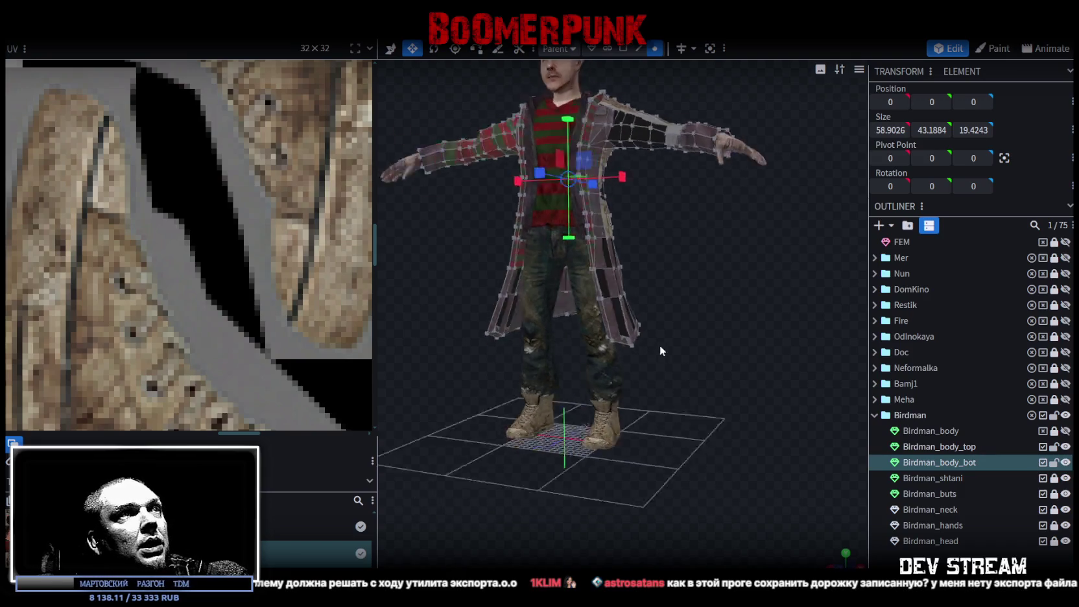
mouse_move(660, 345)
left_mouse_down()
mouse_move(714, 366)
mouse_move(743, 363)
left_mouse_up()
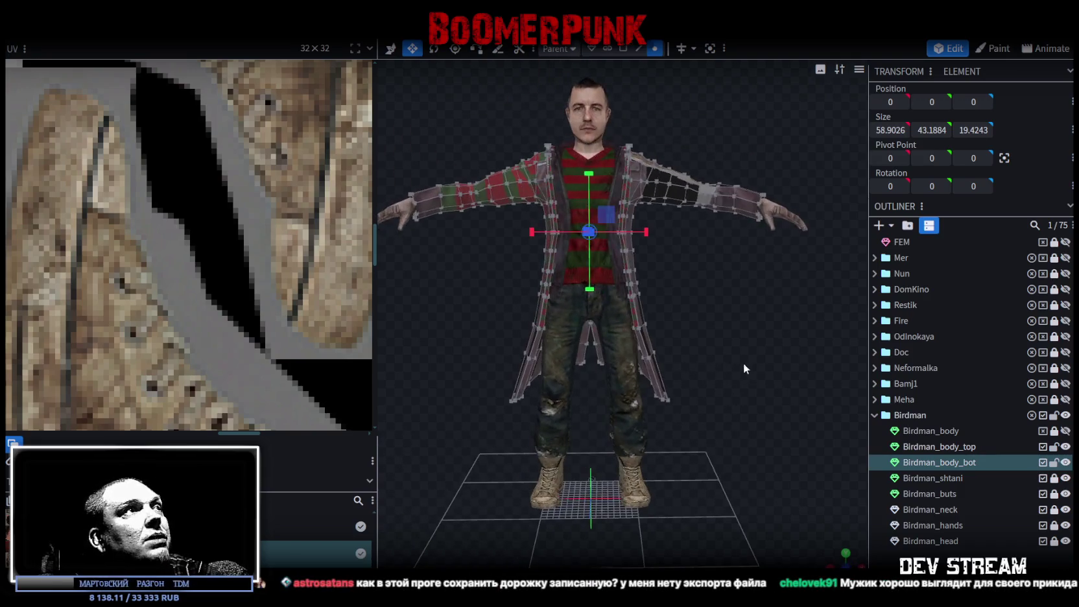
scroll(262, 281, "down", 1)
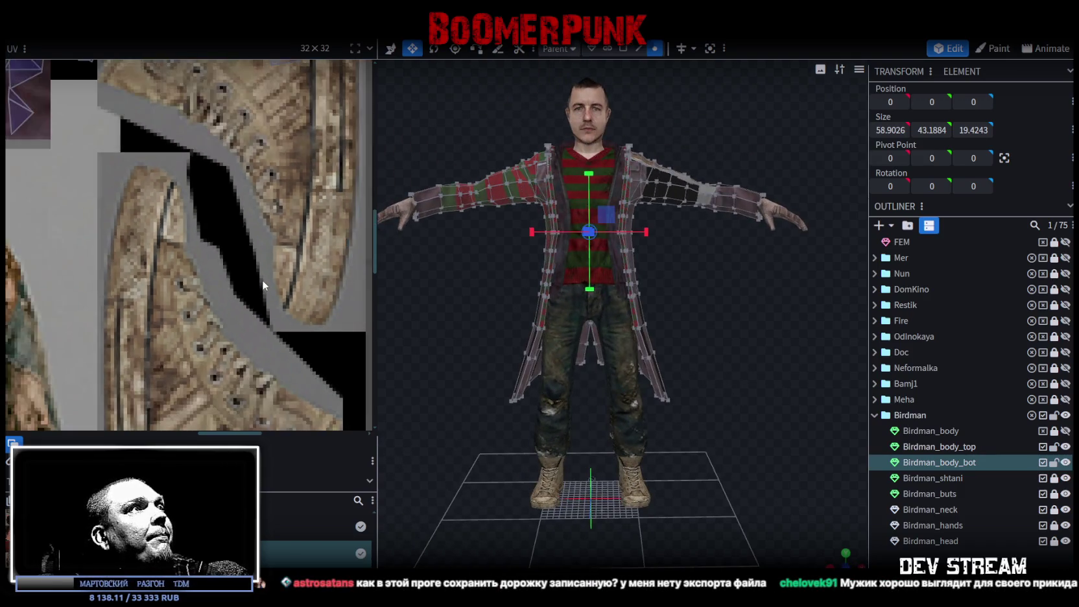
scroll(263, 274, "down", 2)
scroll(265, 275, "down", 1)
scroll(269, 275, "down", 2)
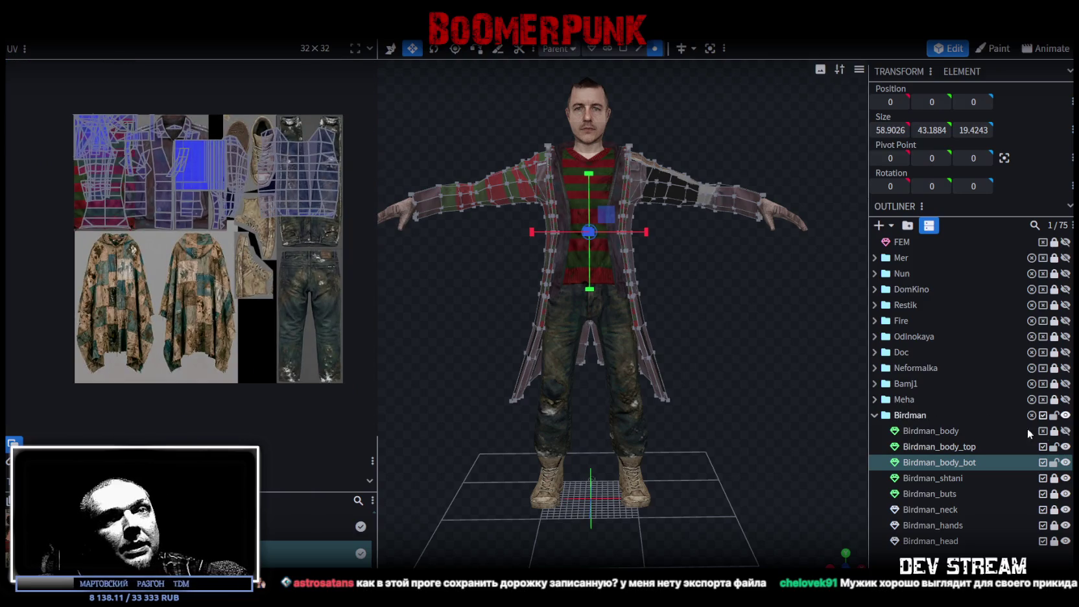
- Lock Birdman_body_top and switch to individual face selection on the front torso
left_click(1055, 448)
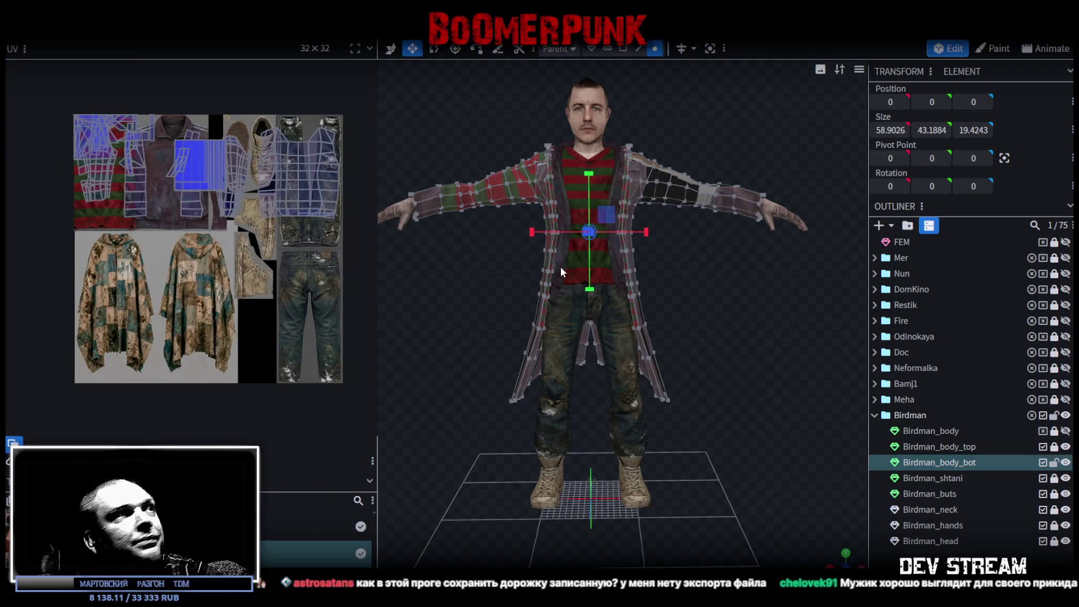
mouse_move(729, 282)
left_mouse_down()
mouse_move(638, 310)
mouse_move(742, 309)
mouse_move(721, 312)
mouse_move(695, 342)
mouse_move(662, 337)
mouse_move(696, 321)
mouse_move(484, 293)
mouse_move(468, 310)
mouse_move(523, 318)
mouse_move(686, 292)
left_mouse_up()
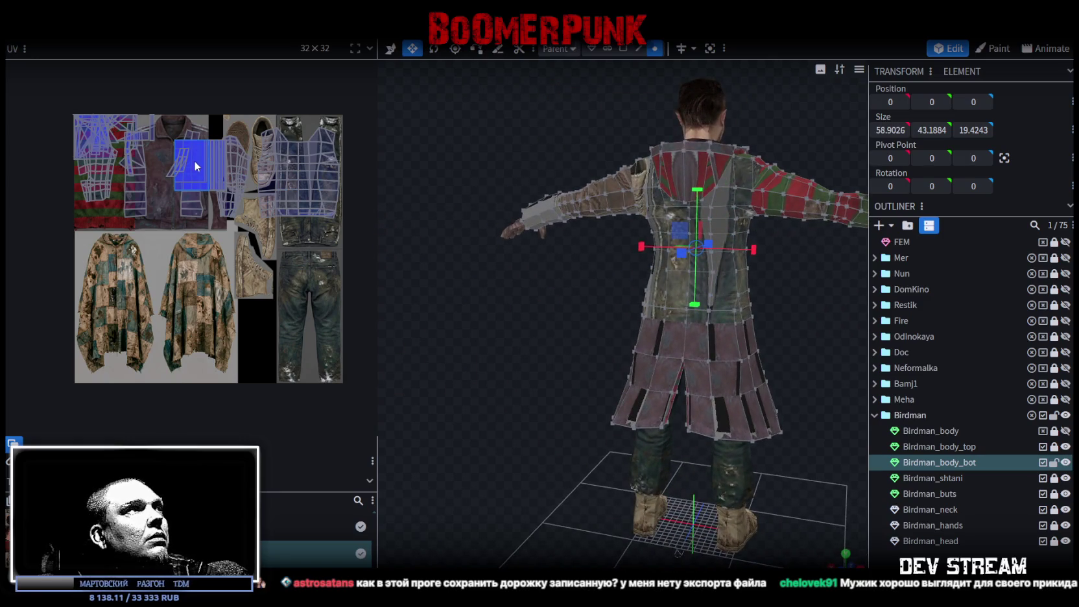
mouse_move(323, 215)
left_mouse_down()
mouse_move(440, 295)
mouse_move(475, 334)
mouse_move(468, 270)
mouse_move(333, 242)
left_mouse_up()
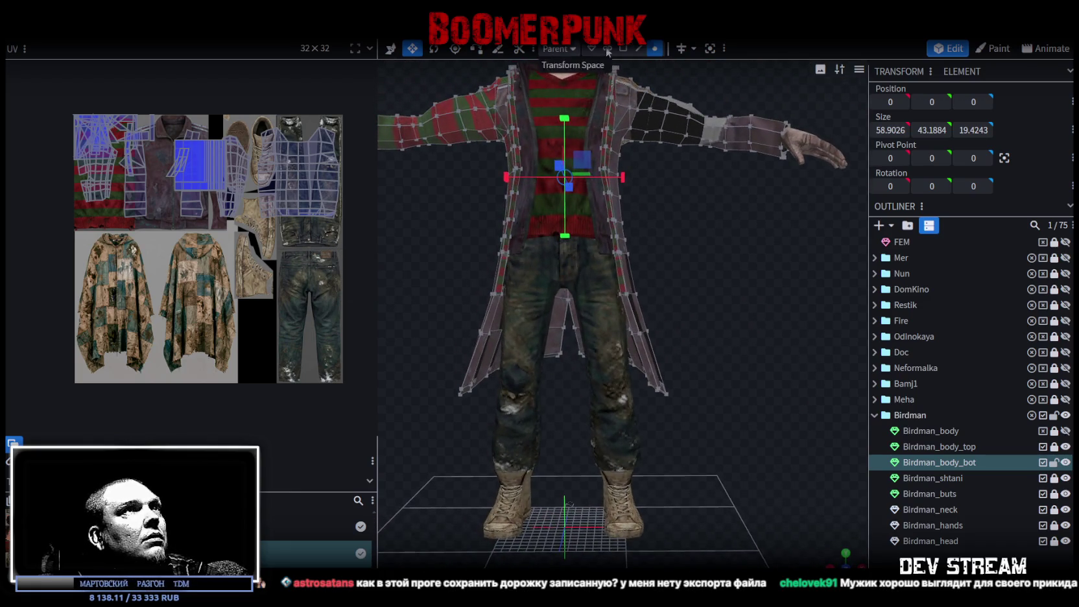
left_click(624, 49)
- Box-select the coat's torso and sleeve faces and split them into a separate mesh
left_click_drag(444, 448, 723, 258)
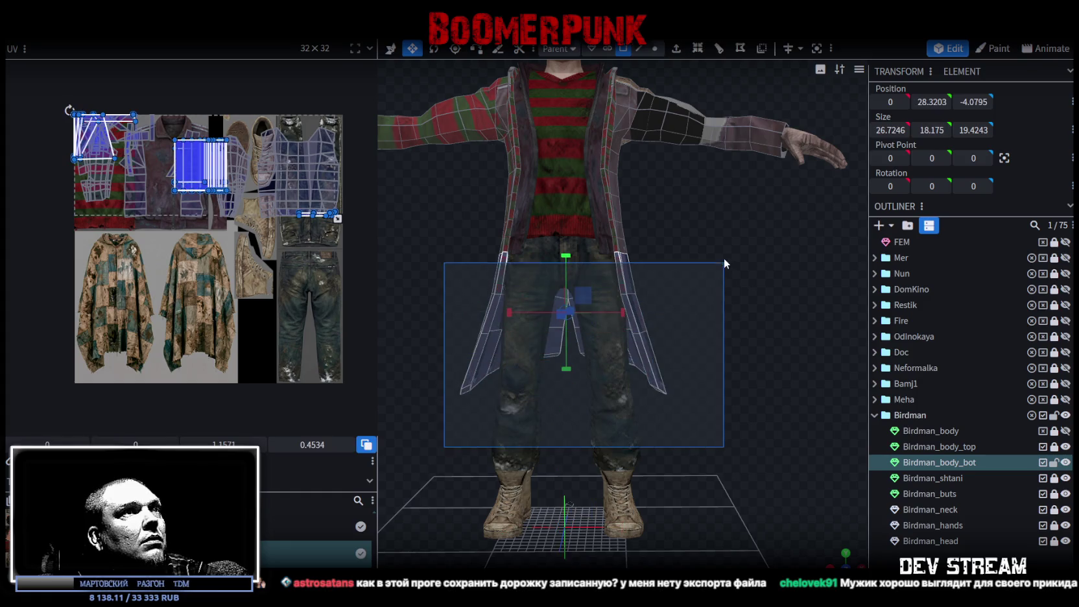
scroll(719, 267, "down", 4)
left_click_drag(443, 126, 762, 289)
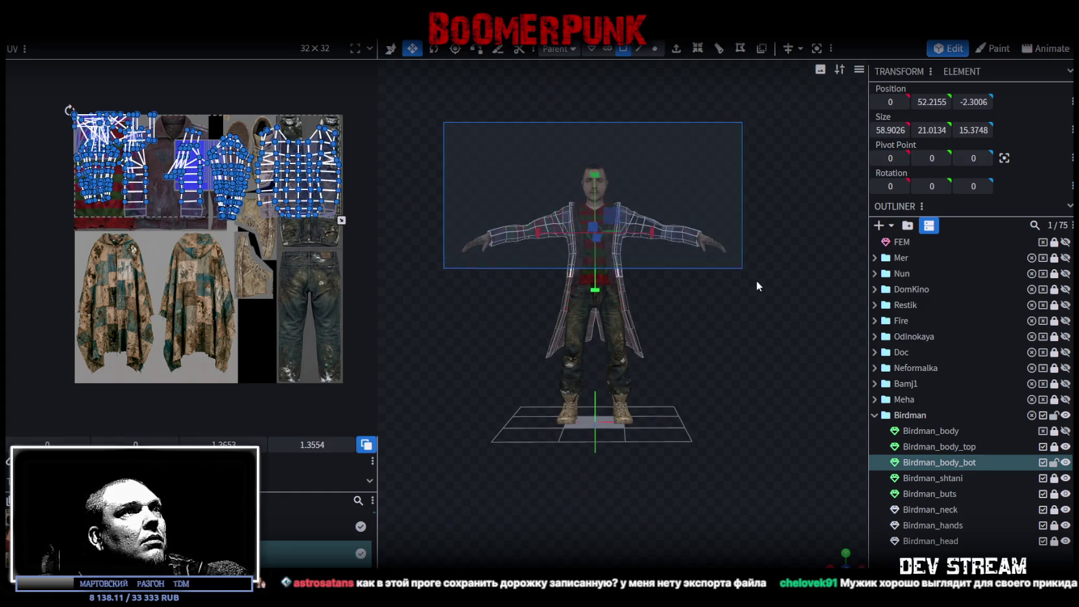
scroll(705, 245, "up", 2)
scroll(704, 244, "up", 3)
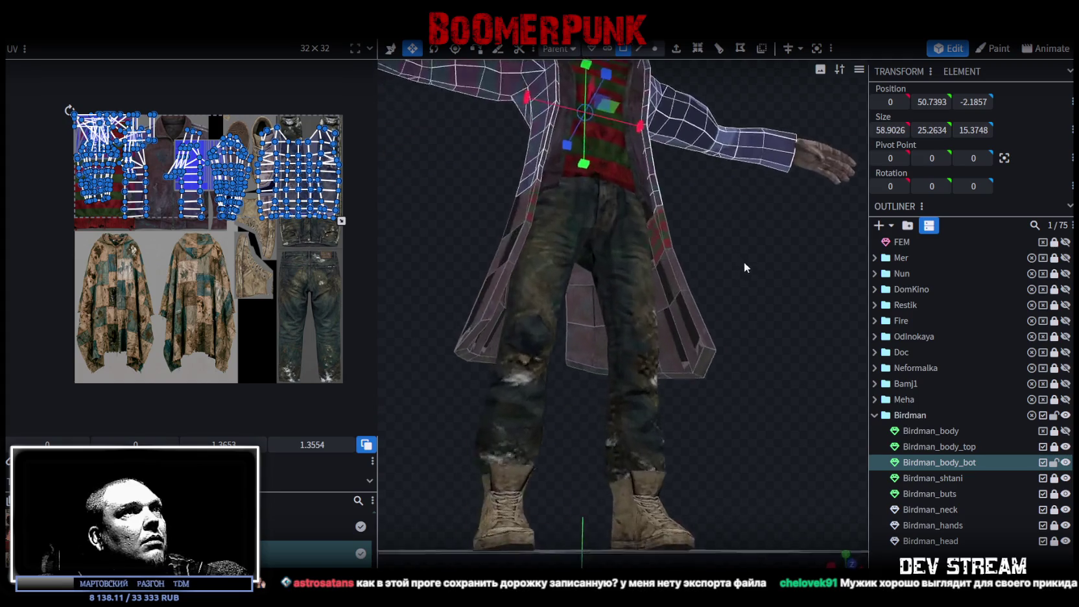
scroll(743, 259, "up", 2)
scroll(712, 307, "up", 1)
mouse_move(710, 307)
left_mouse_down()
mouse_move(720, 307)
mouse_move(701, 299)
mouse_move(712, 266)
mouse_move(749, 267)
mouse_move(704, 324)
mouse_move(708, 390)
left_mouse_up()
scroll(705, 327, "down", 3)
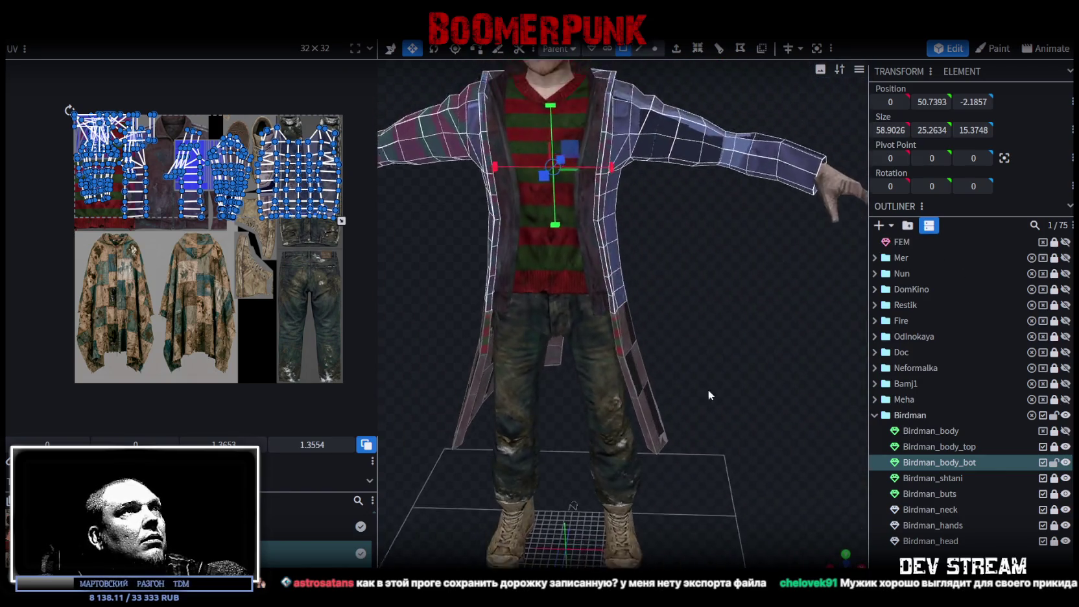
scroll(701, 369, "up", 2)
right_click(658, 198)
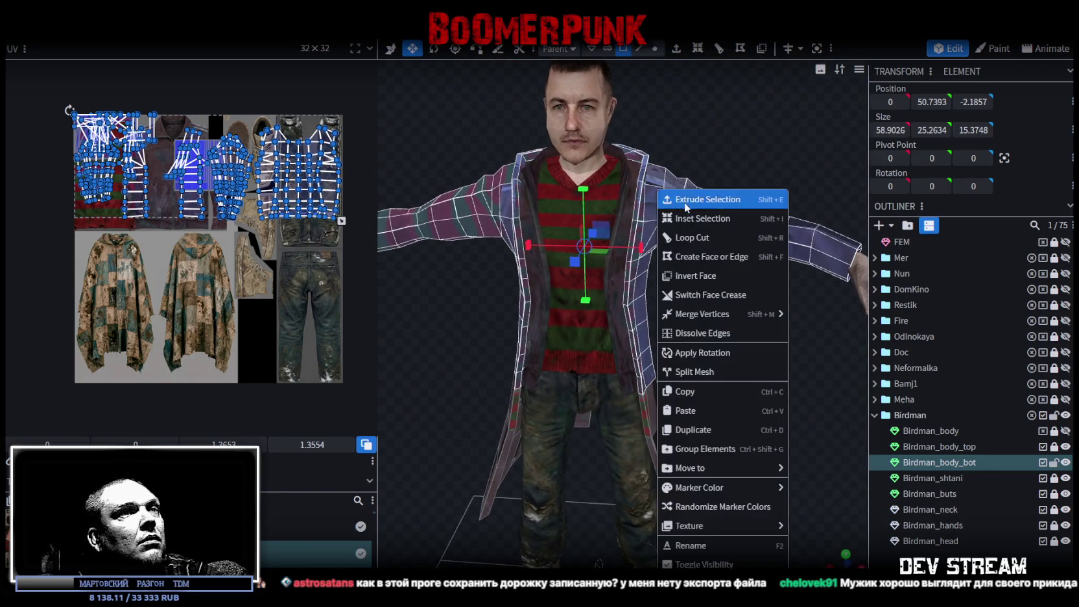
left_click(698, 371)
- Hide the new Birdman_body_bot_selection part and pick a lower coat flap face
scroll(703, 354, "down", 2)
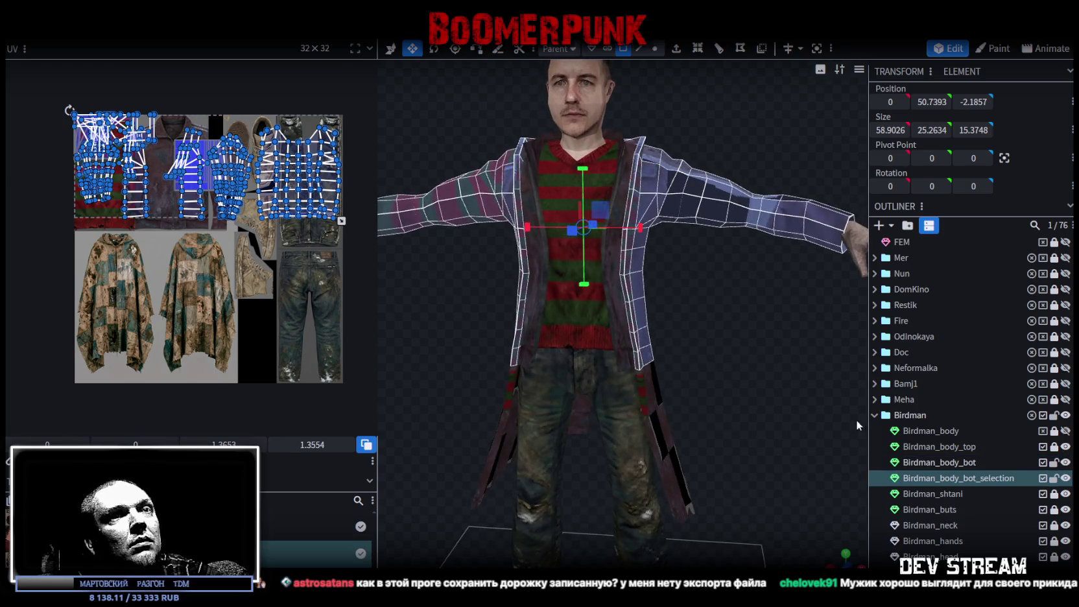
left_click(1065, 478)
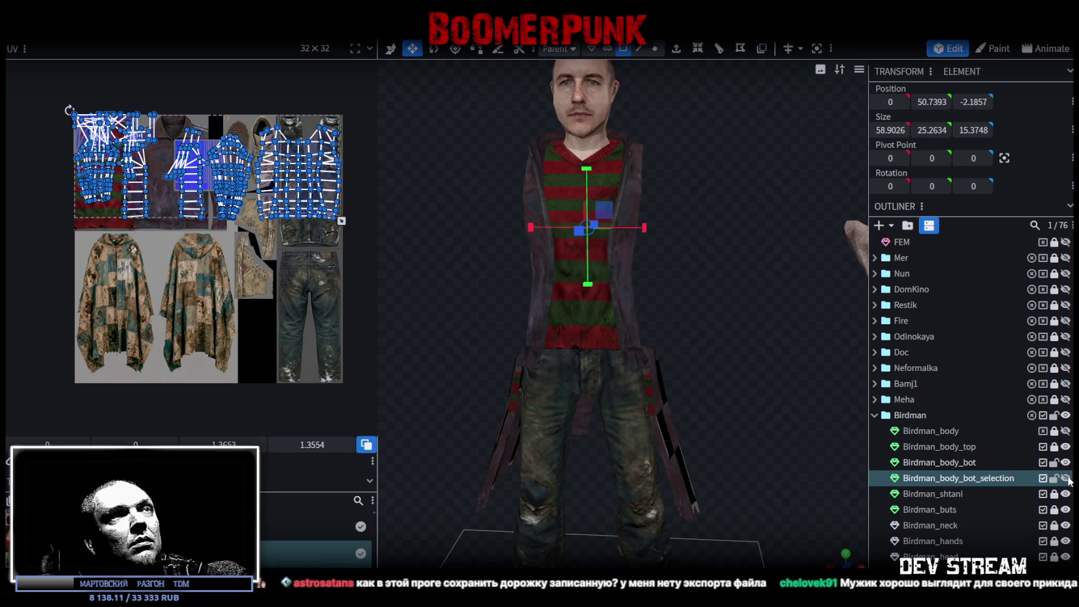
mouse_move(735, 325)
left_mouse_down()
mouse_move(634, 339)
mouse_move(715, 346)
mouse_move(654, 352)
left_mouse_up()
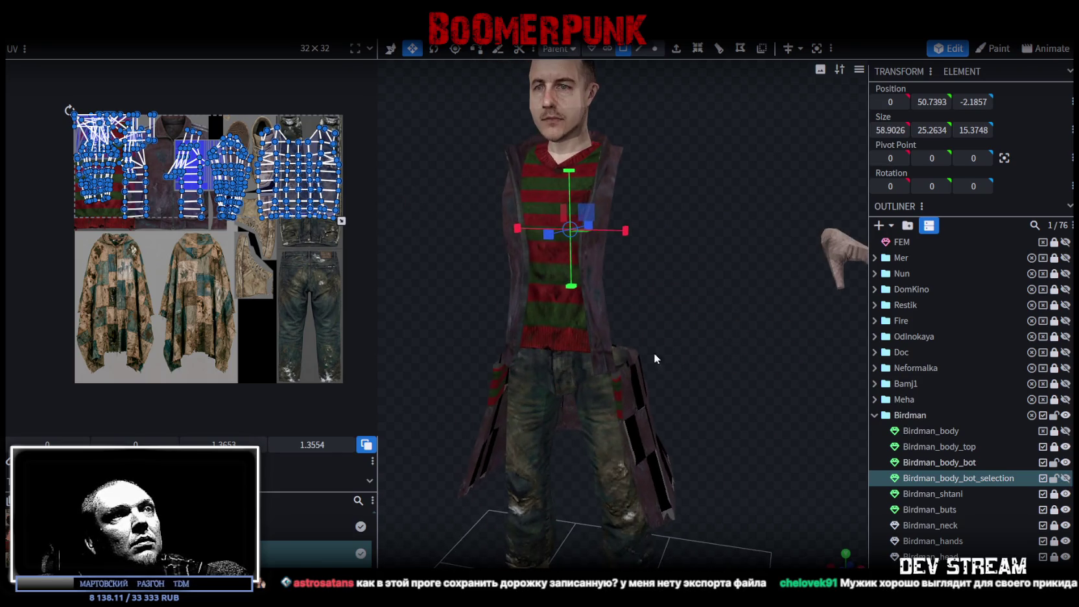
left_click(634, 403)
mouse_move(634, 402)
left_mouse_down()
mouse_move(672, 354)
mouse_move(715, 357)
left_mouse_up()
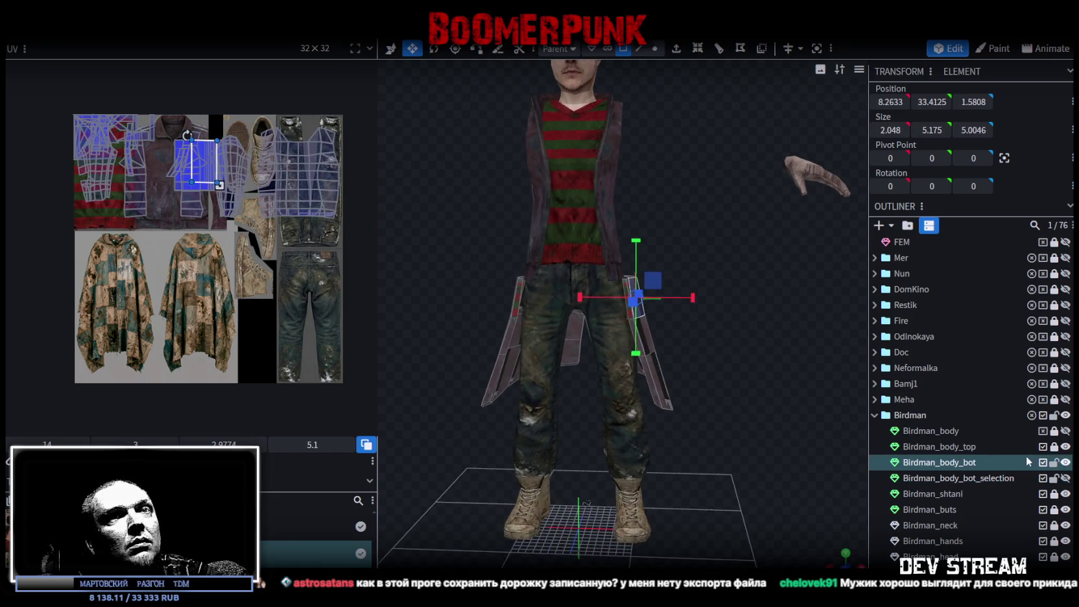
left_click(668, 371)
- Project the whole lower skirt's UVs from the side view and shift the island onto the poncho
mouse_move(725, 352)
left_mouse_down()
mouse_move(755, 340)
mouse_move(740, 347)
left_mouse_up()
mouse_move(778, 390)
left_mouse_down()
mouse_move(587, 382)
mouse_move(624, 382)
left_mouse_up()
scroll(444, 397, "up", 3)
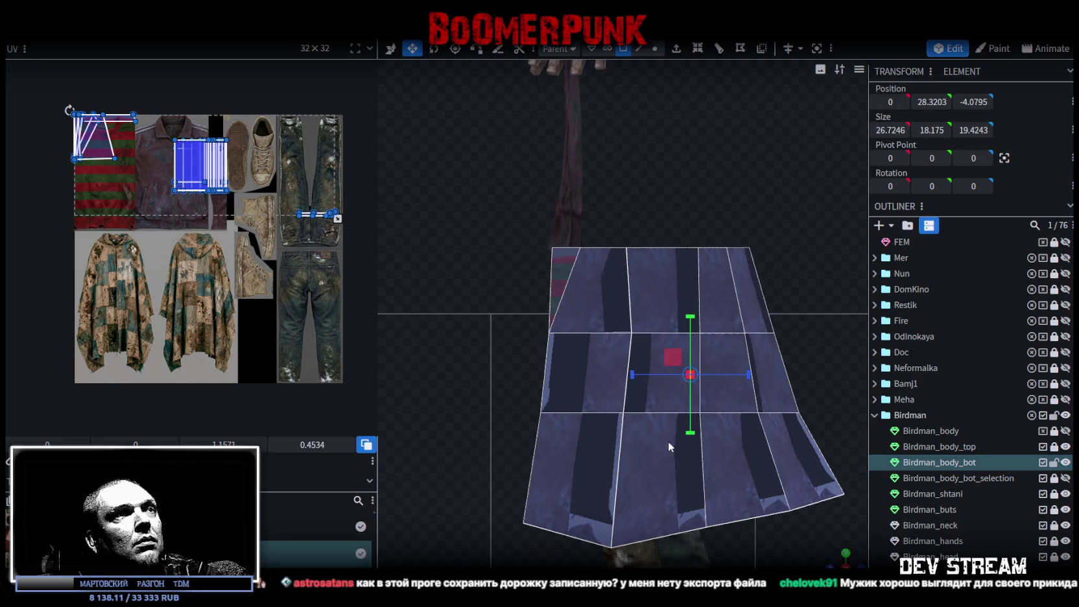
key("KP_3")
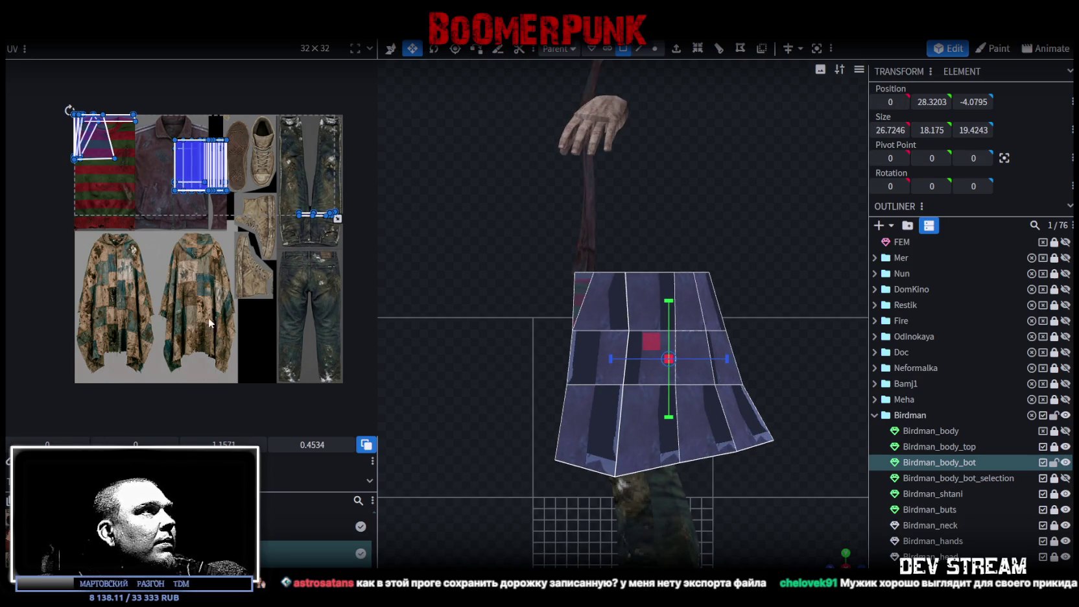
key("p")
middle_click_drag(237, 315, 216, 281)
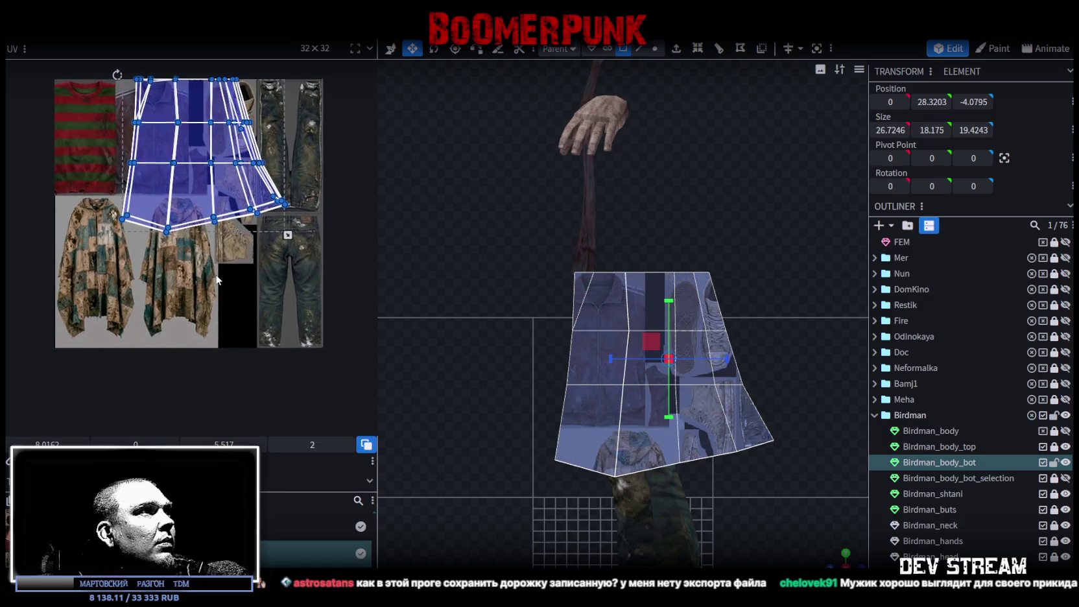
left_click_drag(295, 221, 302, 320)
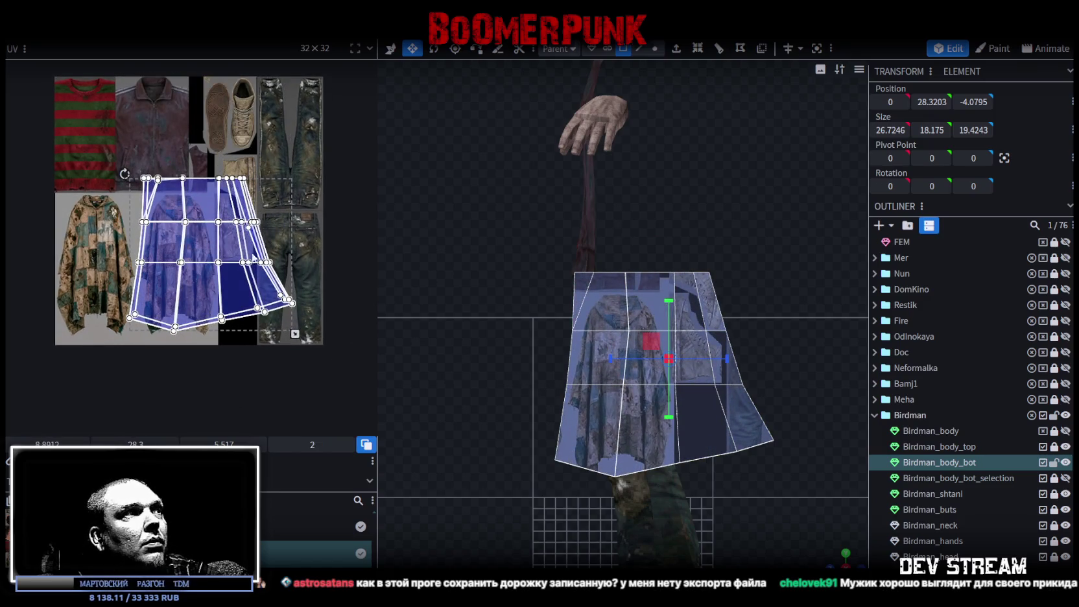
left_click_drag(255, 259, 96, 334)
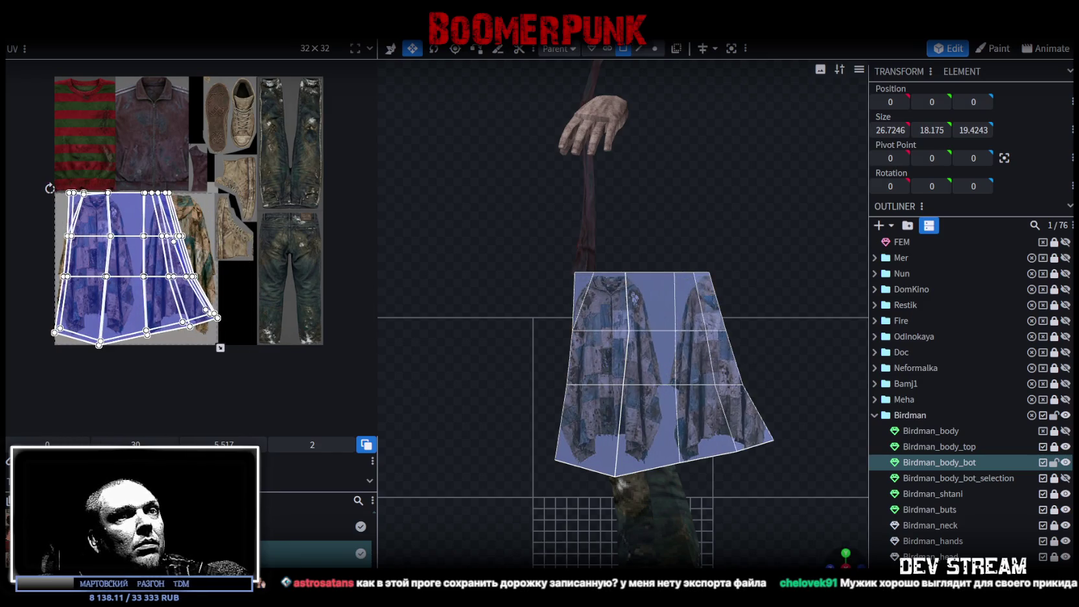
- Select the front coat faces over the legs, then widen, move and scale their UV island
left_click_drag(564, 255, 689, 493)
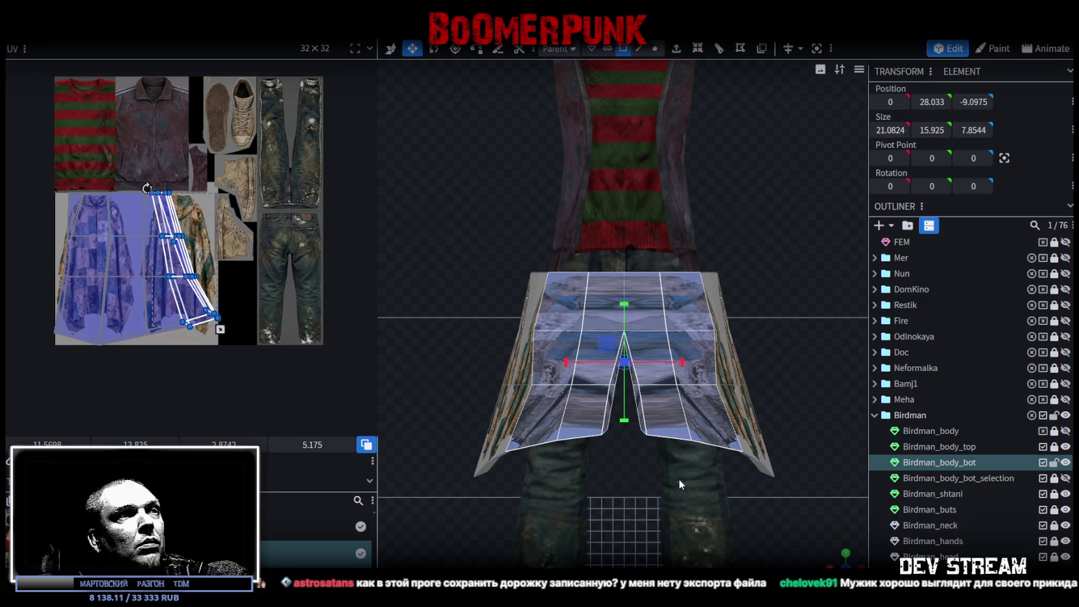
left_click_drag(220, 329, 273, 329)
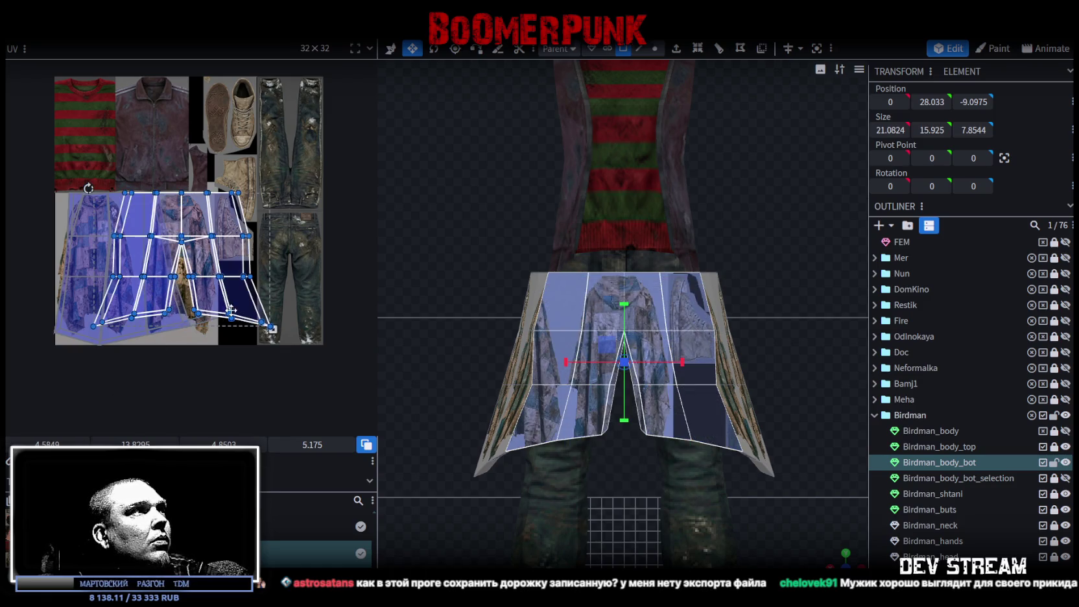
mouse_move(260, 347)
left_mouse_down()
mouse_move(316, 225)
mouse_move(342, 244)
mouse_move(363, 221)
left_mouse_up()
mouse_move(335, 279)
left_mouse_down()
mouse_move(263, 224)
mouse_move(310, 392)
left_mouse_up()
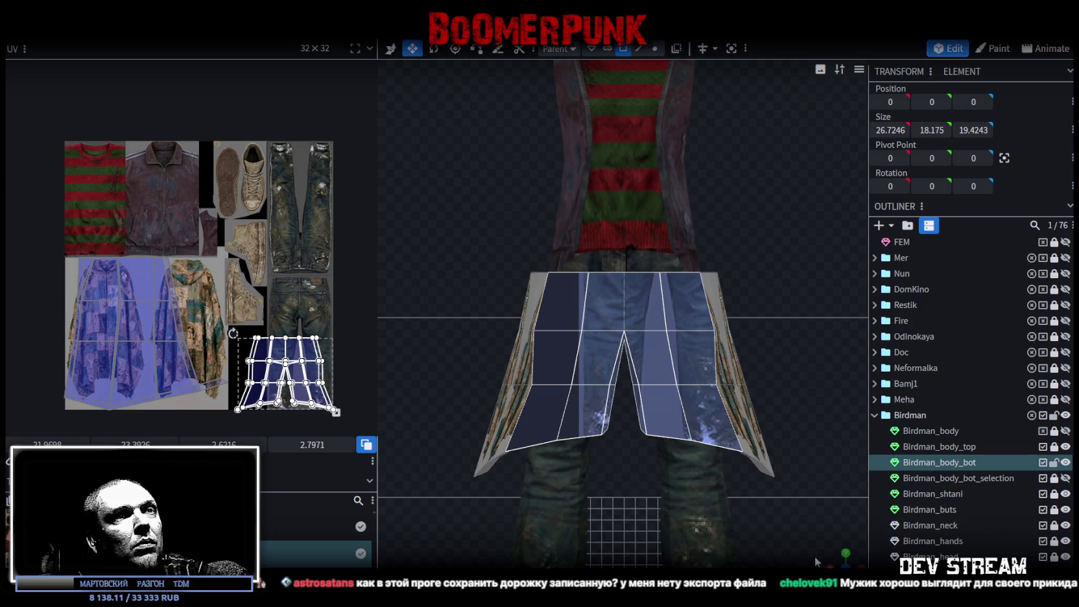
left_click_drag(822, 527, 540, 307)
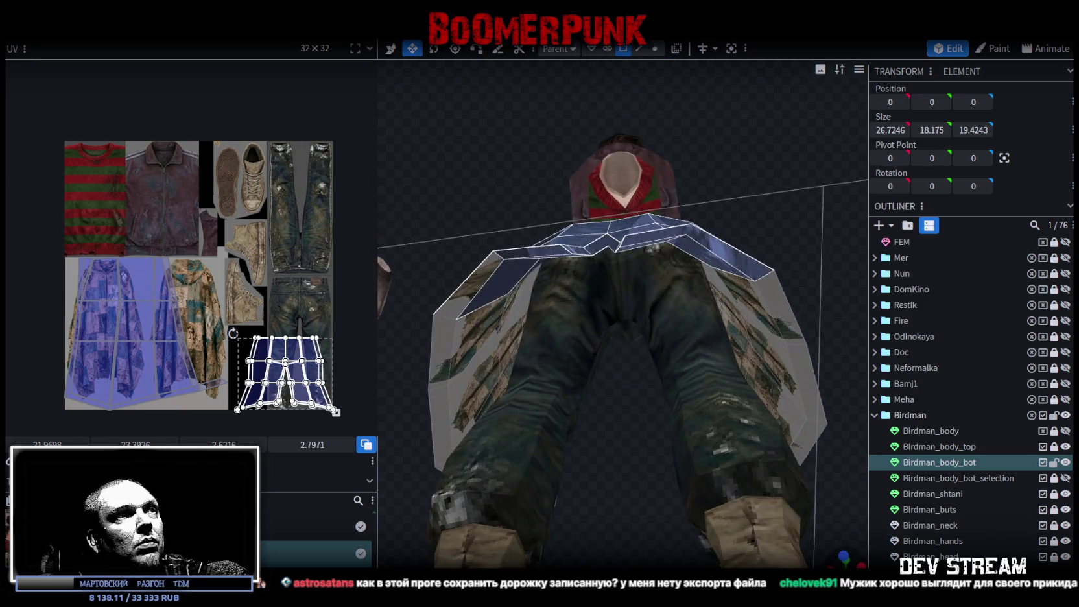
- In front view, select a coat flap face and shrink the coat's UV island up the texture
left_click(509, 258)
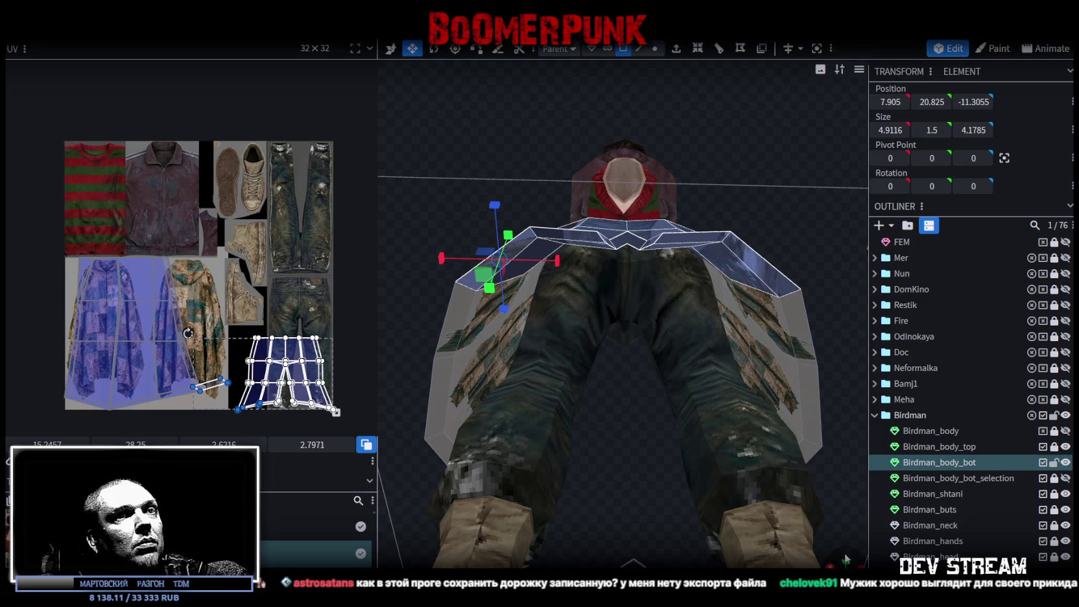
left_click(845, 559)
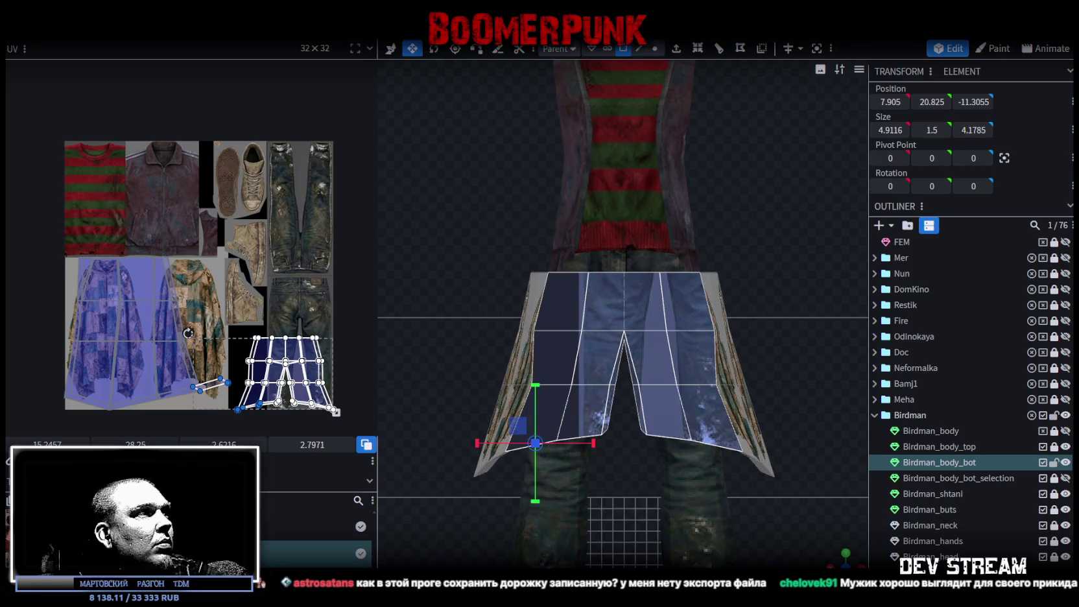
left_click_drag(336, 412, 369, 434)
middle_click_drag(379, 412, 328, 355)
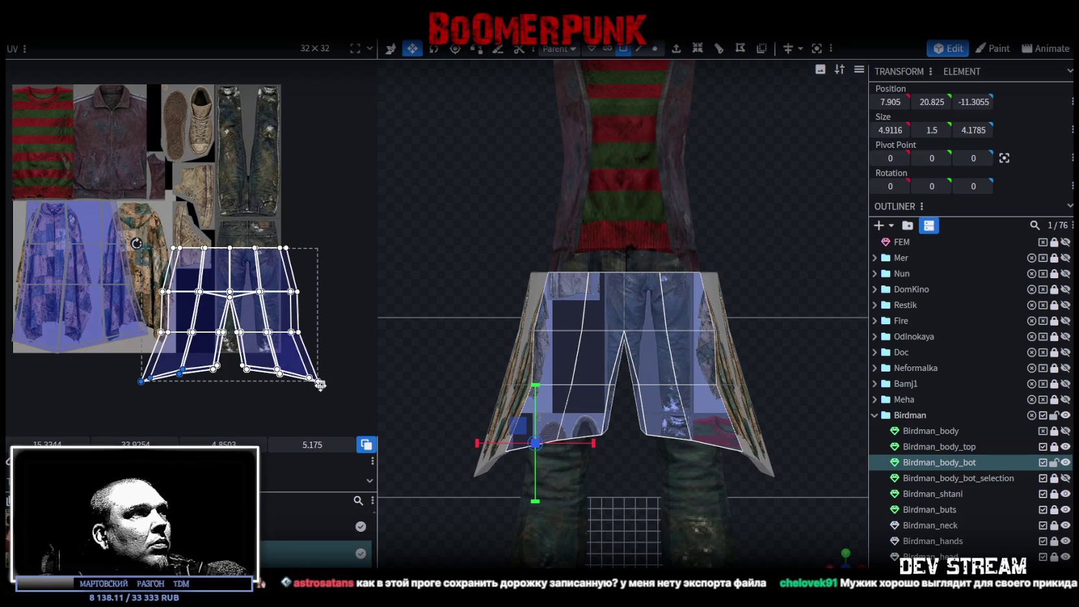
left_click_drag(304, 376, 249, 333)
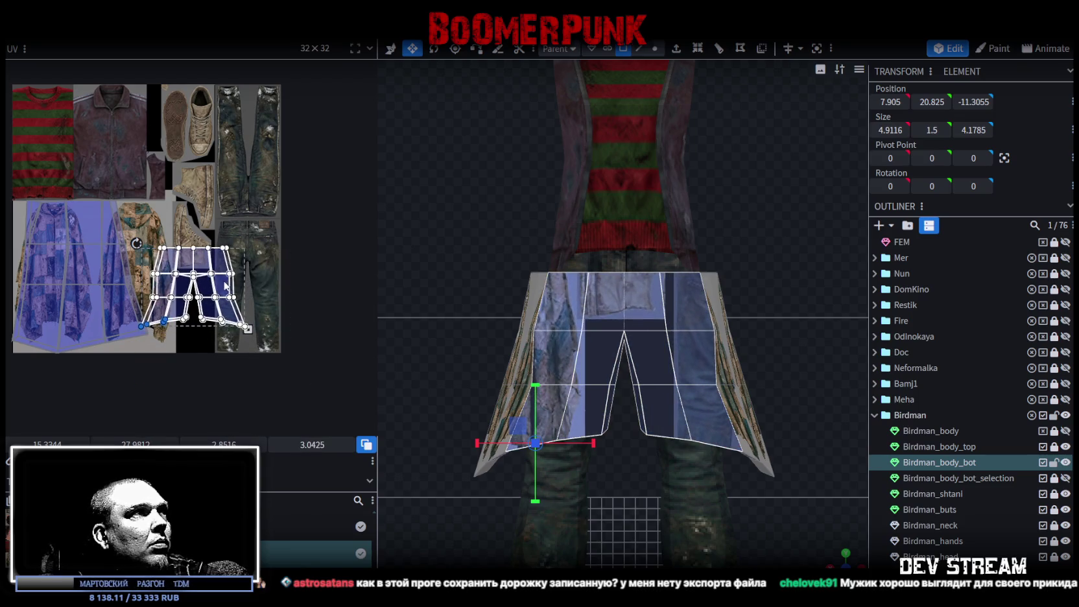
left_click_drag(241, 278, 277, 117)
middle_click_drag(204, 308, 287, 310)
left_click_drag(233, 184, 50, 390)
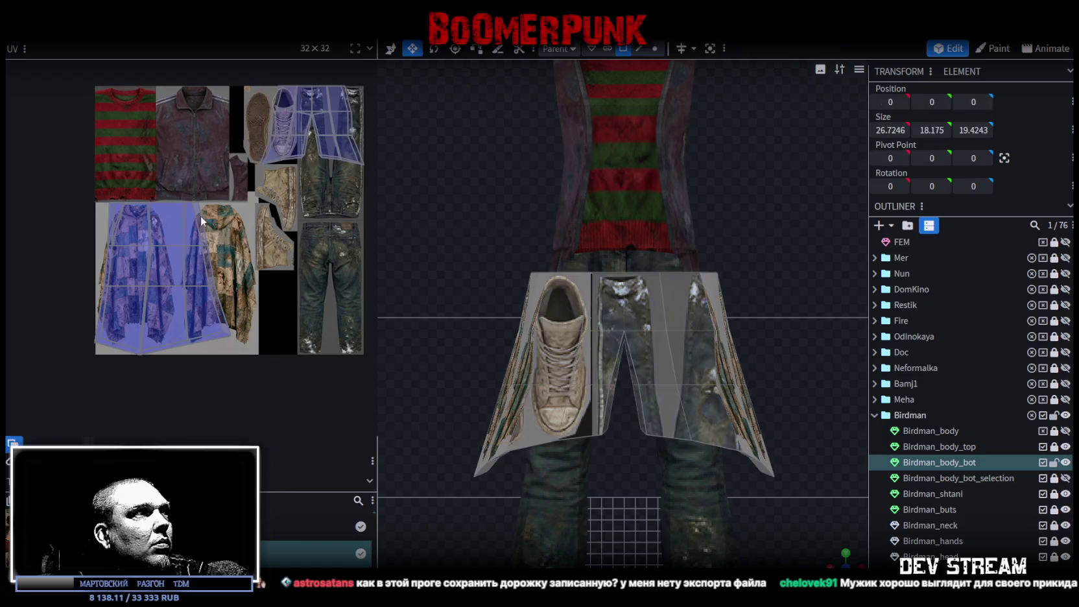
mouse_move(233, 357)
left_mouse_down()
mouse_move(143, 256)
mouse_move(123, 133)
left_mouse_up()
- Move the pants-shaped coat UV island onto the patchwork poncho and shrink it to fit
scroll(179, 222, "up", 3)
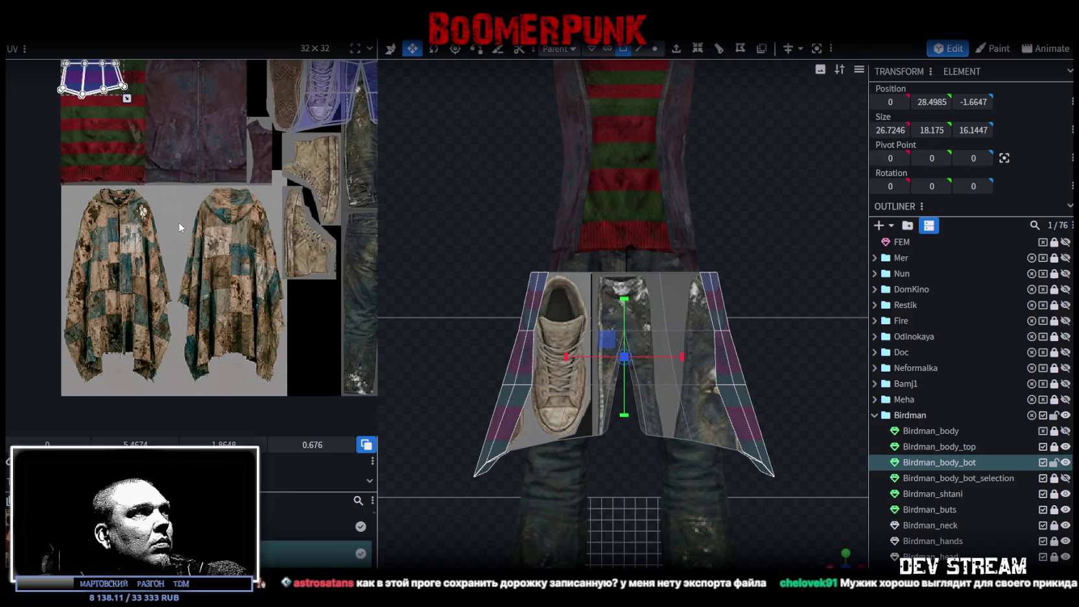
scroll(117, 236, "up", 2)
left_click_drag(114, 98, 350, 289)
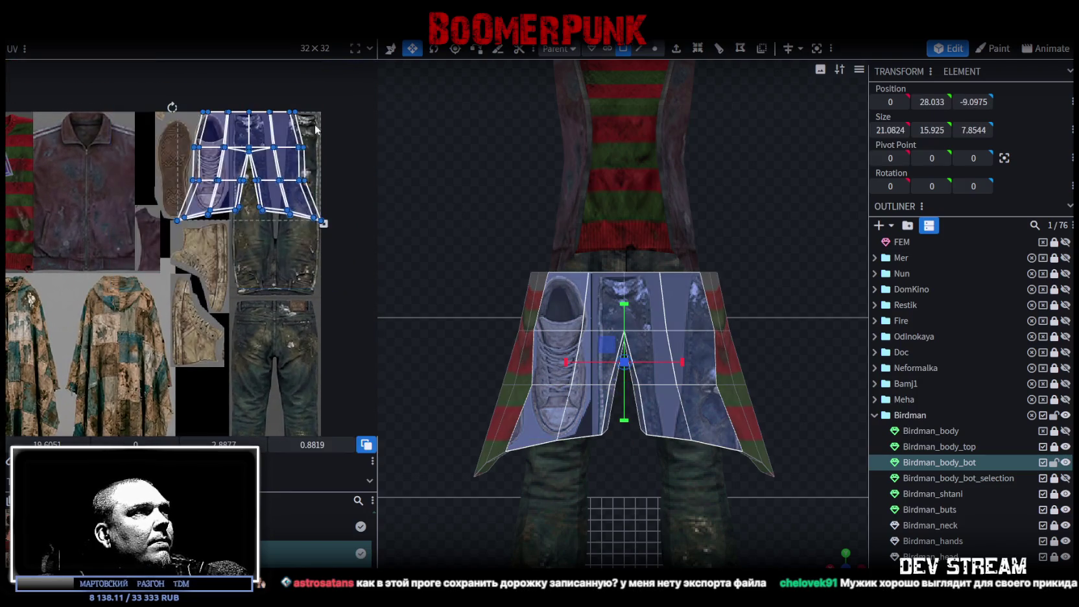
scroll(274, 242, "down", 2)
left_click_drag(303, 142, 188, 384)
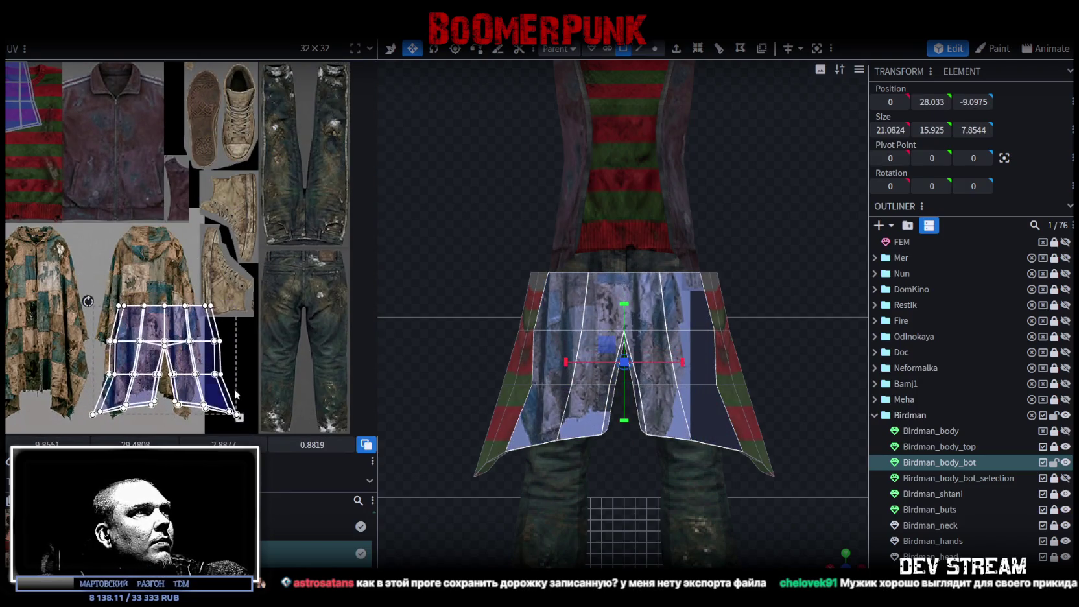
scroll(266, 320, "down", 2)
mouse_move(264, 335)
left_mouse_down()
mouse_move(205, 297)
mouse_move(197, 304)
left_mouse_up()
scroll(206, 300, "up", 3)
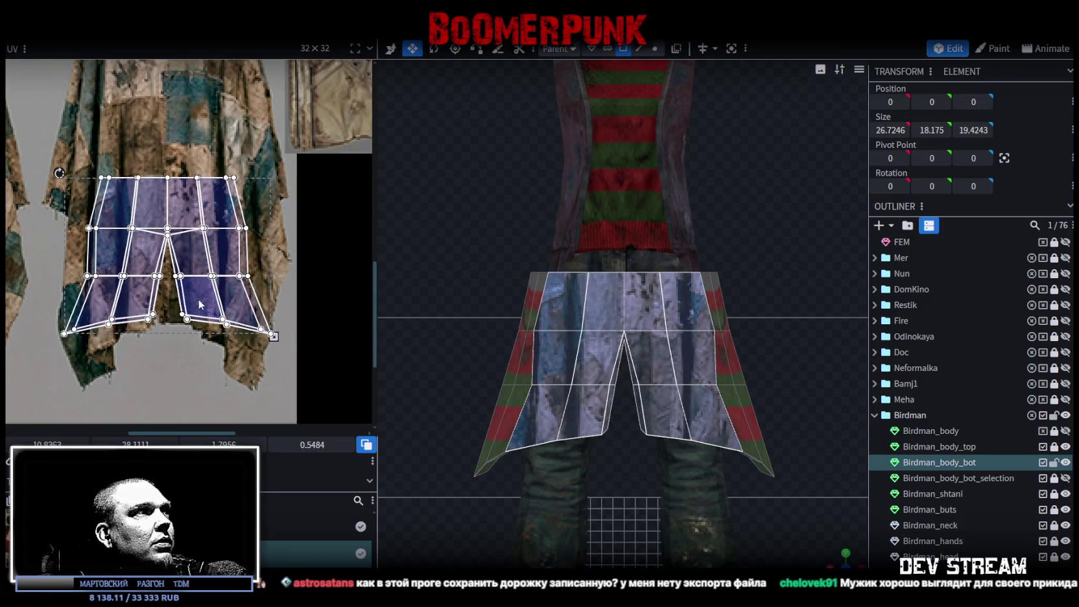
scroll(198, 305, "up", 2)
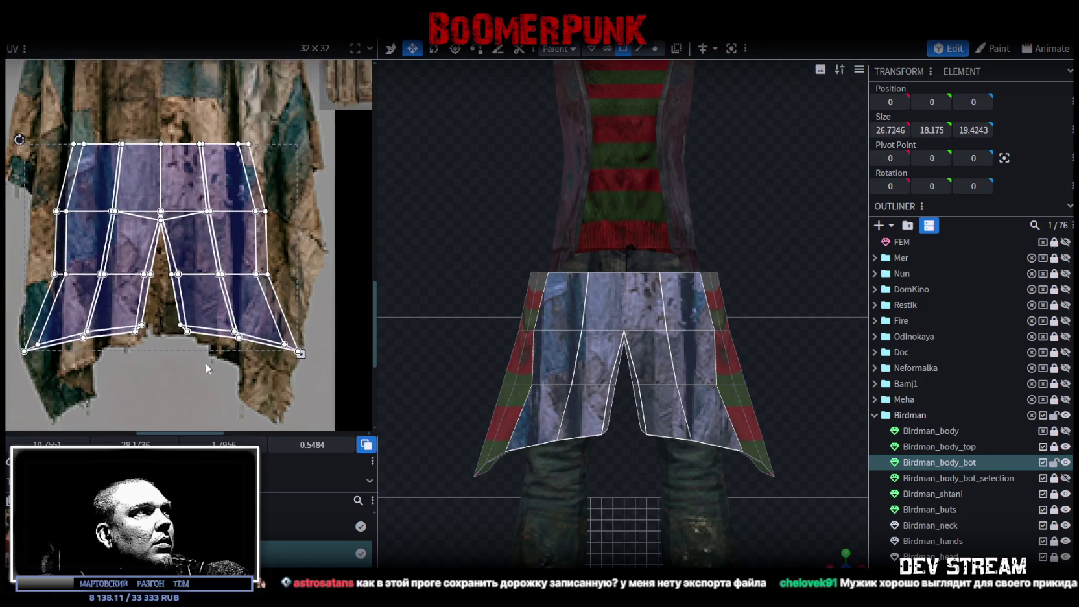
- Reshape the upper-left panel faces by dragging their UV vertices to fit the patches
left_click(207, 228)
scroll(176, 188, "up", 2)
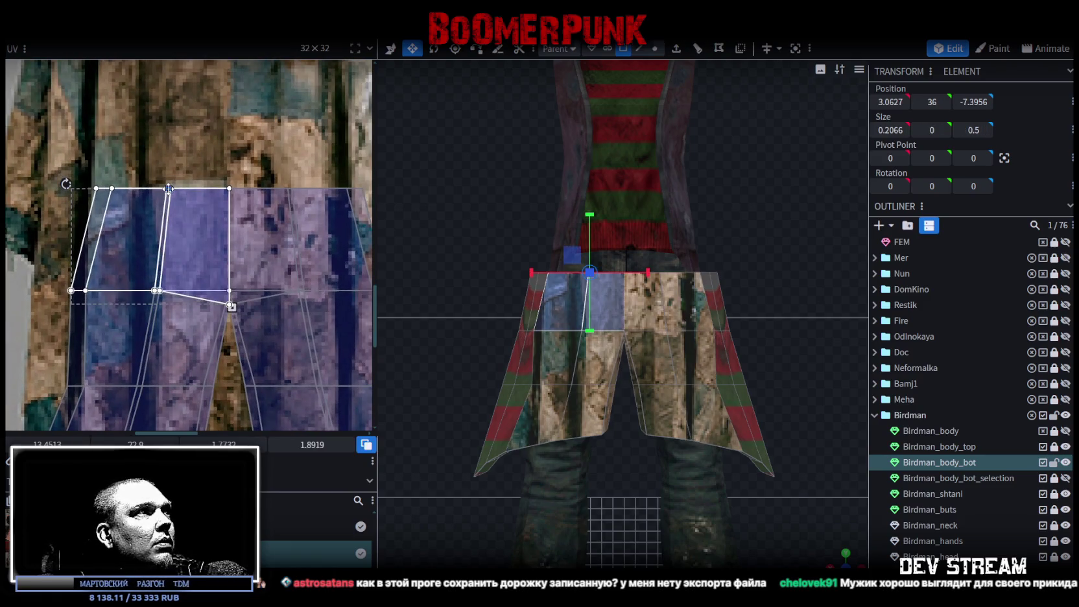
left_click_drag(169, 188, 146, 189)
middle_click_drag(146, 189, 176, 155)
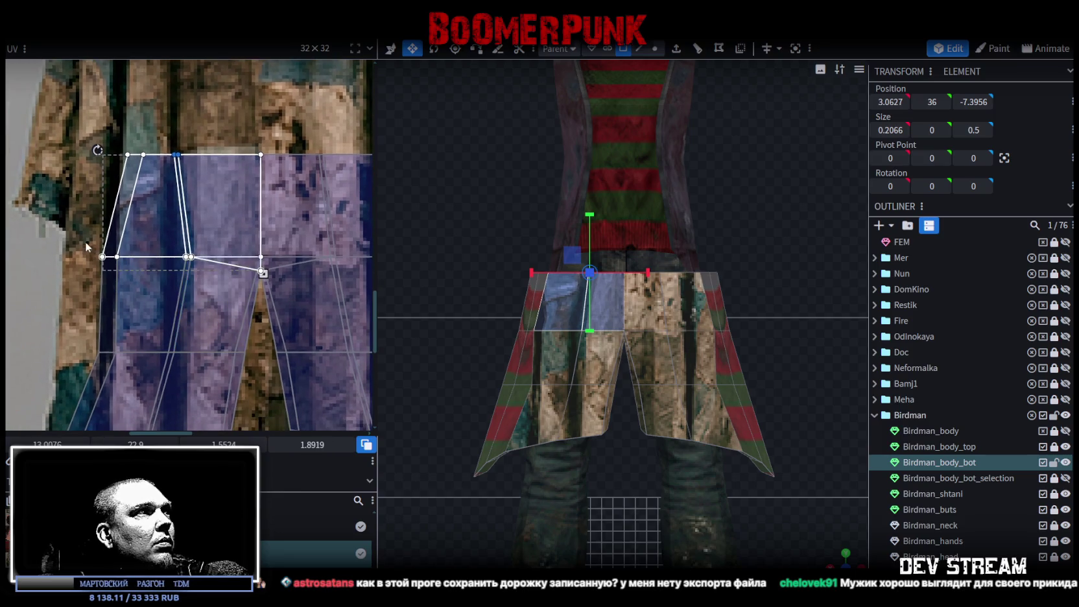
left_click_drag(85, 241, 190, 258)
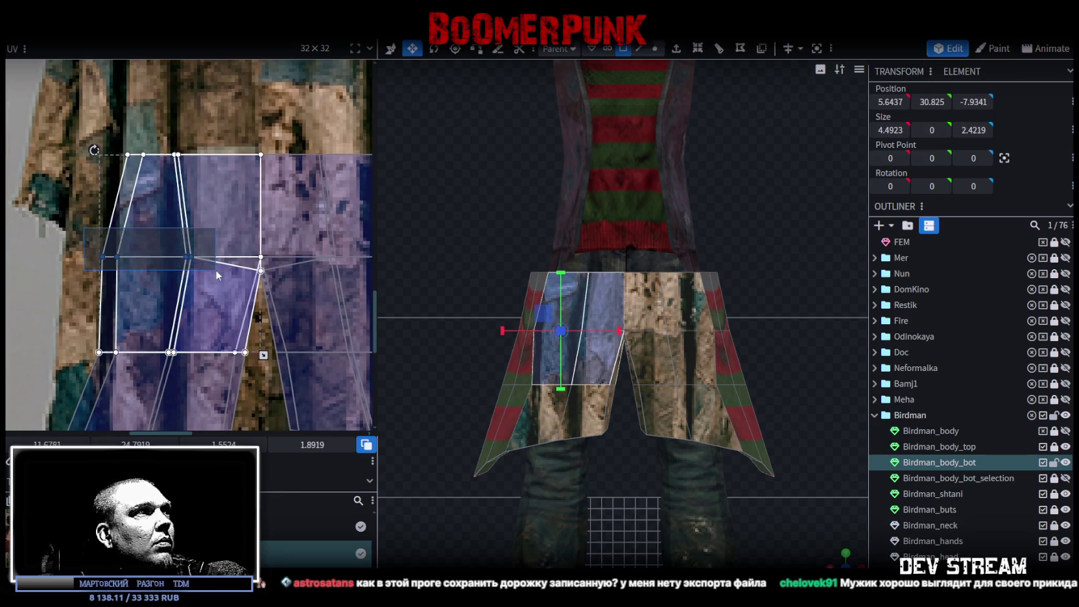
left_click(98, 256)
left_click_drag(98, 256, 131, 256)
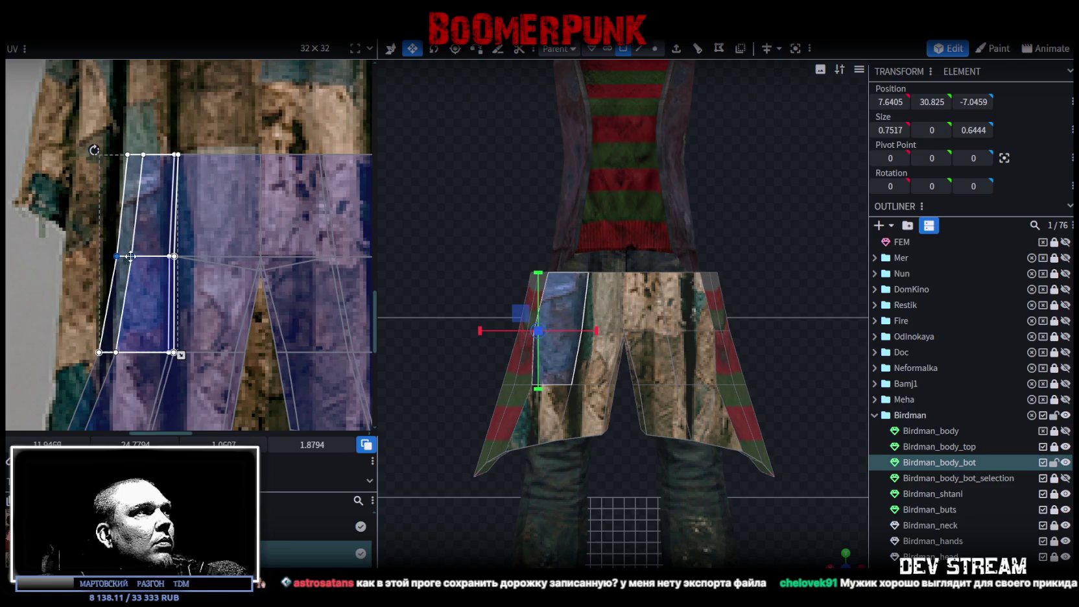
left_click(128, 155)
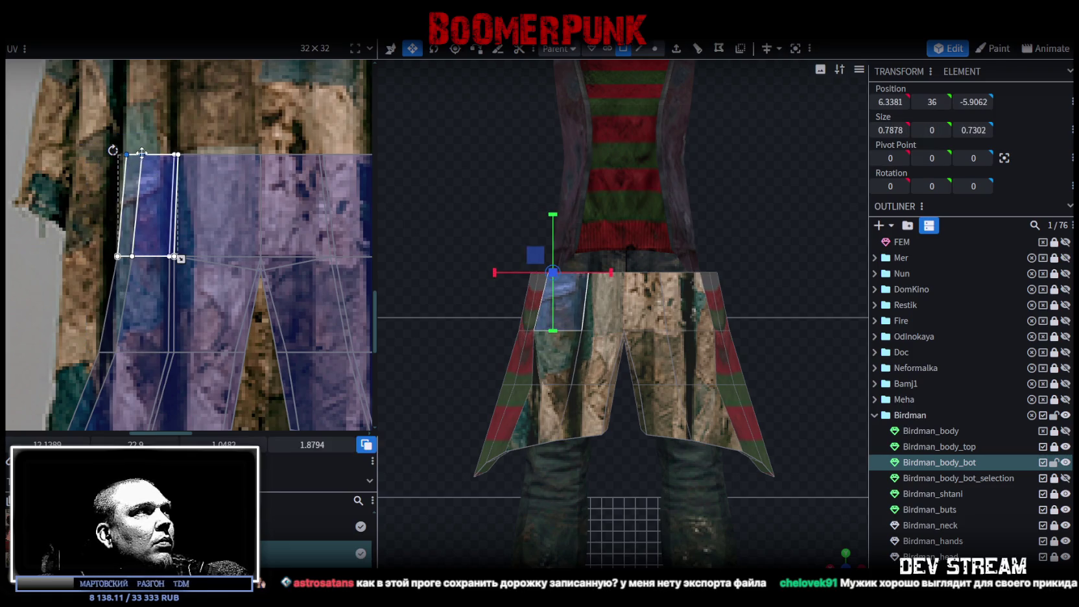
scroll(175, 285, "down", 2)
left_click(148, 247)
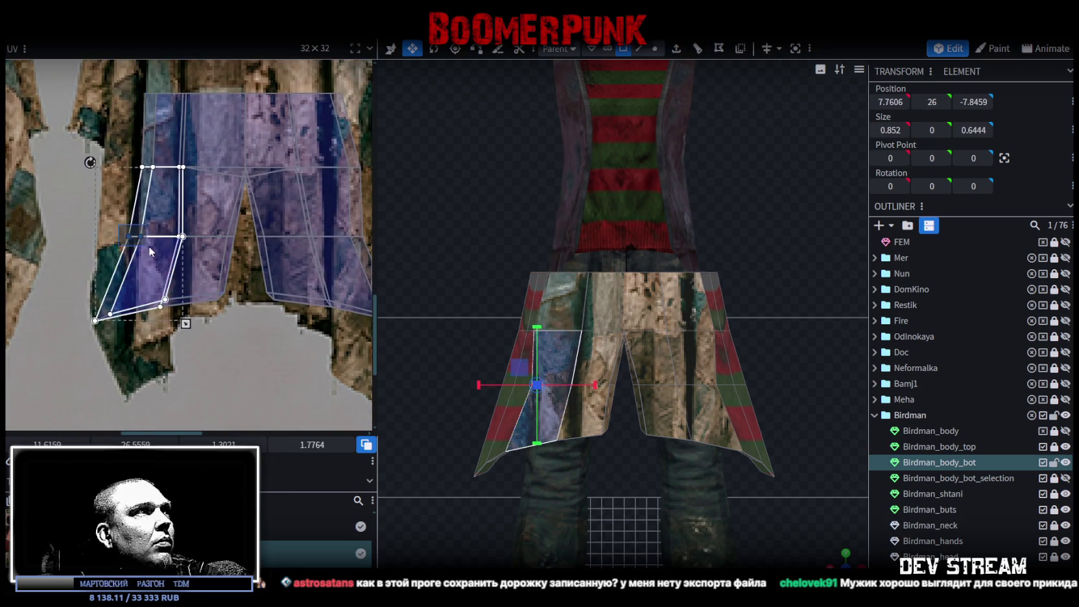
left_click_drag(141, 236, 188, 324)
- Stretch the lower-left face's corner outward and widen the inner-leg faces' UVs
left_click(199, 316)
left_click(193, 322)
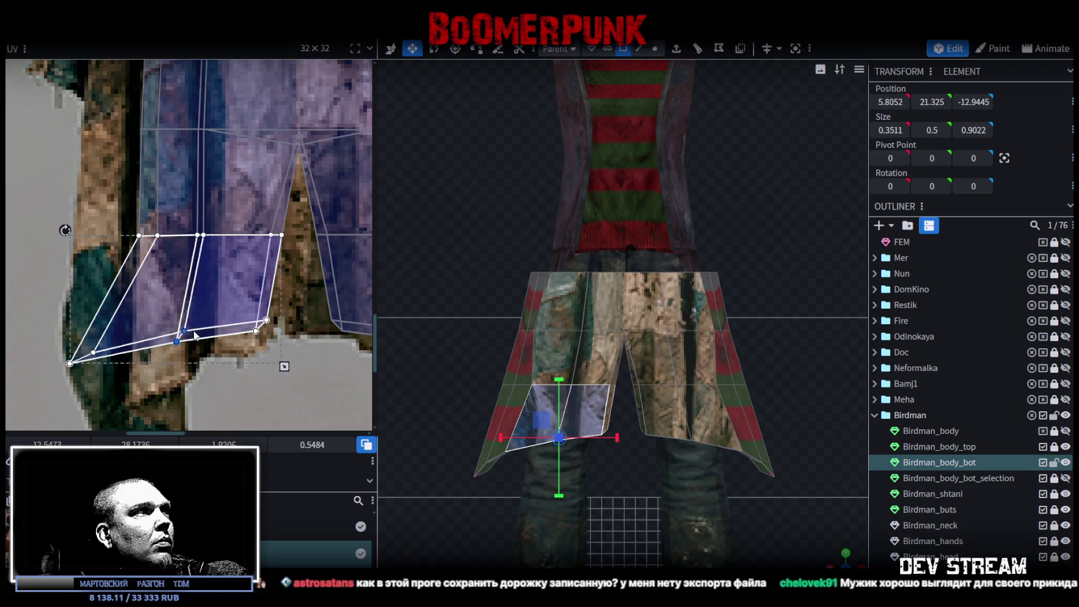
left_click(105, 374)
left_click(98, 354)
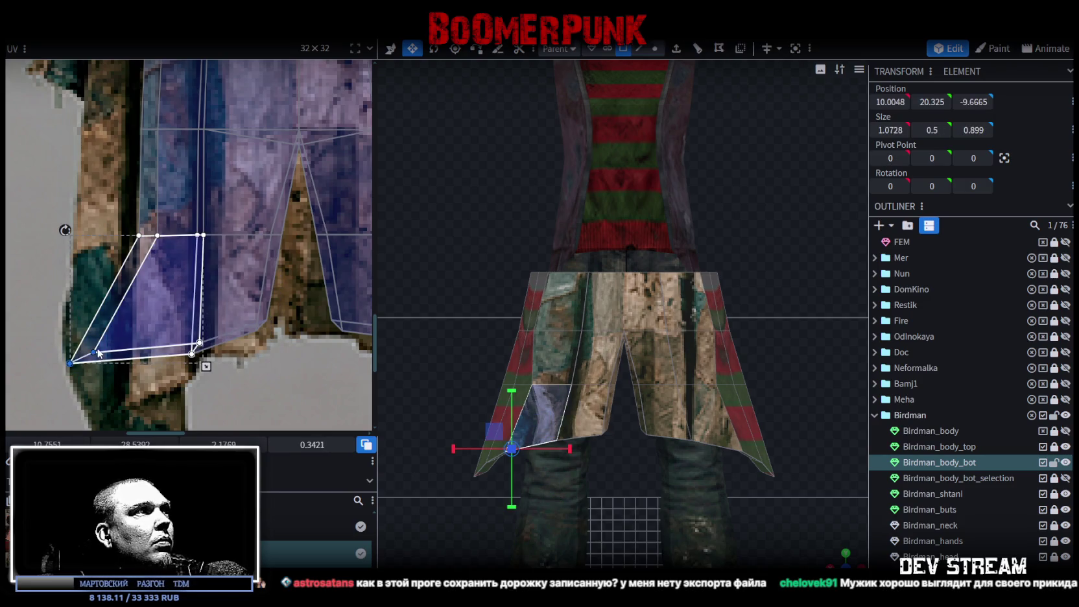
left_click_drag(93, 351, 152, 393)
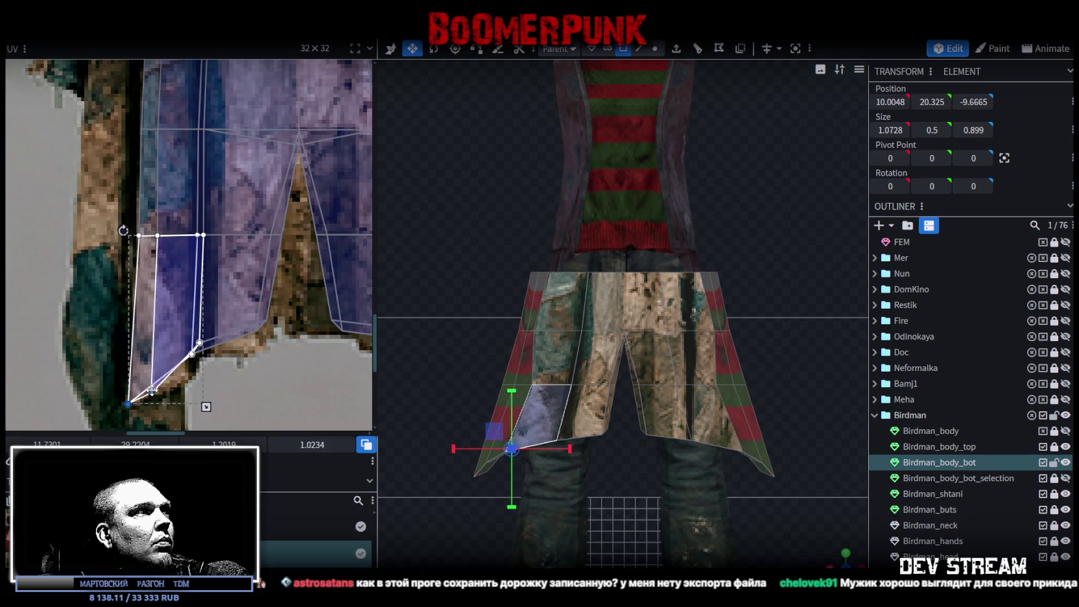
scroll(195, 369, "down", 3)
middle_click_drag(238, 352, 208, 339)
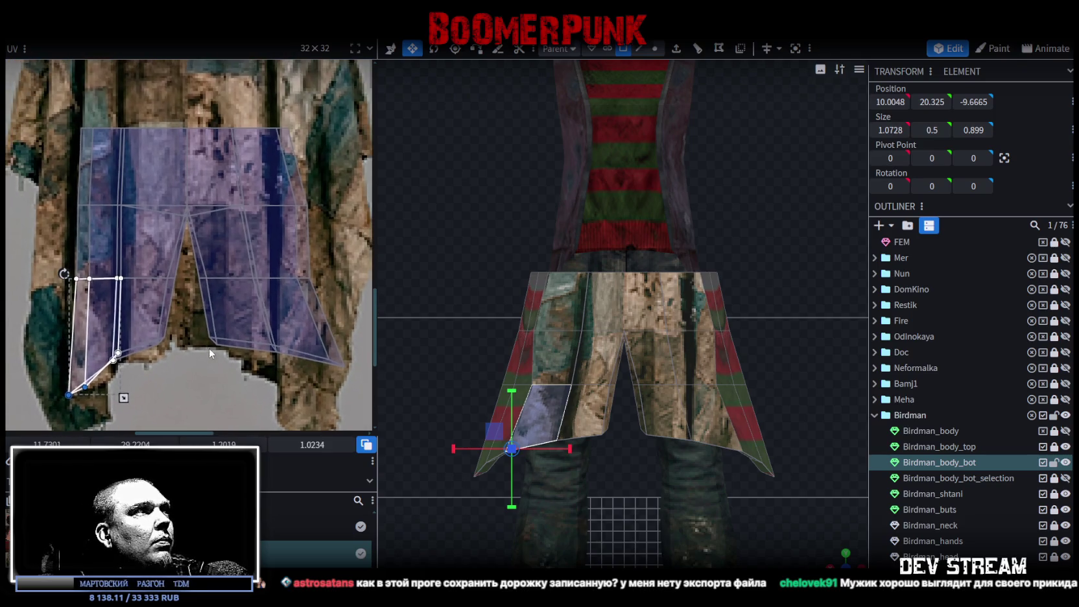
left_click(165, 266)
scroll(164, 269, "up", 3)
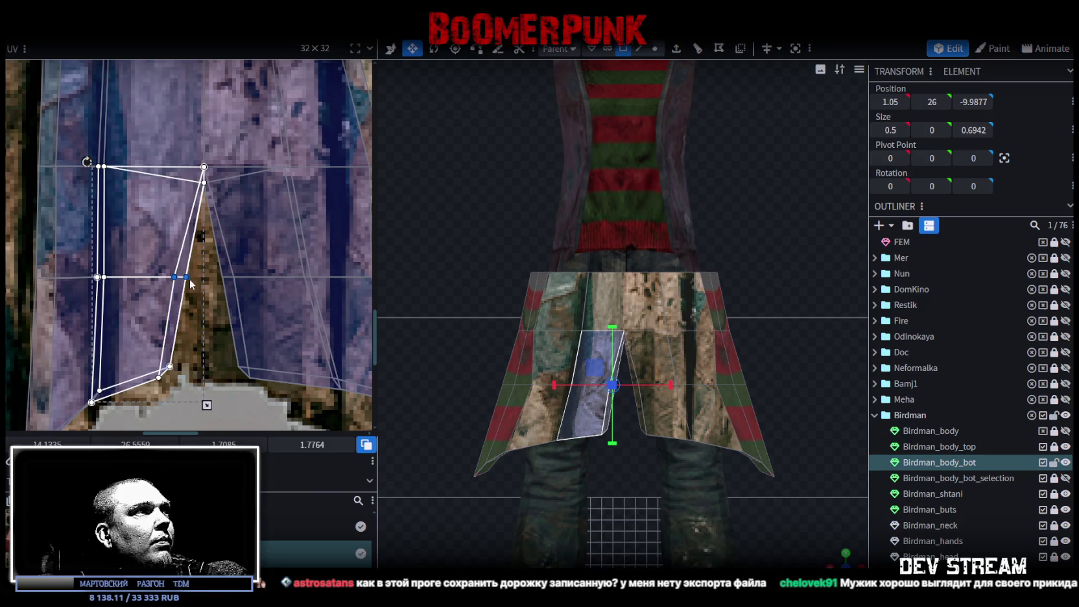
left_click_drag(186, 277, 208, 278)
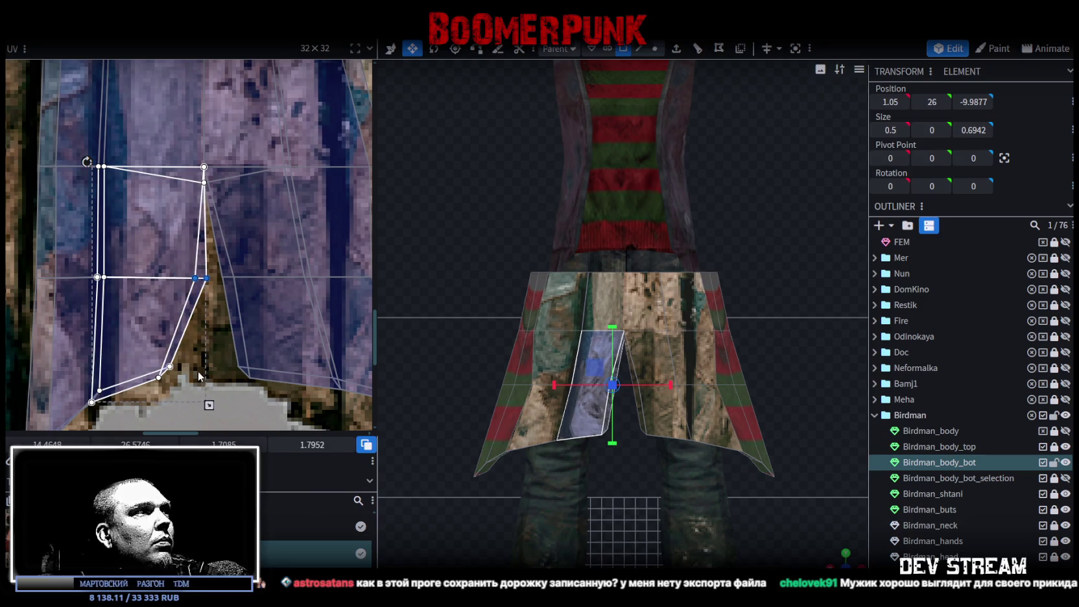
left_click(165, 361)
left_click_drag(138, 345, 195, 355)
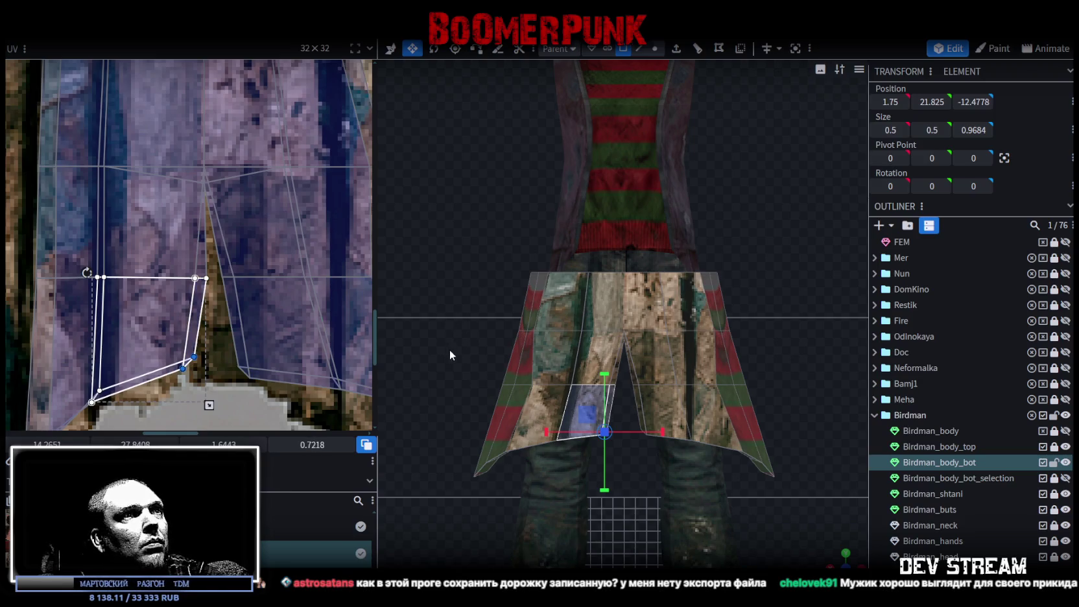
- Shift the other inner face's vertices left and select the opposite side's upper faces
middle_click_drag(240, 259, 252, 314)
mouse_move(199, 296)
left_mouse_down()
mouse_move(232, 322)
mouse_move(201, 308)
left_mouse_up()
middle_click_drag(203, 388, 218, 346)
mouse_move(218, 346)
left_mouse_down()
mouse_move(262, 373)
mouse_move(214, 347)
left_mouse_up()
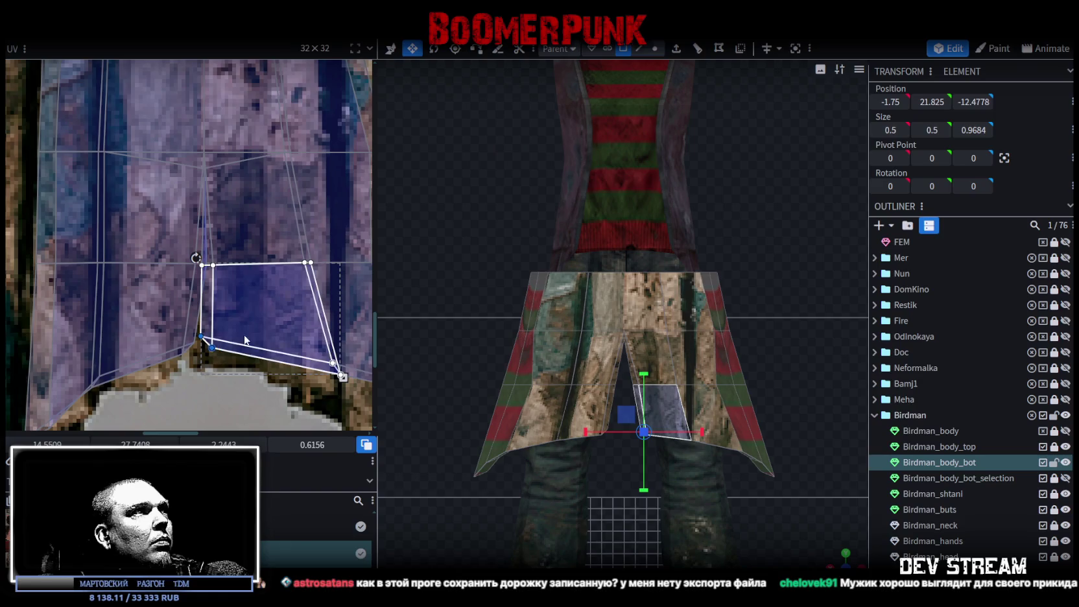
scroll(223, 371, "down", 2)
mouse_move(335, 237)
left_mouse_down()
mouse_move(221, 285)
mouse_move(220, 264)
left_mouse_up()
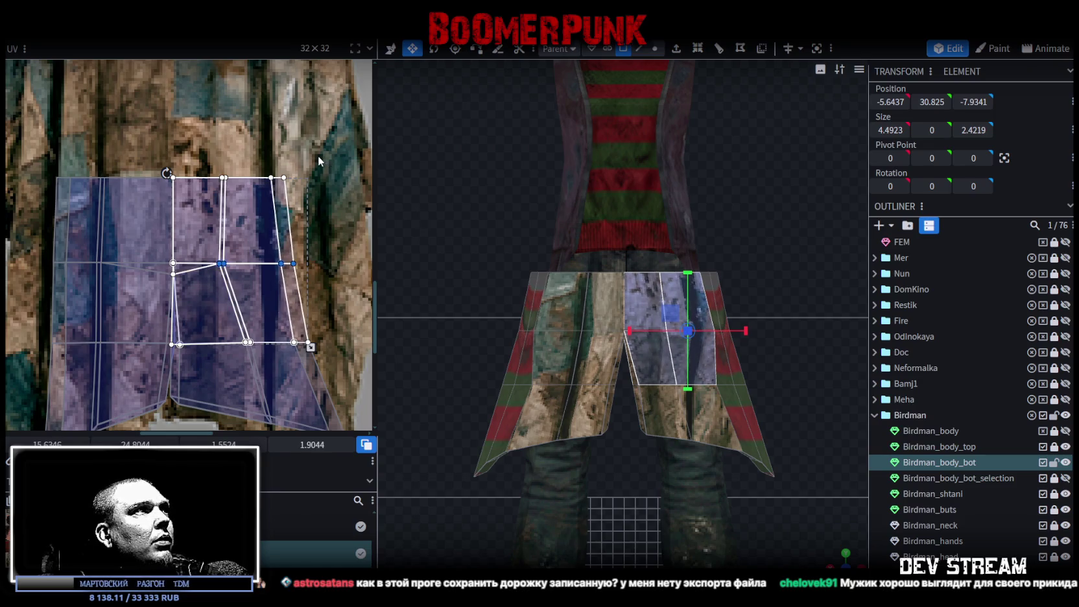
- Straighten the right edge of the upper-right quads and slide the middle vertices right
scroll(311, 153, "down", 1)
mouse_move(314, 161)
left_mouse_down()
mouse_move(234, 255)
mouse_move(321, 242)
left_mouse_up()
left_click(327, 180)
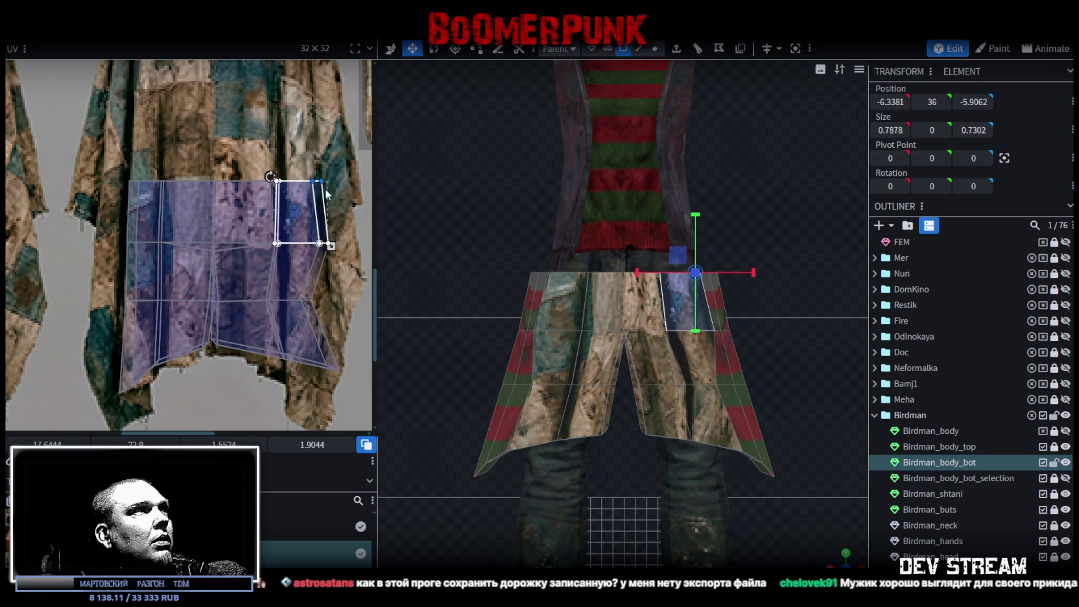
scroll(325, 179, "up", 1)
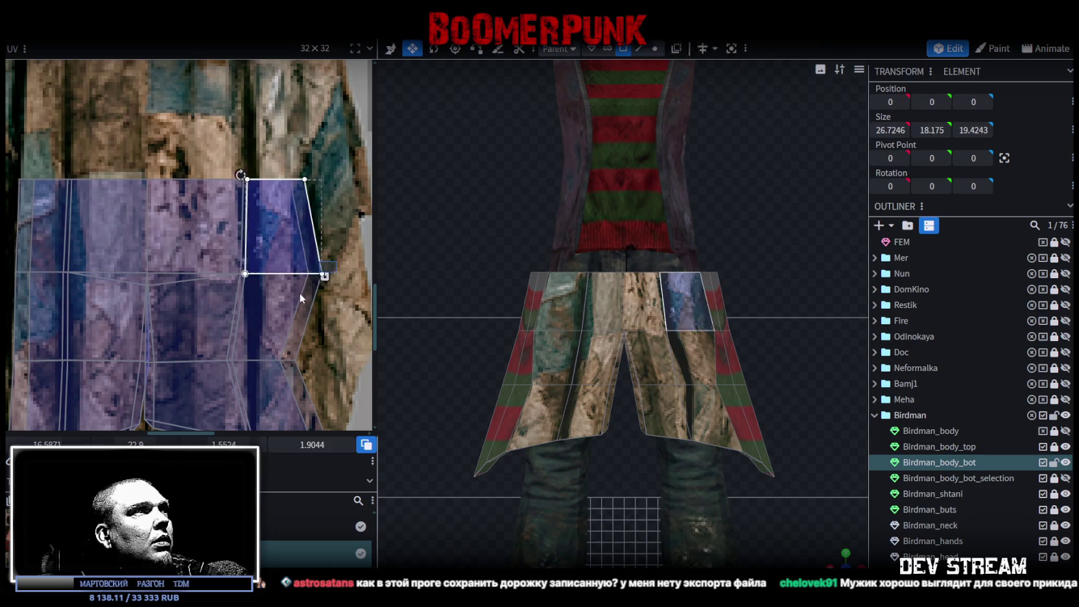
left_click(314, 275)
left_click_drag(306, 273, 289, 273)
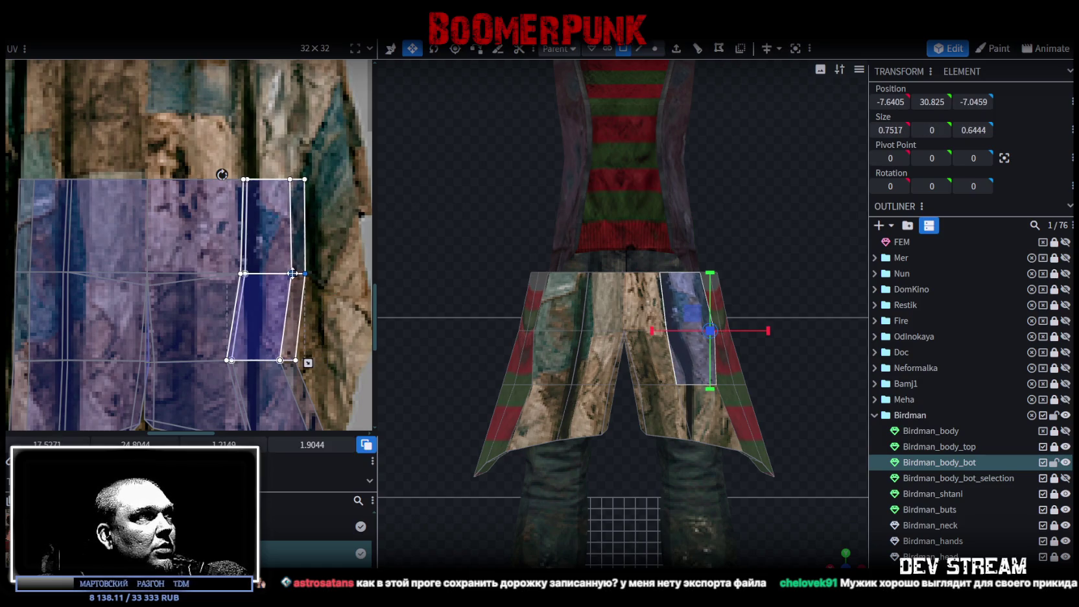
scroll(350, 278, "down", 2)
left_click(194, 308)
left_click_drag(251, 284, 292, 287)
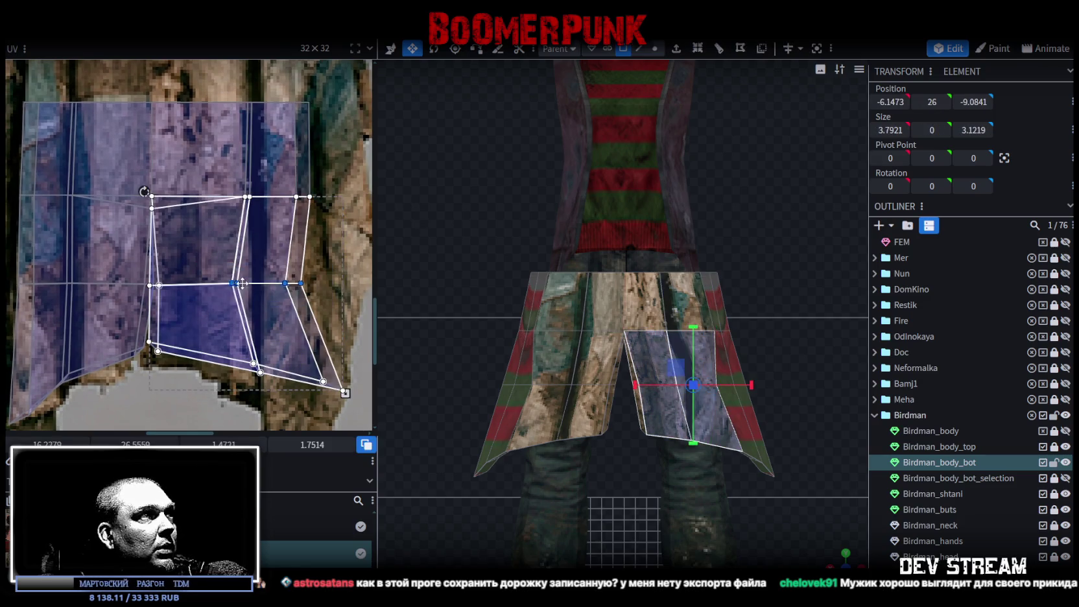
- Adjust the right column's middle and bottom-right UV vertices, then clear the selection
left_click(315, 197)
left_click_drag(317, 197, 314, 200)
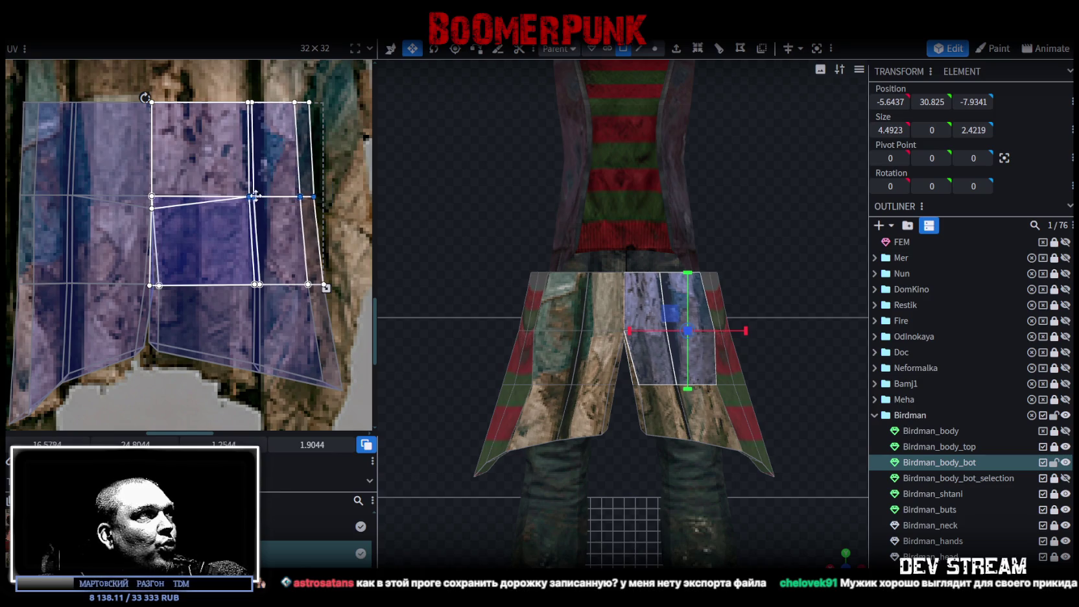
left_click(304, 200)
left_click(302, 303)
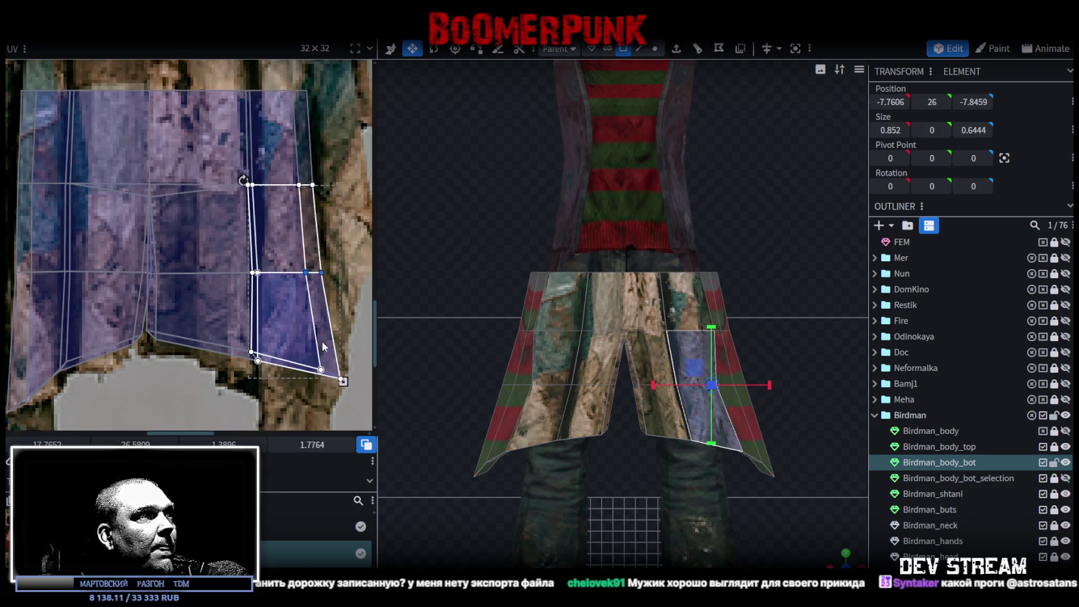
left_click_drag(328, 307, 271, 359)
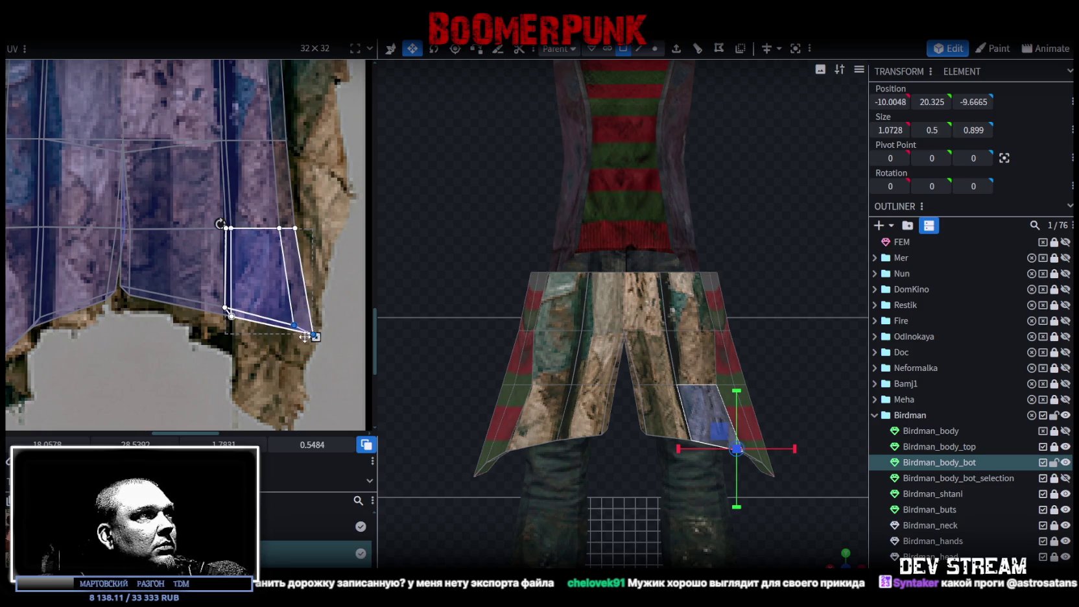
left_click(245, 278)
scroll(259, 298, "down", 2)
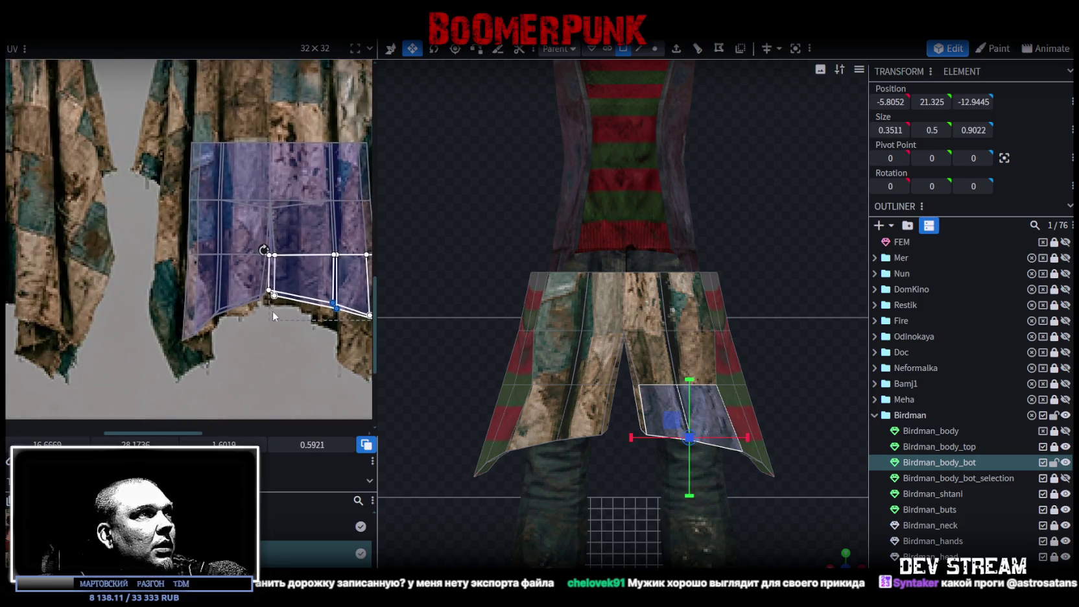
left_click(760, 386)
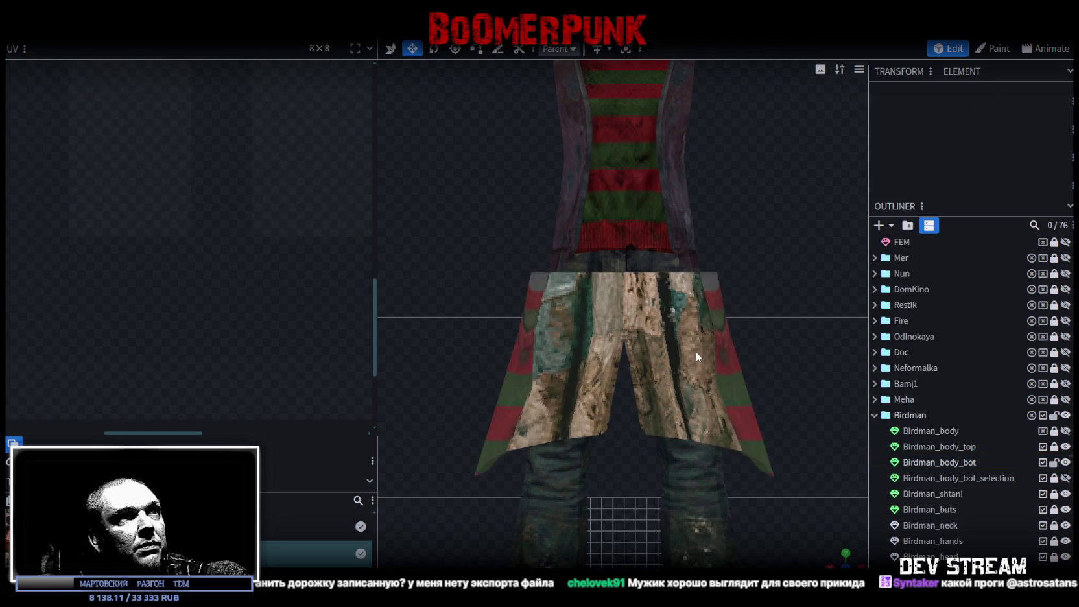
left_click(697, 352)
mouse_move(790, 540)
left_mouse_down()
mouse_move(680, 520)
mouse_move(721, 559)
mouse_move(757, 523)
mouse_move(557, 463)
mouse_move(430, 476)
mouse_move(322, 470)
mouse_move(262, 430)
mouse_move(298, 393)
mouse_move(512, 506)
mouse_move(673, 470)
left_mouse_up()
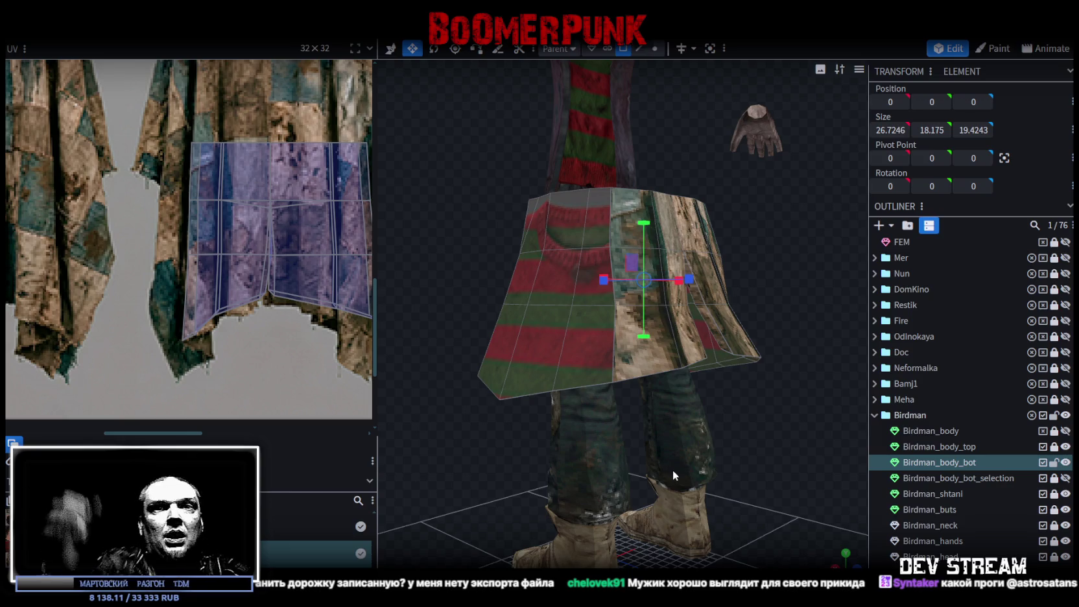
mouse_move(673, 470)
left_mouse_down()
mouse_move(604, 447)
mouse_move(766, 430)
mouse_move(683, 419)
mouse_move(677, 444)
mouse_move(703, 441)
mouse_move(776, 223)
mouse_move(689, 136)
mouse_move(671, 142)
mouse_move(753, 302)
mouse_move(787, 316)
left_mouse_up()
mouse_move(780, 223)
left_mouse_down()
mouse_move(762, 260)
mouse_move(821, 245)
mouse_move(525, 204)
mouse_move(510, 176)
mouse_move(656, 172)
left_mouse_up()
scroll(300, 214, "down", 5)
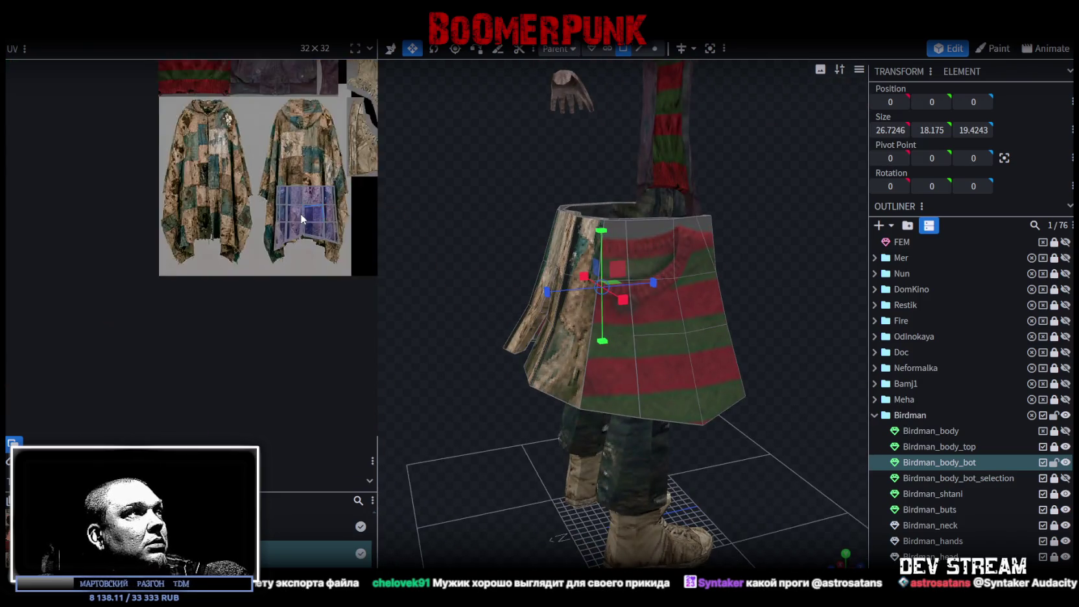
scroll(253, 133, "up", 2)
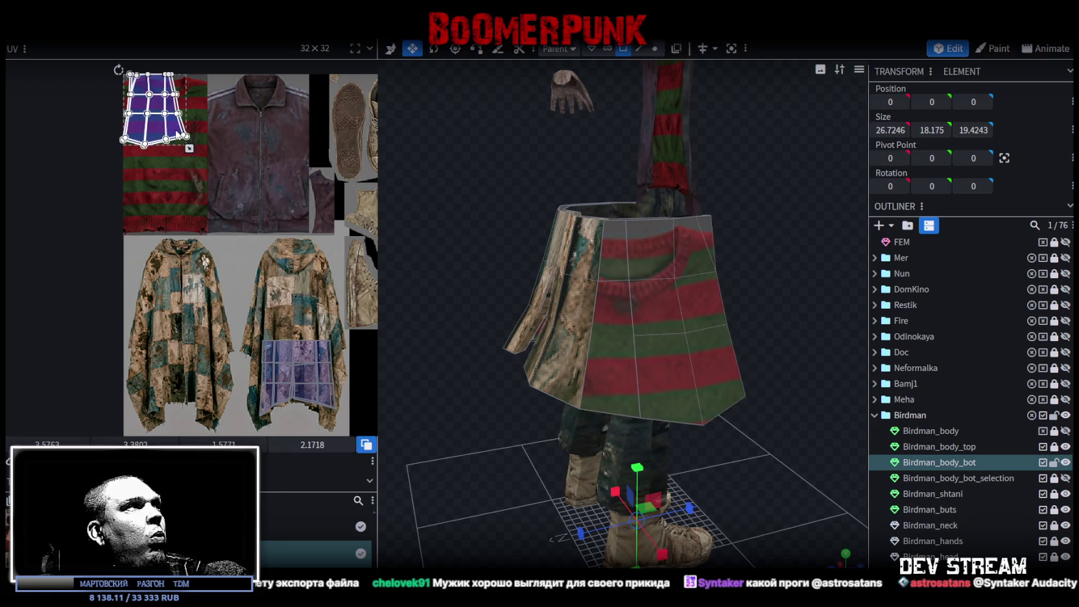
- Move the side faces' UV island onto the poncho texture, rotate it slightly and reposition it
mouse_move(176, 129)
left_mouse_down()
mouse_move(288, 163)
mouse_move(207, 326)
left_mouse_up()
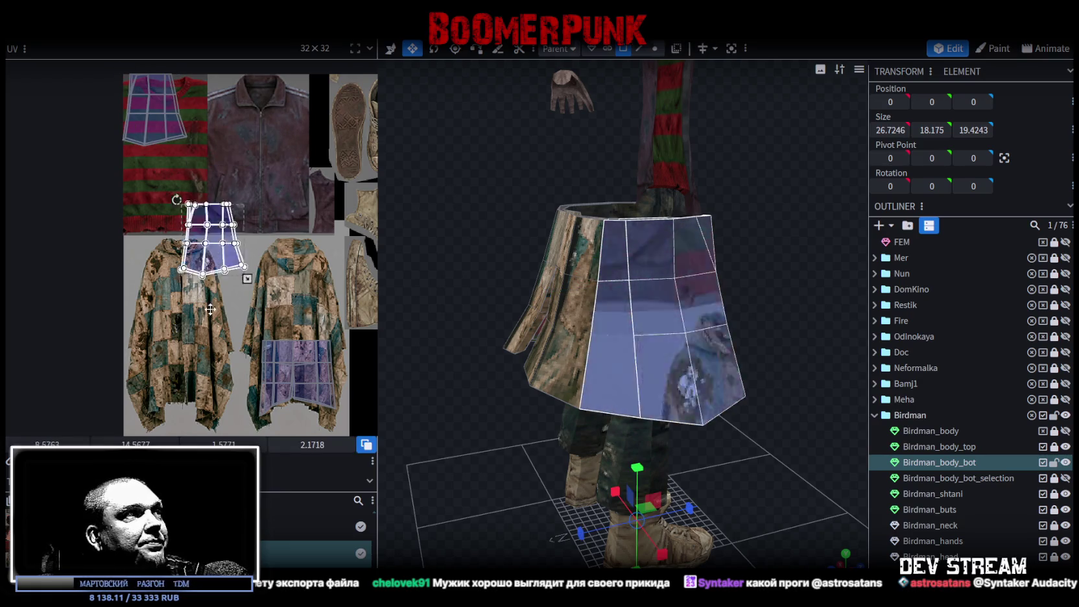
scroll(206, 327, "up", 1)
scroll(207, 327, "up", 1)
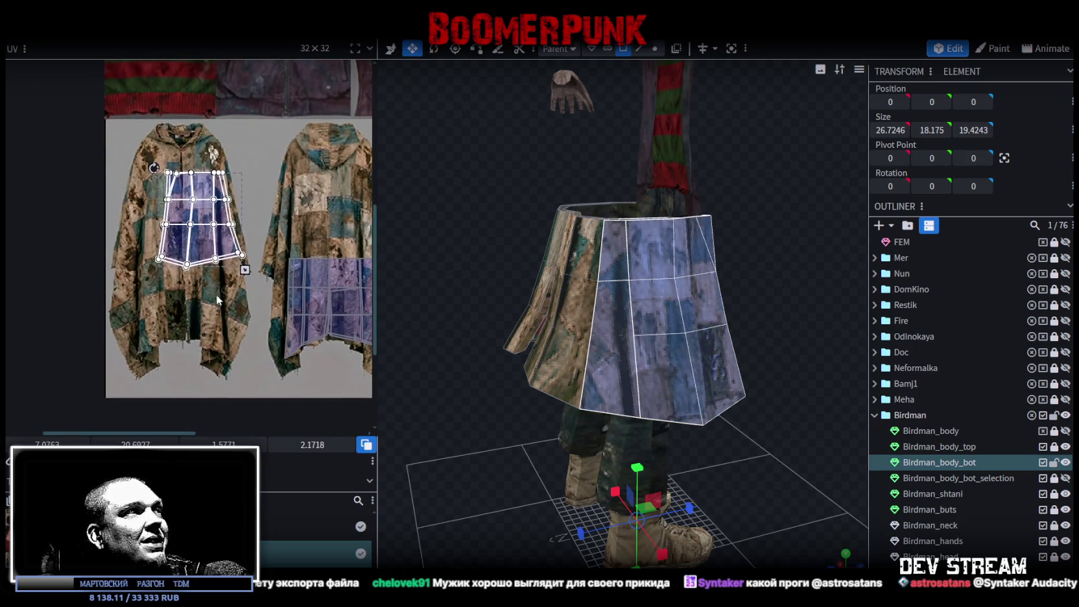
mouse_move(207, 327)
left_mouse_down()
mouse_move(229, 333)
mouse_move(192, 286)
left_mouse_up()
scroll(186, 247, "up", 2)
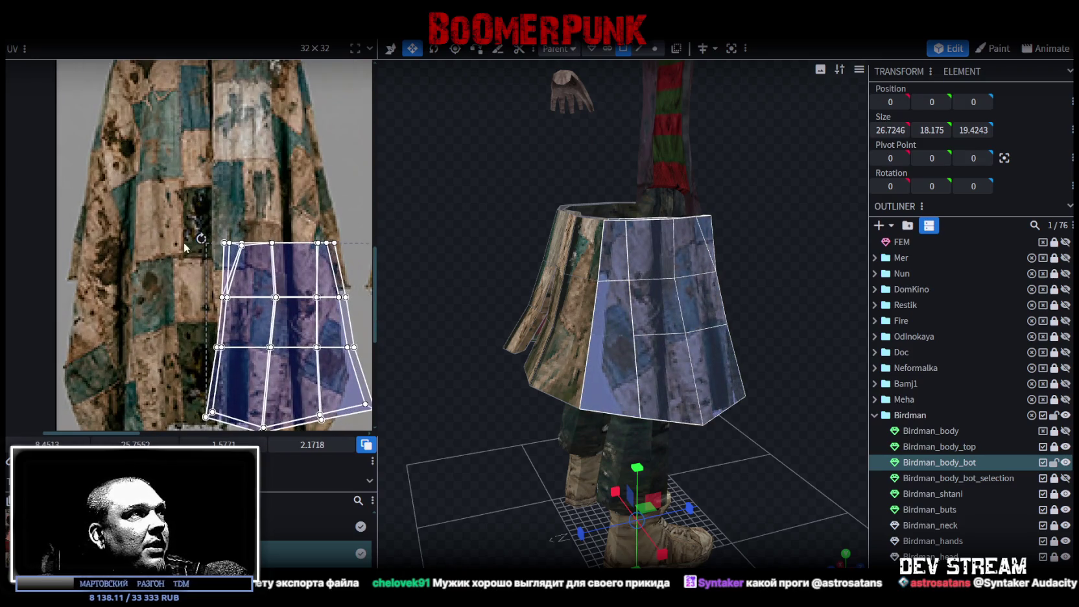
left_click_drag(201, 239, 190, 244)
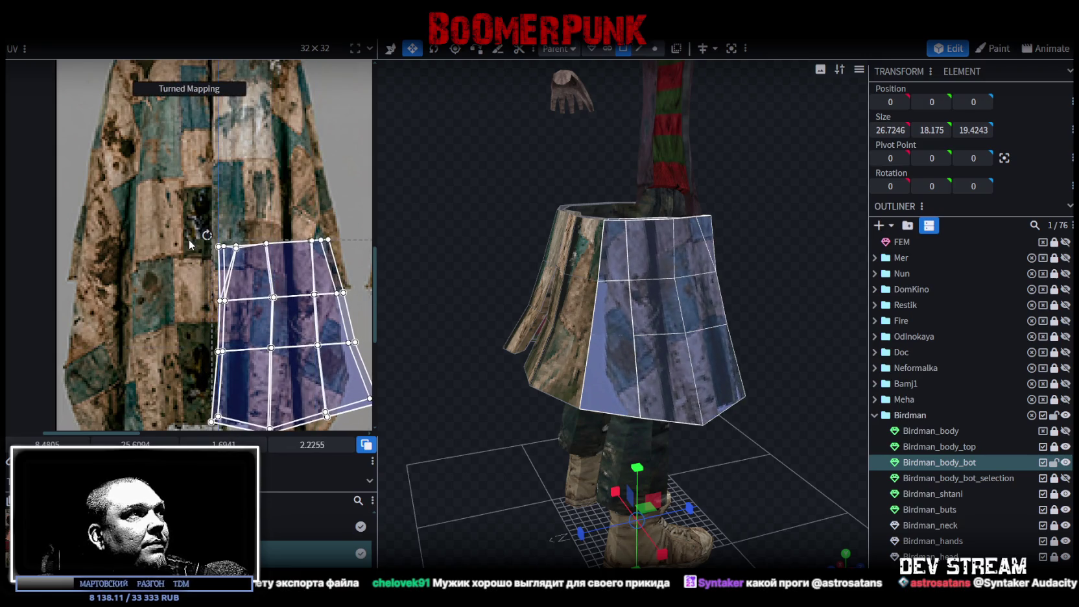
left_click_drag(254, 278, 249, 268)
- Select a vertical strip of side faces and shift its middle line left
scroll(249, 268, "down", 2)
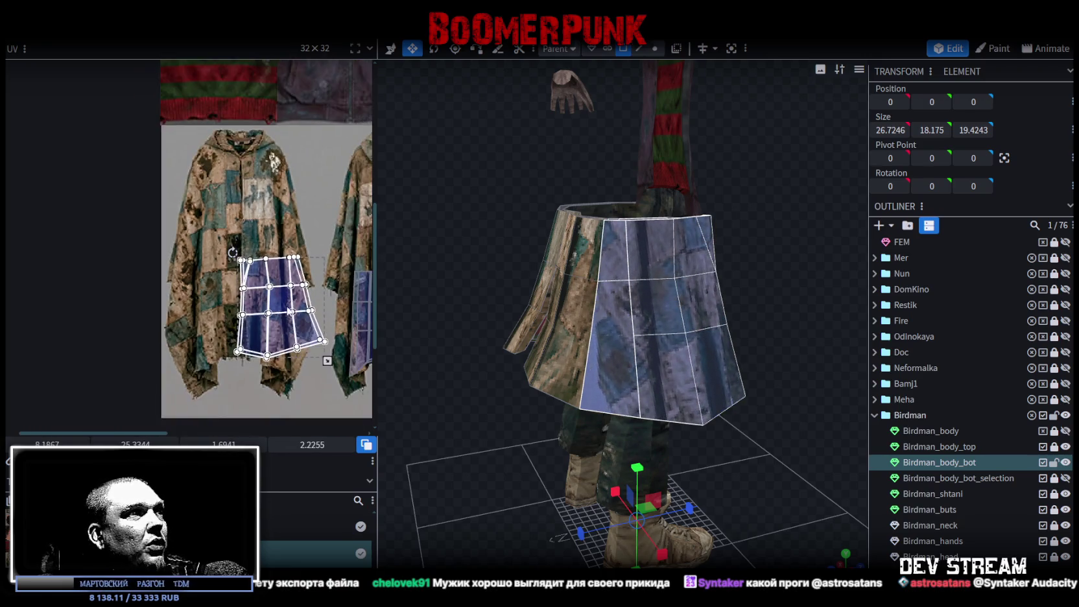
scroll(281, 283, "up", 2)
scroll(268, 300, "up", 1)
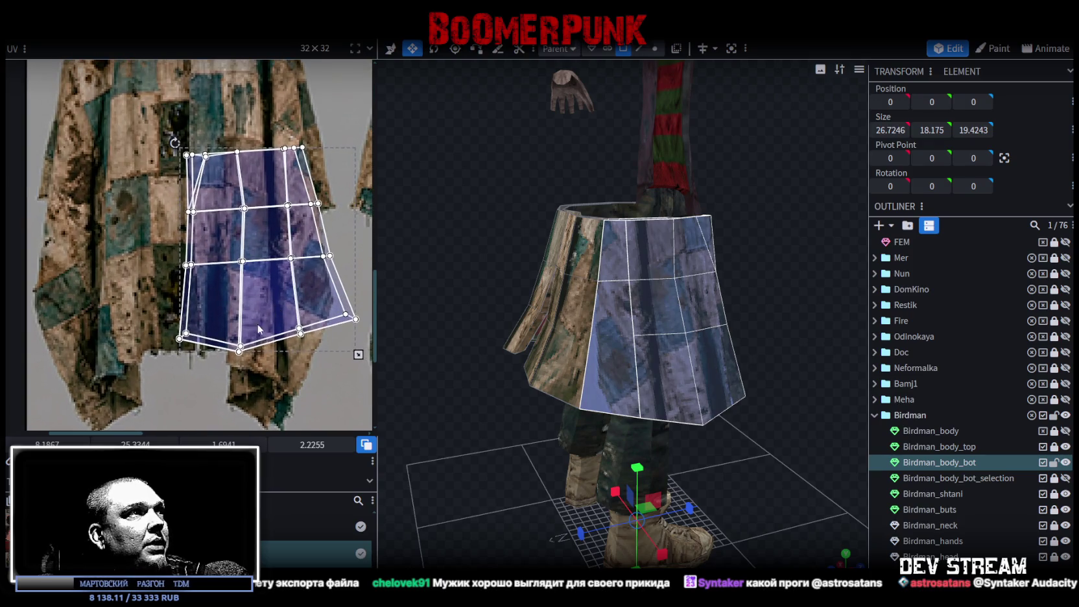
left_click(264, 205)
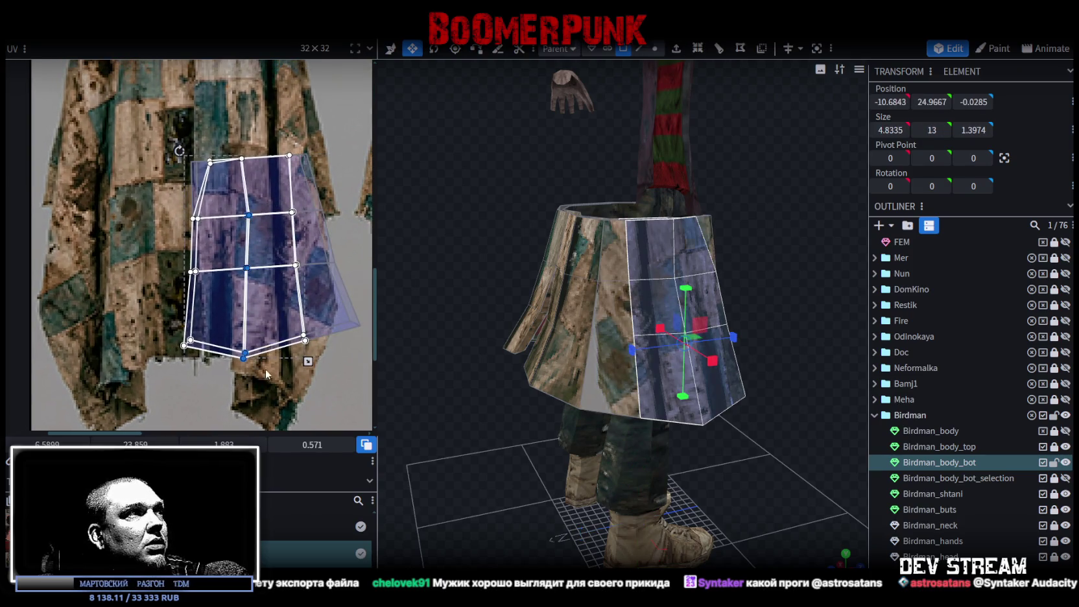
left_click_drag(246, 266, 234, 268)
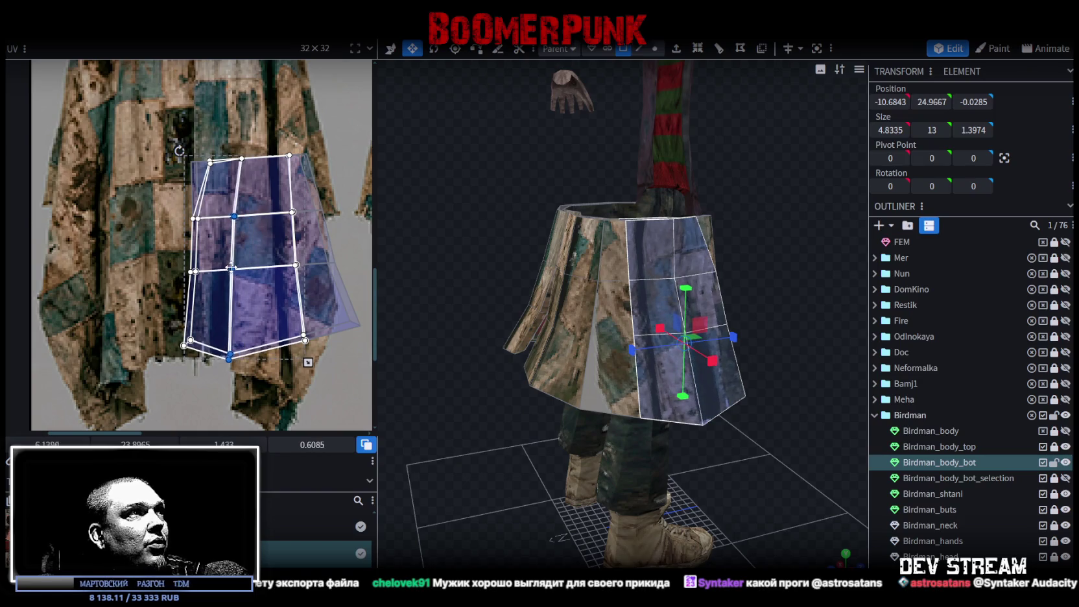
scroll(208, 144, "up", 1)
scroll(194, 137, "up", 1)
- Select the top strip of side faces, then pull the left lower face's bottom edge down
left_click_drag(179, 140, 258, 198)
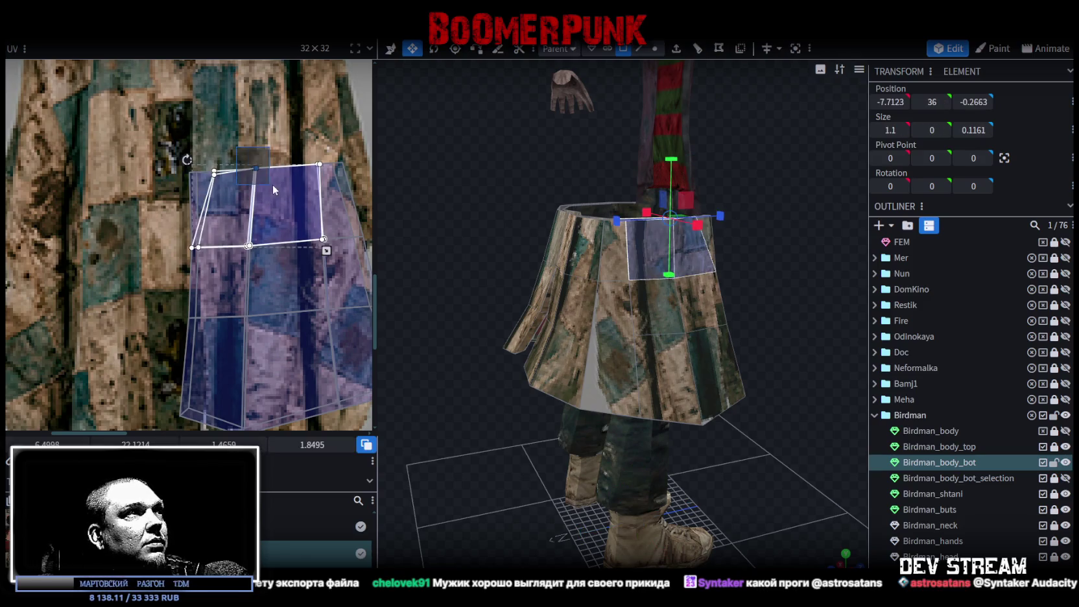
left_click(245, 168)
middle_click_drag(266, 255, 242, 179)
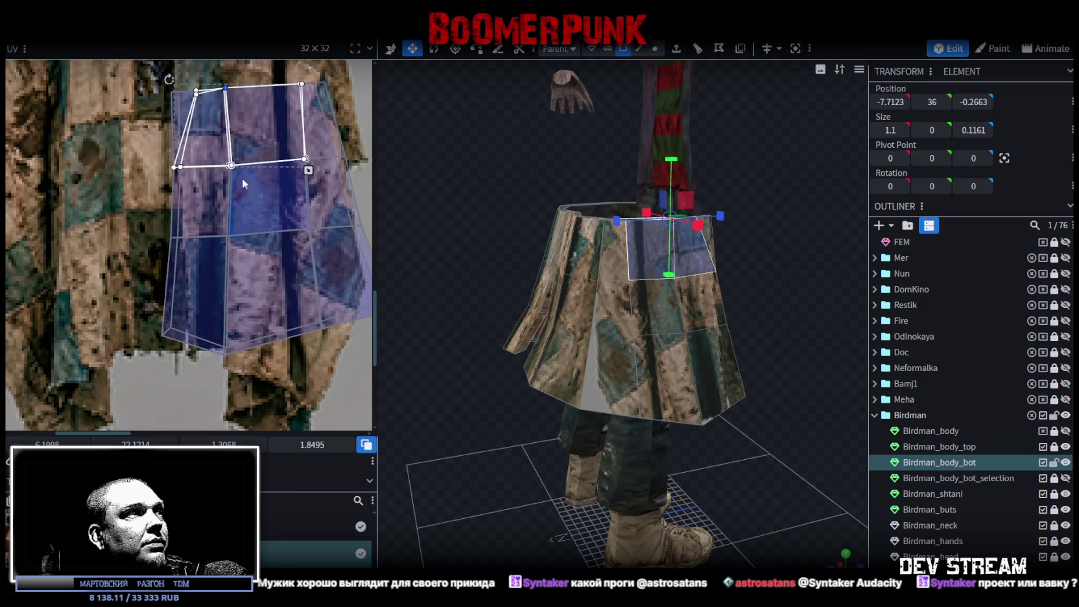
left_click(237, 342)
left_click(188, 312)
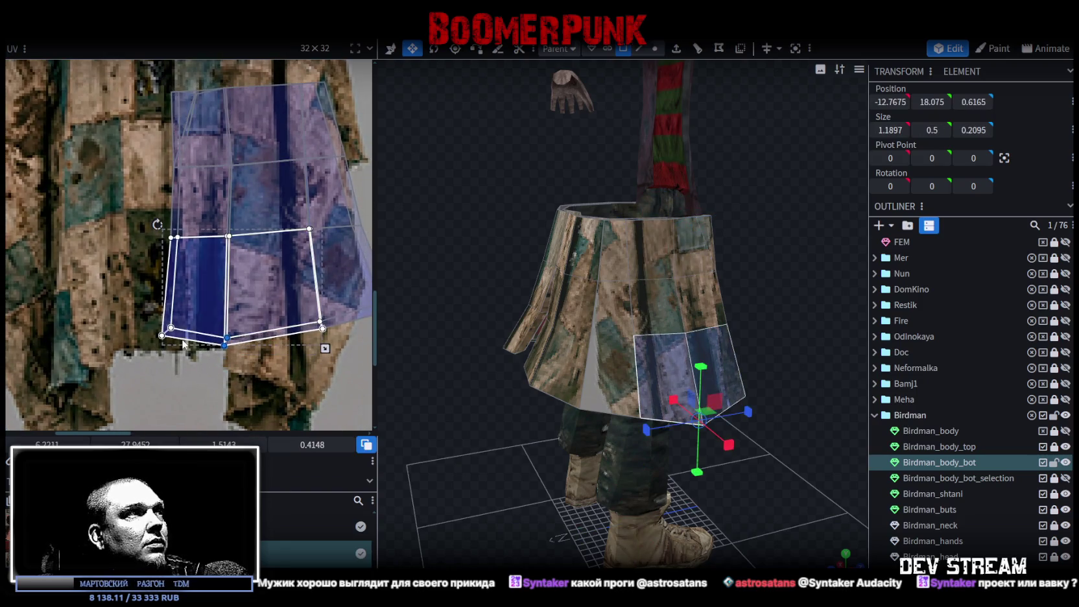
left_click_drag(172, 326, 173, 328)
scroll(247, 300, "down", 3)
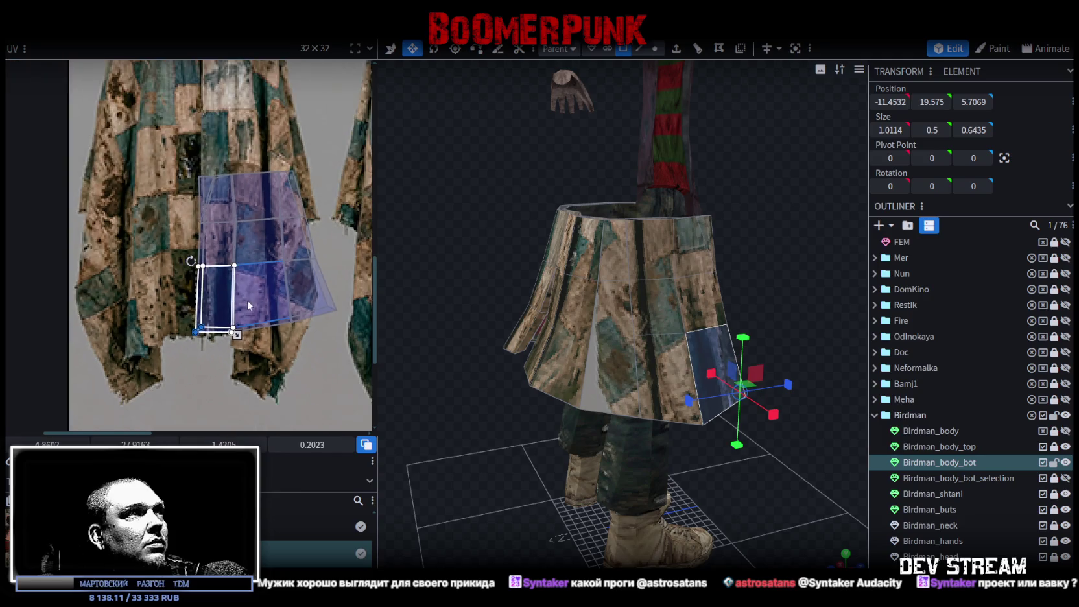
scroll(247, 284, "down", 2)
- Pull the bottom row's middle and right corners down-left and adjust the right-side corners
left_click_drag(240, 203, 261, 390)
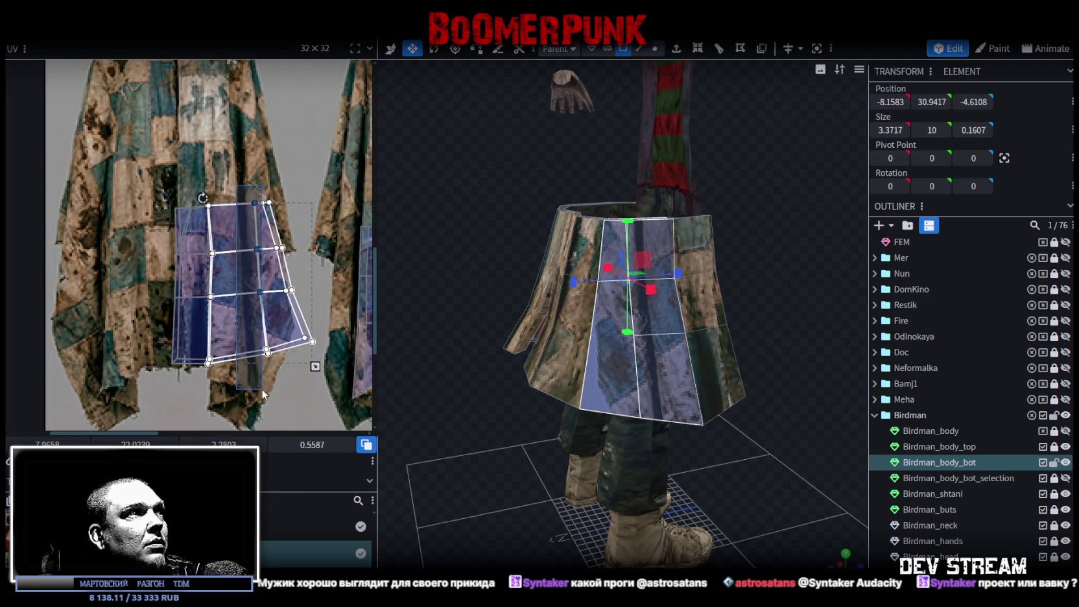
scroll(269, 275, "up", 2)
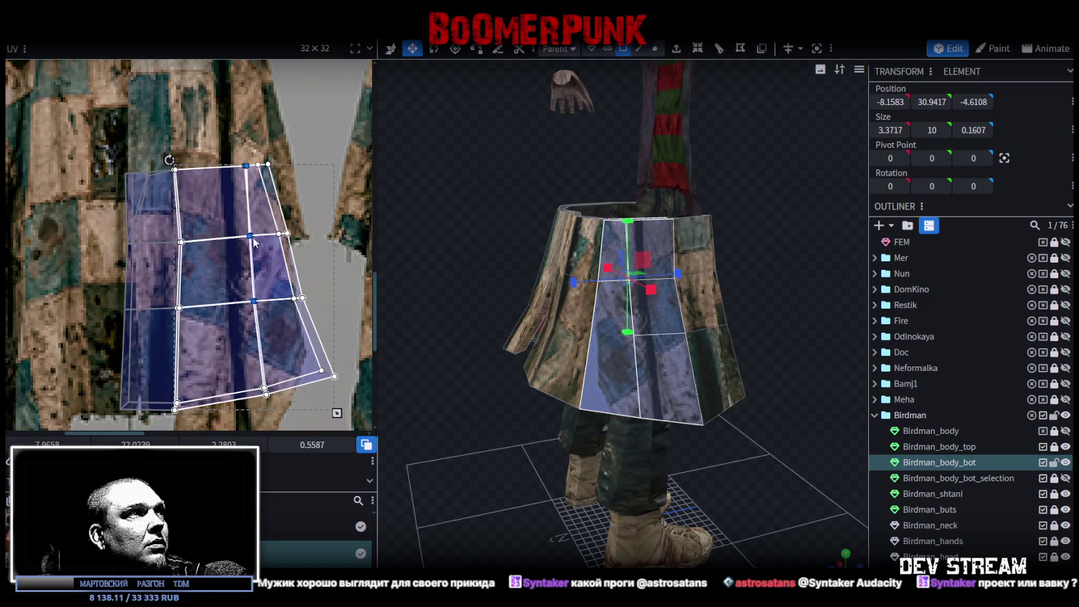
scroll(258, 282, "down", 2)
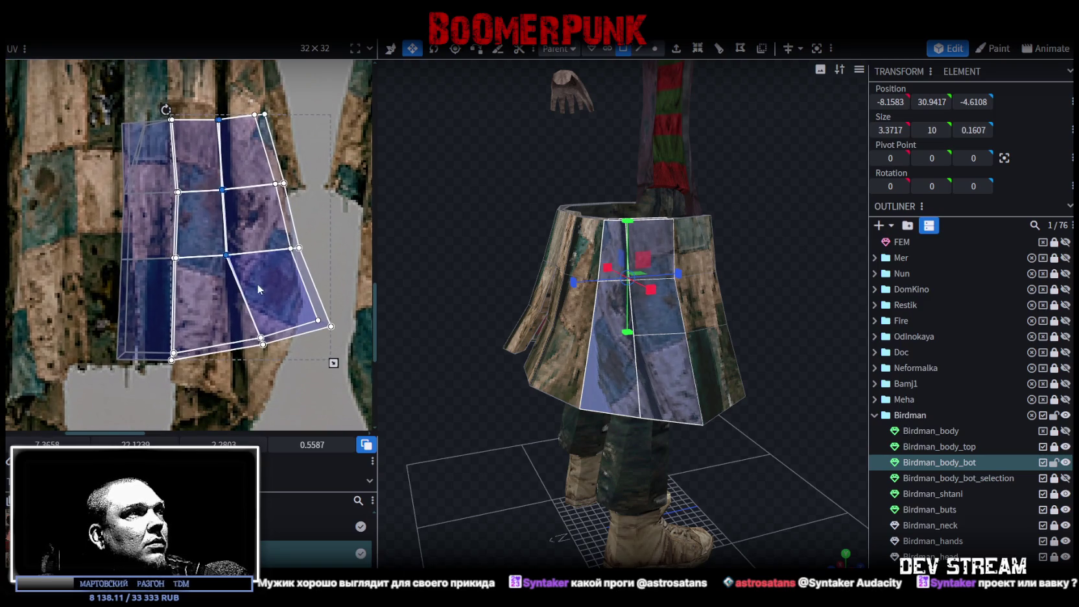
left_click(290, 319)
left_click_drag(262, 345, 231, 364)
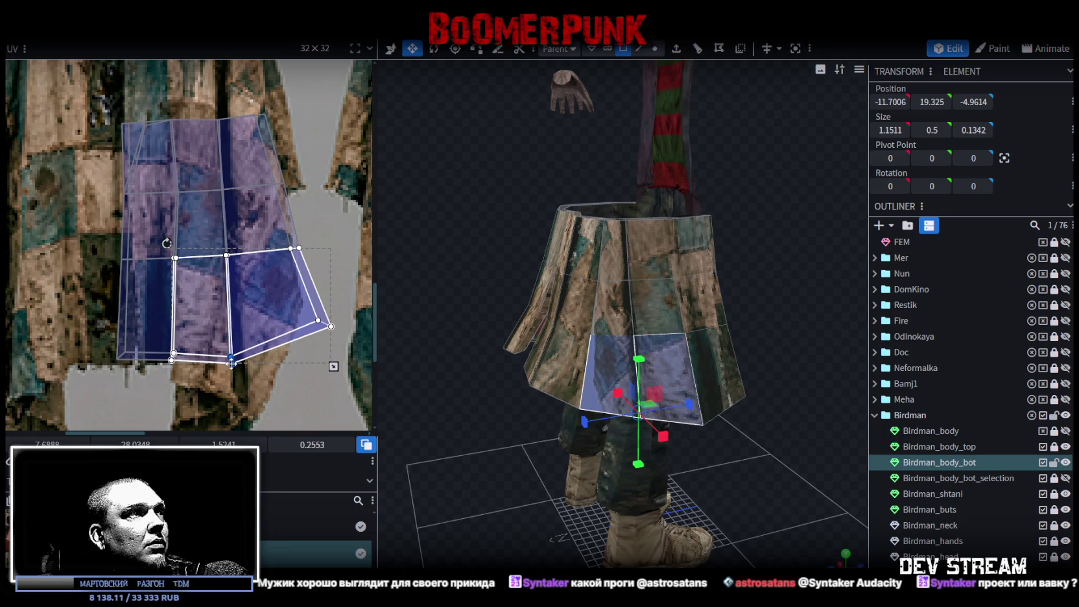
left_click(303, 307)
left_click_drag(329, 325, 275, 369)
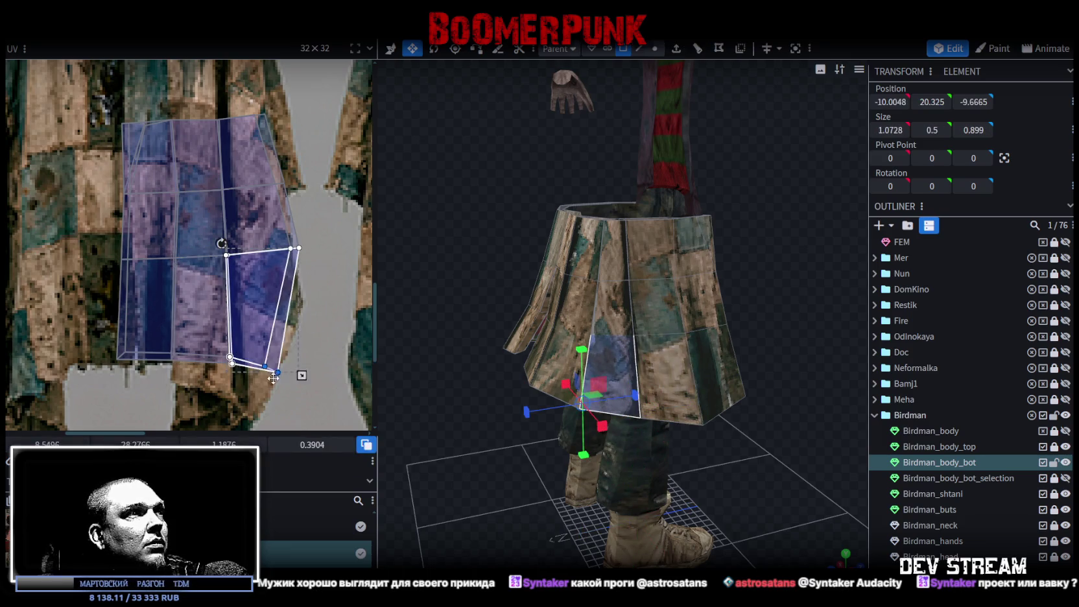
key("ctrl+a")
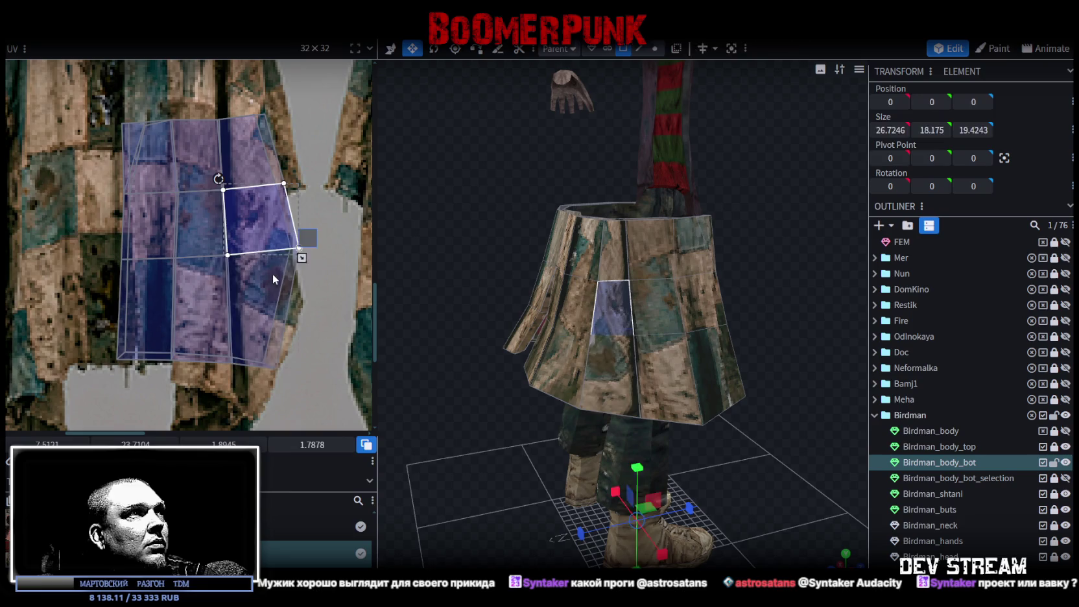
left_click_drag(295, 250, 282, 251)
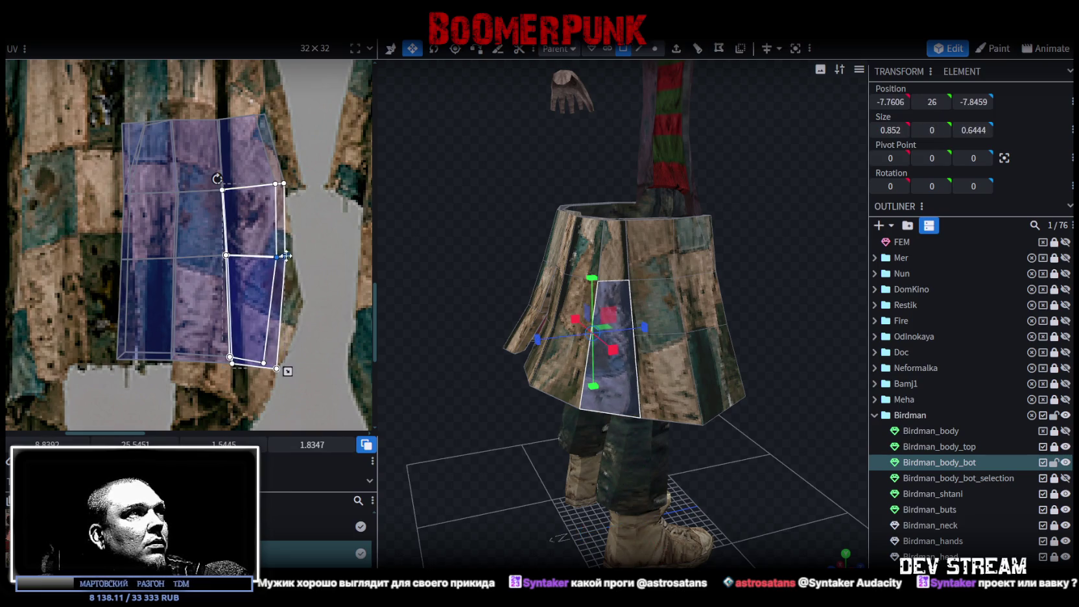
left_click(301, 238)
- Orbit around the model and select faces on the coat's opposite side
left_click(277, 218)
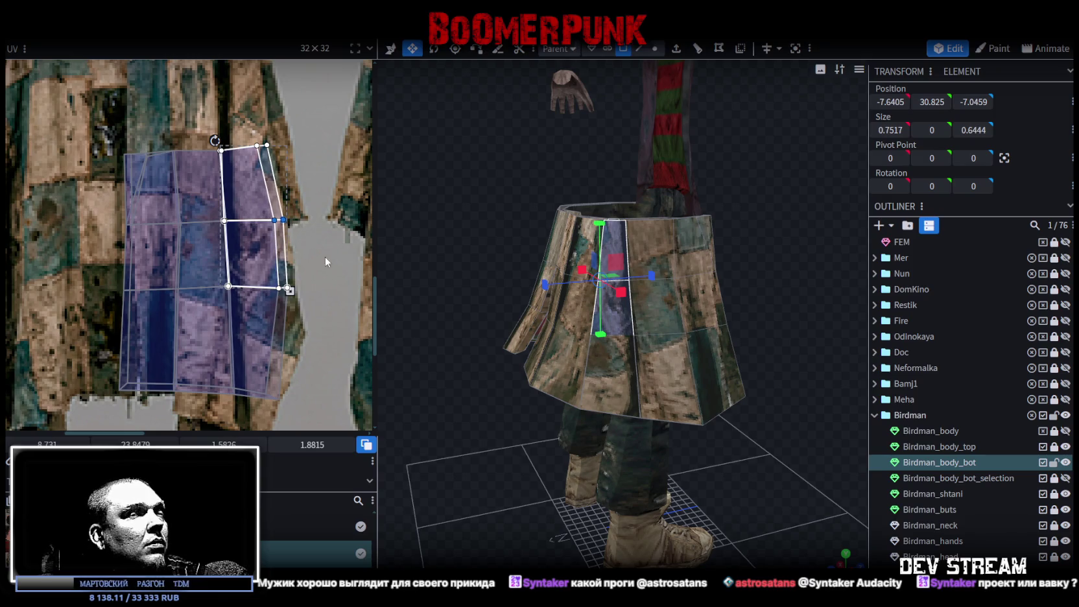
scroll(835, 497, "down", 2)
left_click(530, 401)
mouse_move(530, 401)
left_mouse_down()
mouse_move(611, 432)
mouse_move(688, 422)
mouse_move(621, 284)
left_mouse_up()
left_click(621, 290)
left_click(548, 285)
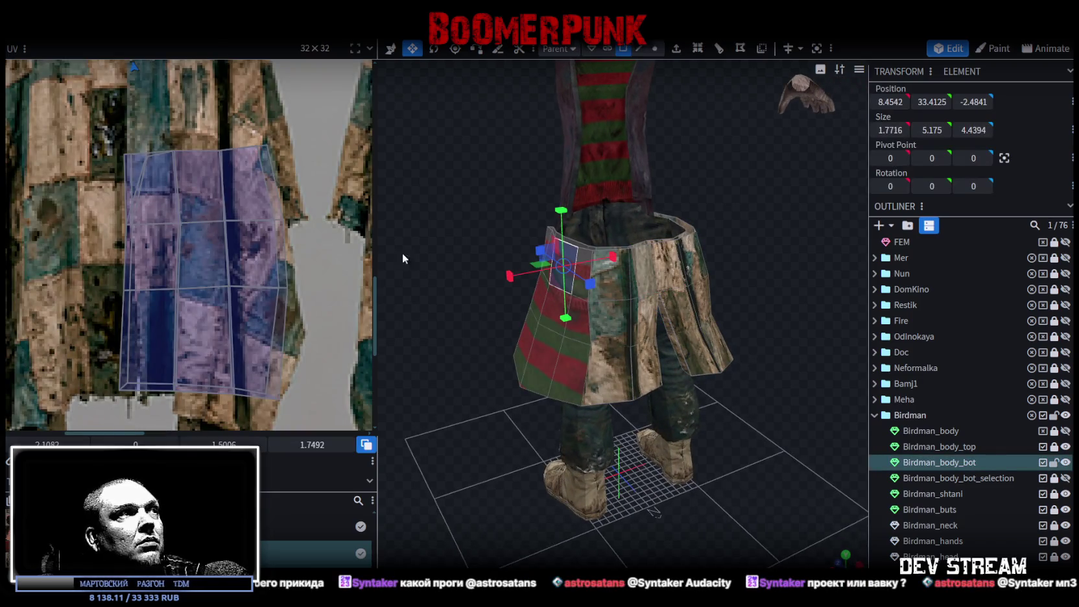
- Move the narrow top face's top-left corner right and adjust its larger neighbour's vertices
scroll(230, 240, "down", 3)
scroll(220, 220, "up", 1)
scroll(222, 221, "up", 4)
left_click(266, 292)
left_click_drag(251, 281, 254, 280)
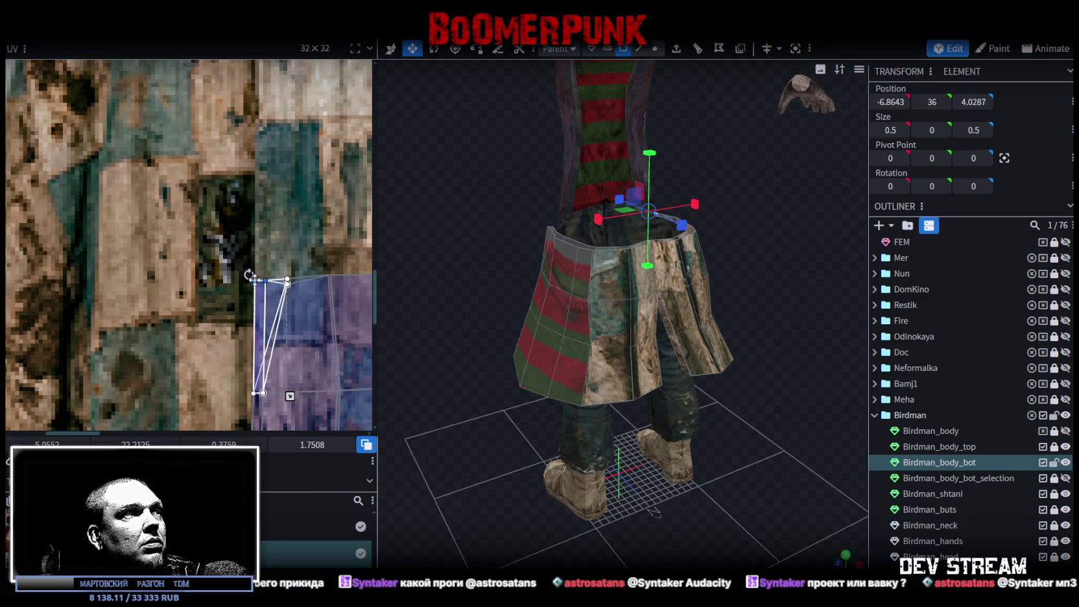
scroll(257, 316, "up", 1)
left_click(283, 249)
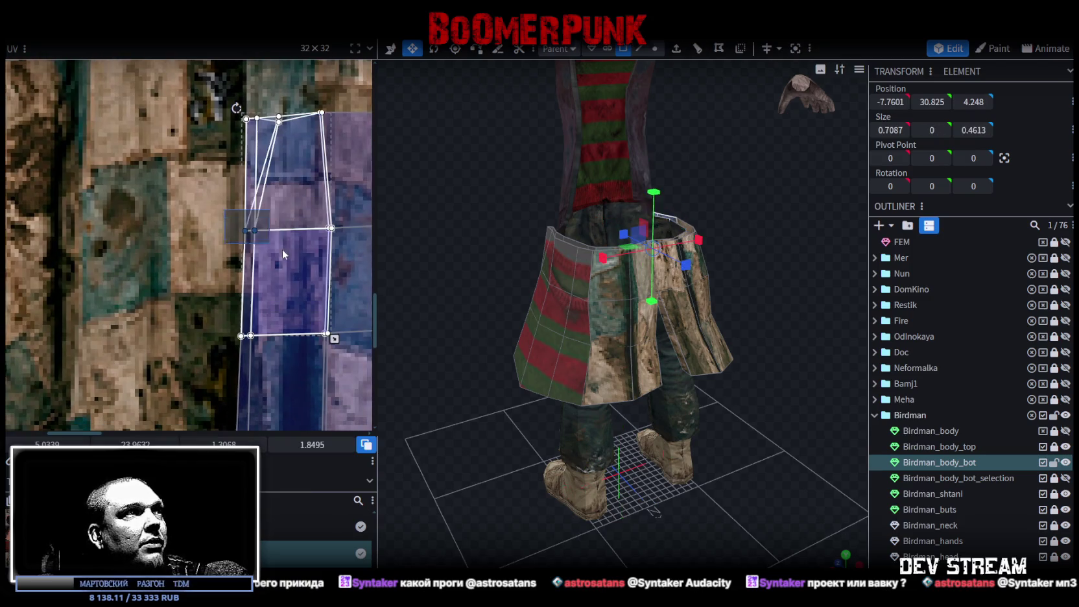
scroll(253, 234, "up", 1)
left_click_drag(233, 226, 235, 225)
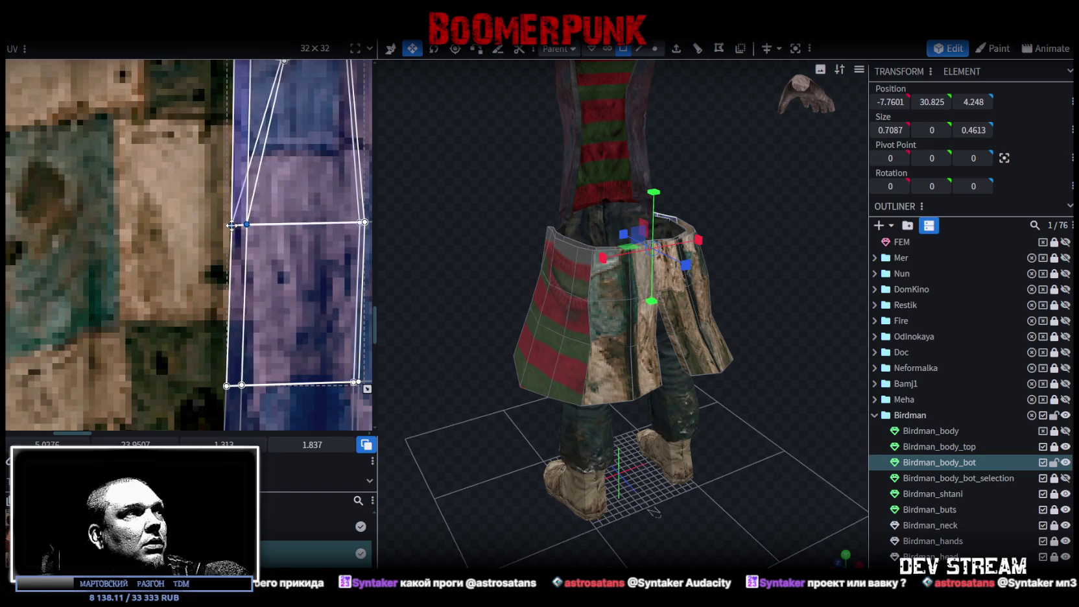
- Shift the next coat face's left vertex pair to the right
scroll(252, 290, "down", 1)
scroll(247, 311, "down", 1)
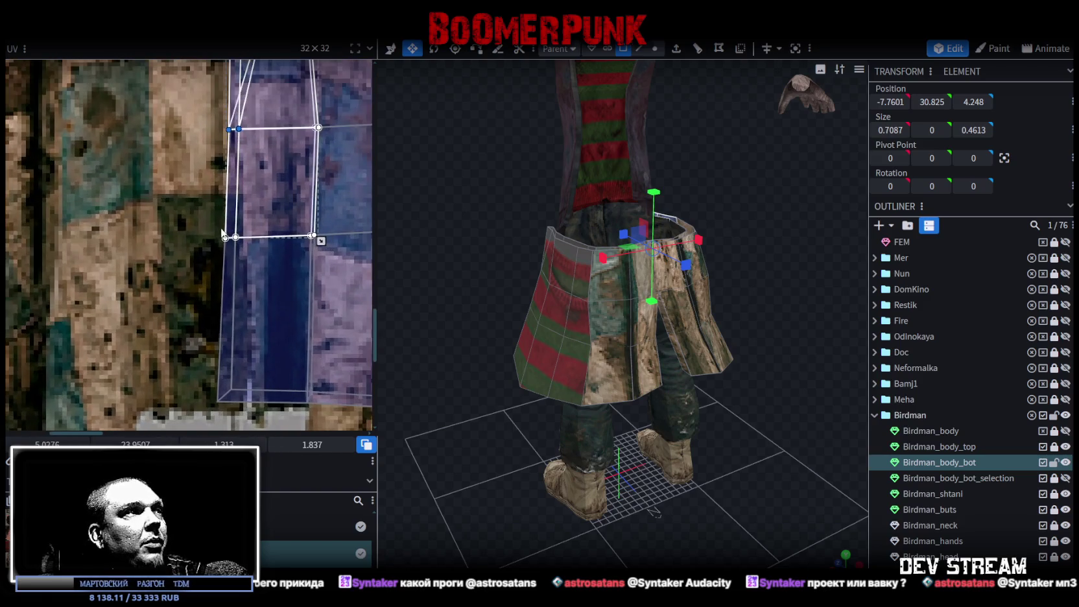
left_click(246, 253)
scroll(240, 246, "up", 1)
scroll(237, 245, "up", 1)
left_click_drag(234, 234, 258, 232)
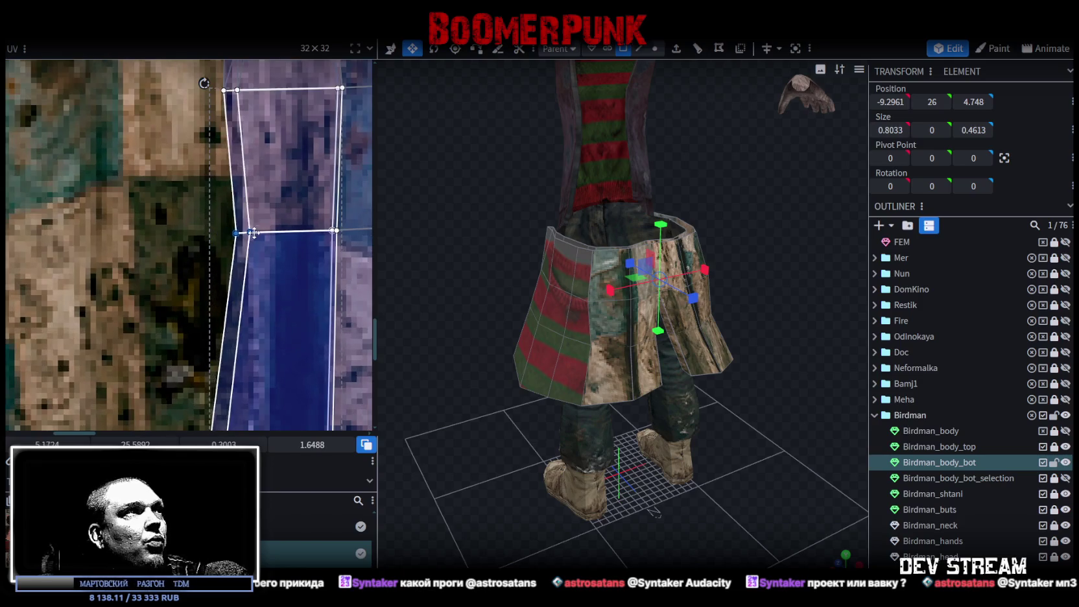
scroll(266, 349, "down", 5)
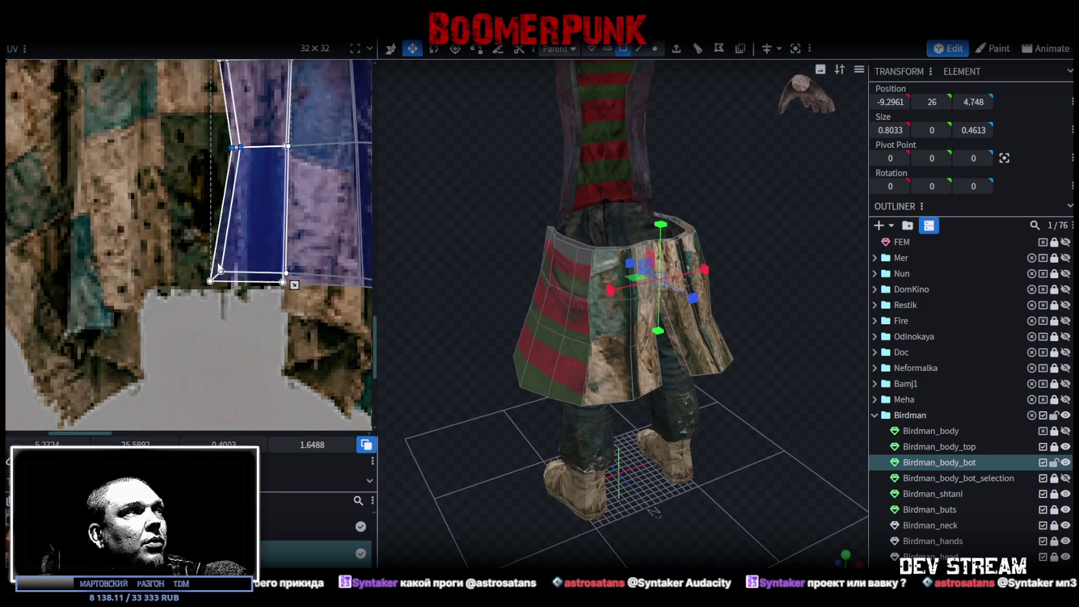
- Narrow the lower coat faces by moving their bottom-left corners inward, then zoom out
left_click(222, 283)
left_click_drag(223, 283, 251, 291)
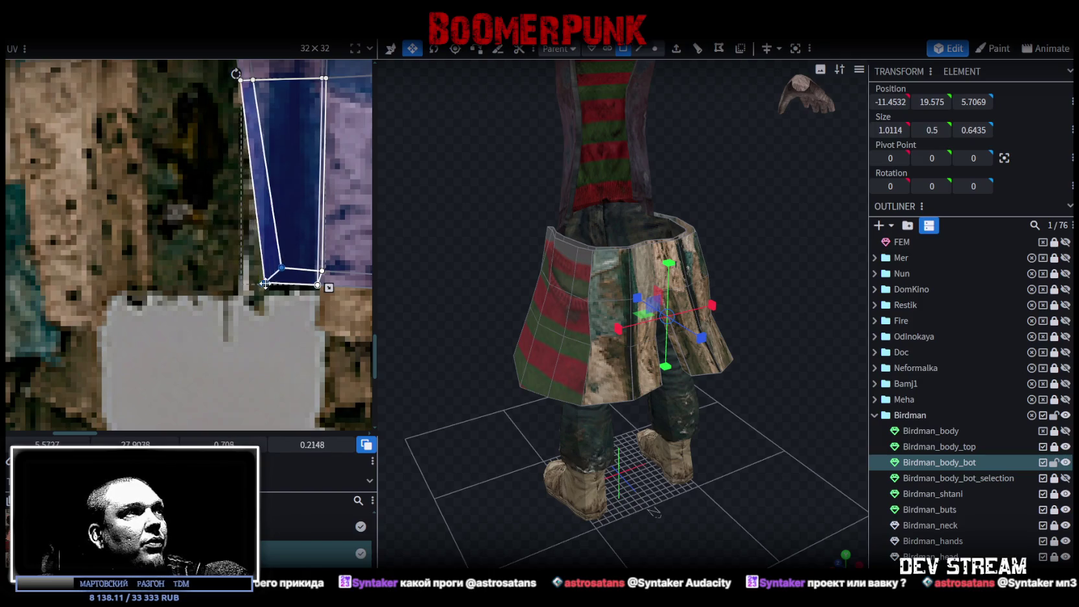
scroll(253, 290, "down", 3)
scroll(249, 292, "up", 2)
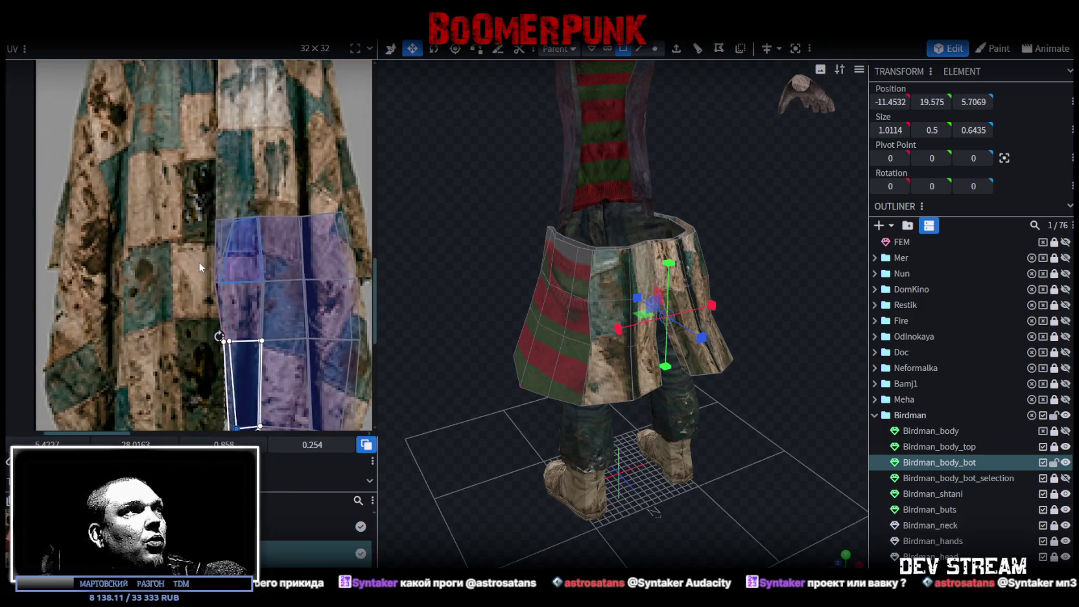
scroll(250, 292, "up", 1)
left_click(247, 293)
left_click_drag(221, 284, 234, 285)
scroll(254, 324, "up", 2)
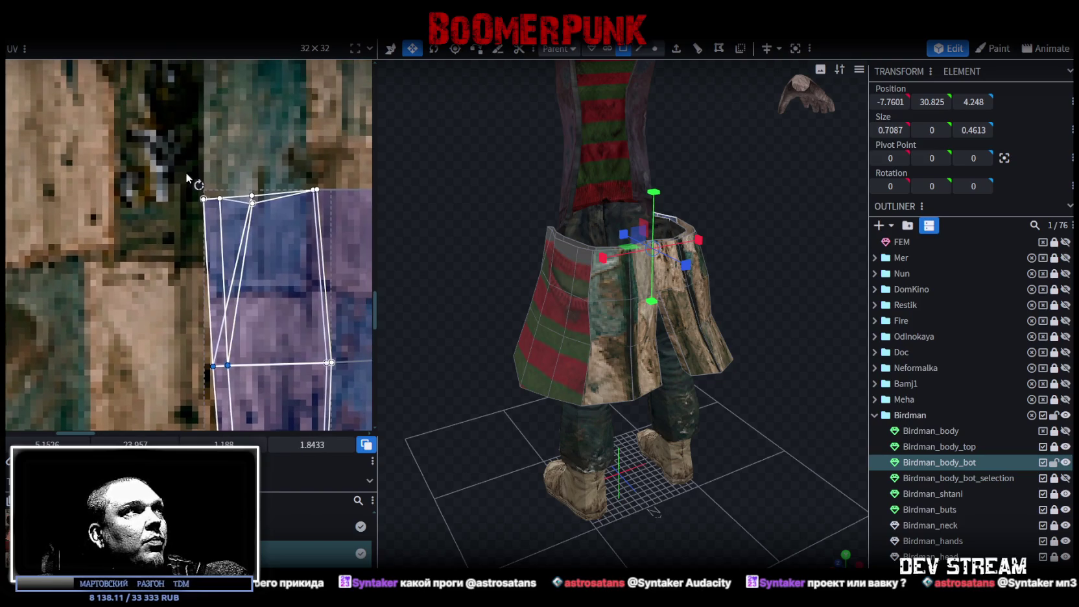
left_click(206, 198)
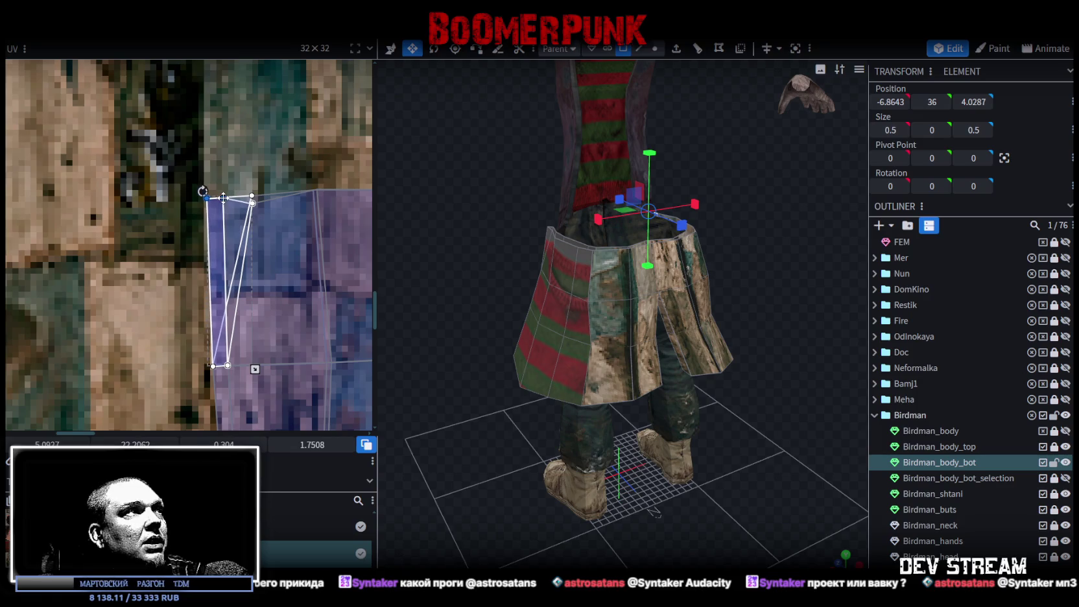
scroll(230, 275, "down", 5)
scroll(247, 240, "down", 2)
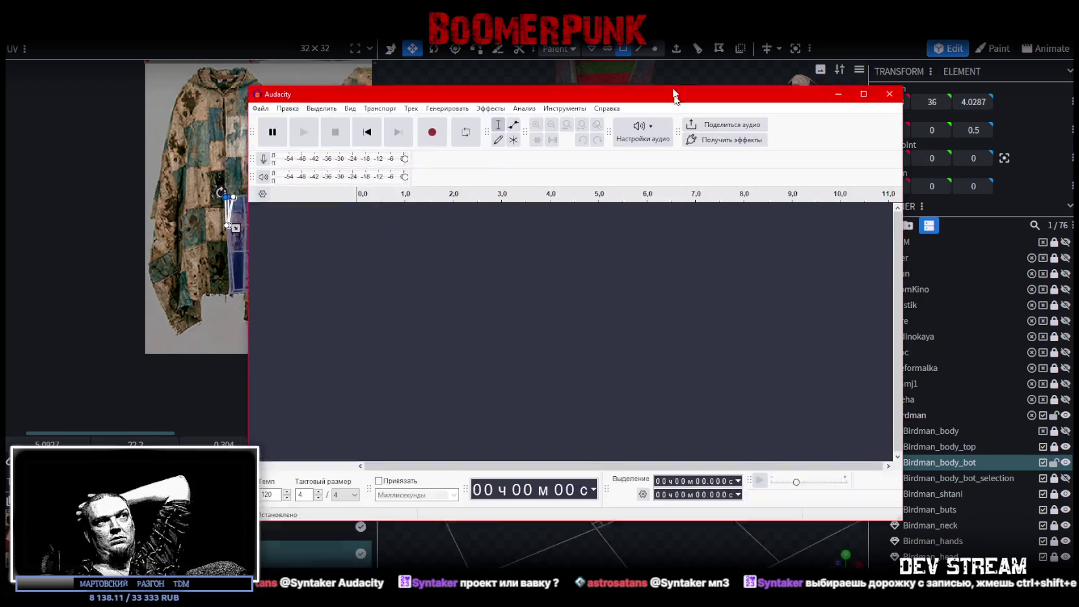
- Record a roughly 3.7-second test clip in Audacity and play it back
left_click(256, 78)
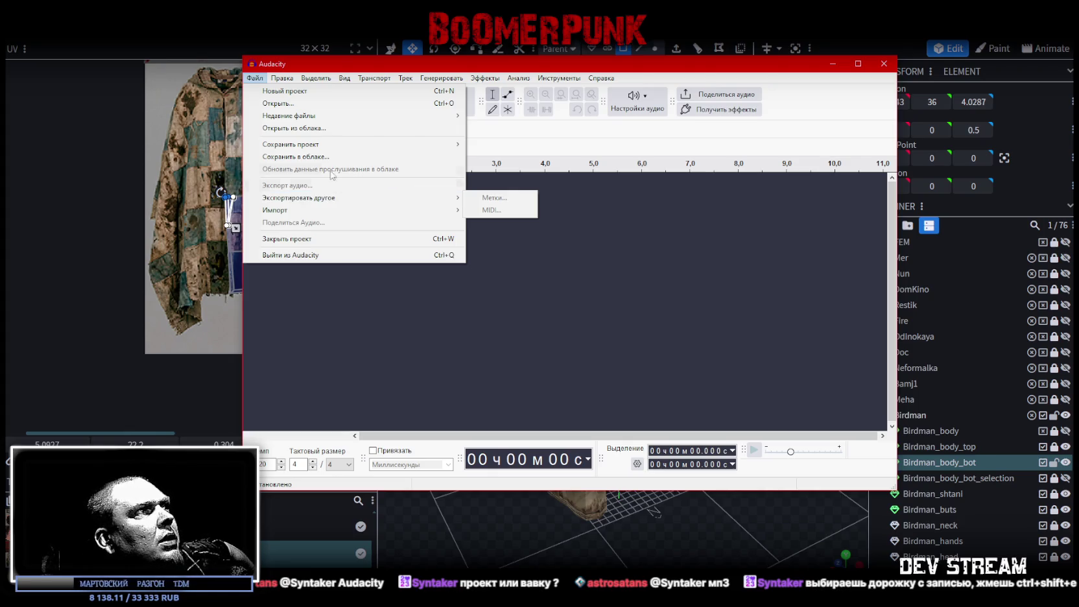
mouse_move(320, 144)
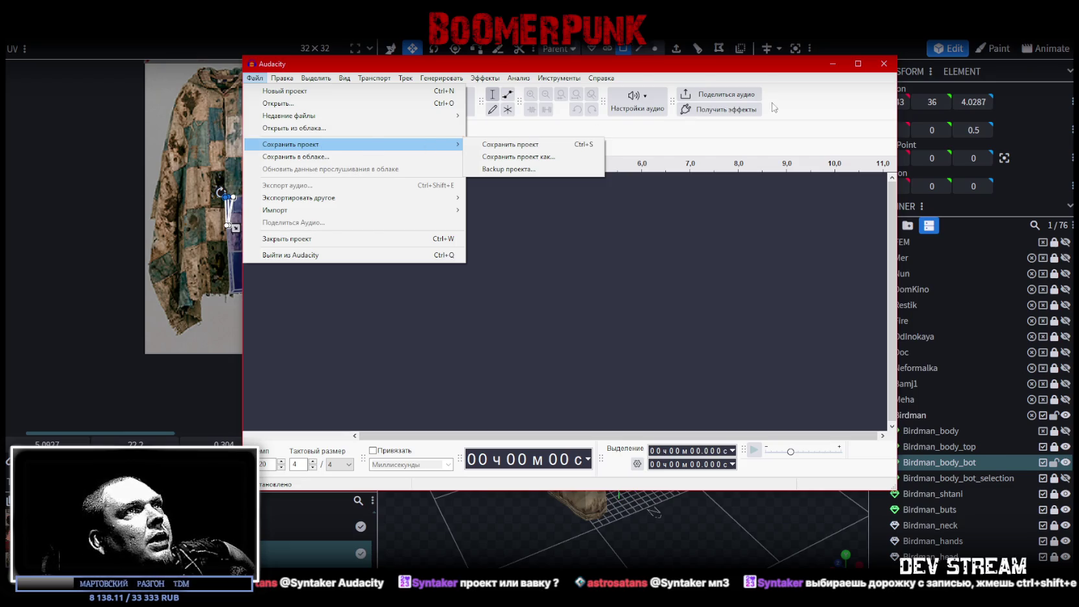
left_click(434, 107)
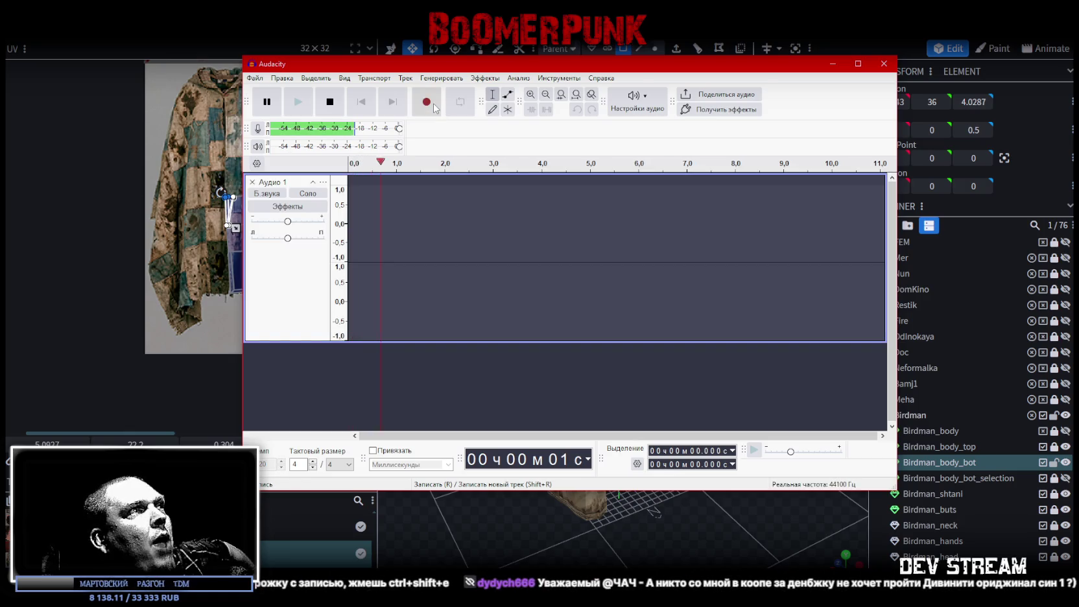
left_click(330, 103)
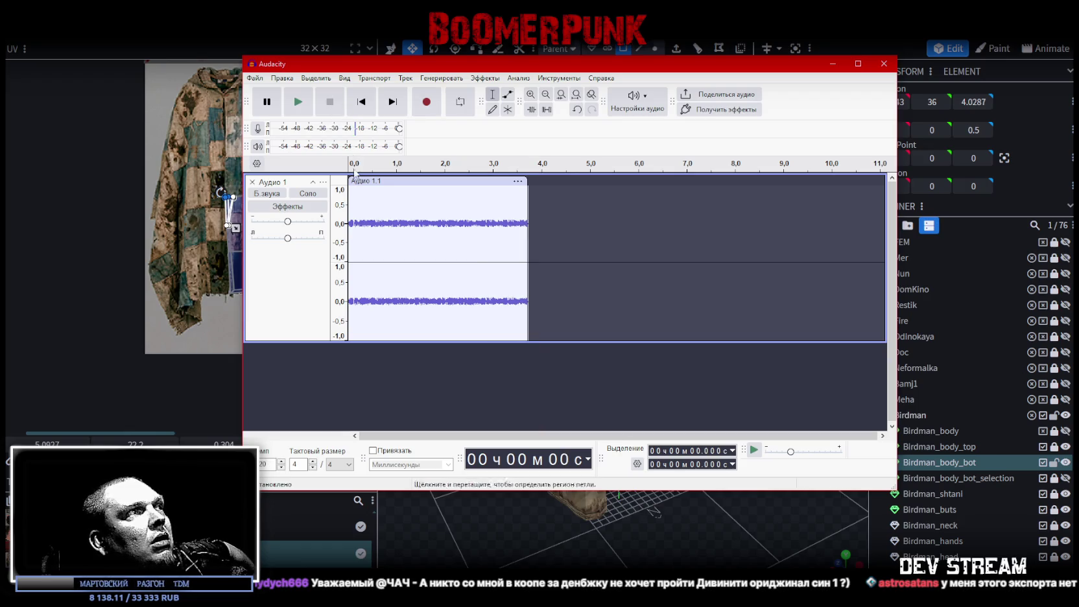
left_click(307, 109)
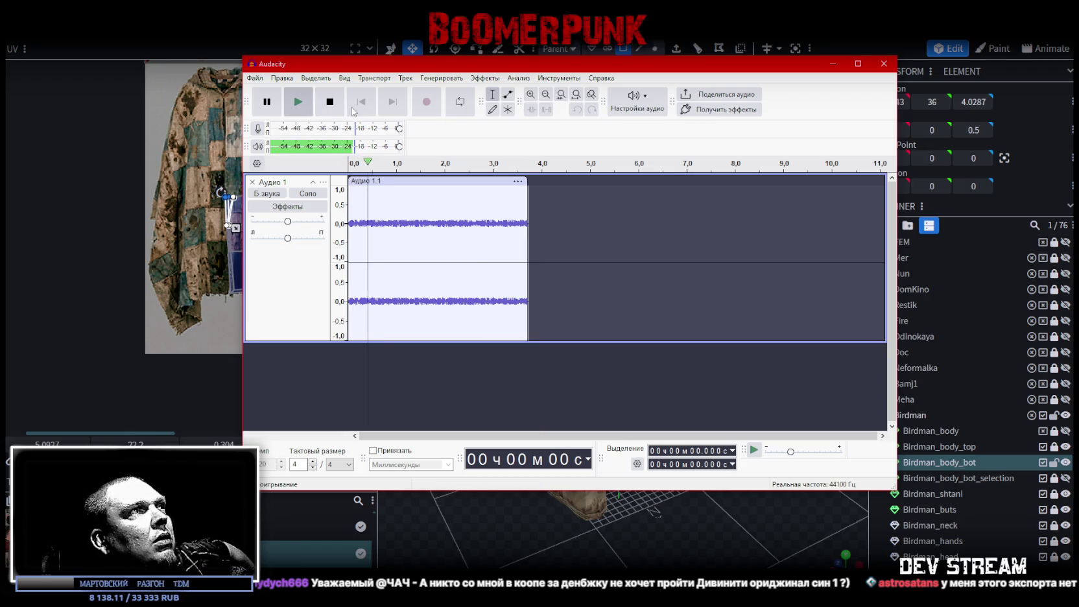
key("space")
- Open Save Project As, check the available file types, and cancel
left_click(255, 78)
mouse_move(291, 144)
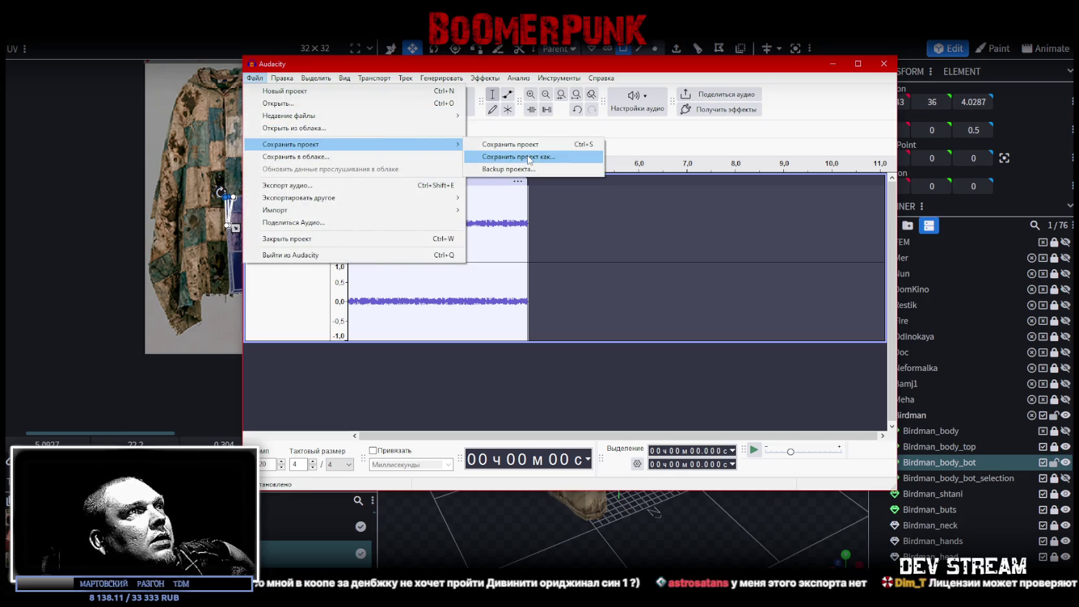
left_click(537, 157)
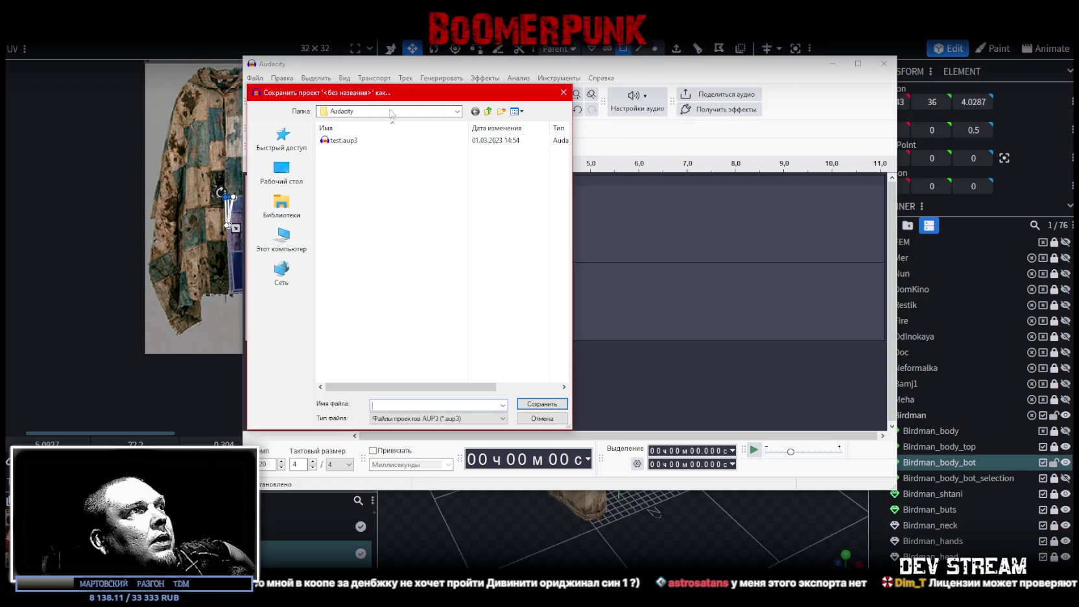
left_click(503, 418)
left_click(548, 425)
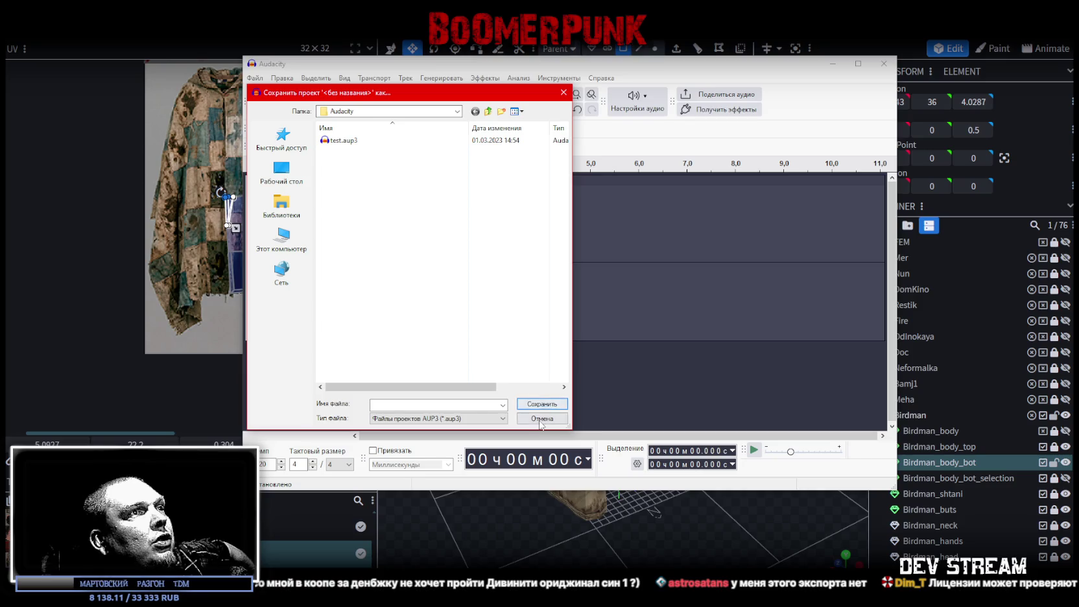
left_click(542, 419)
- Open the Export Audio settings, close them without exporting, and minimize Audacity
left_click(257, 79)
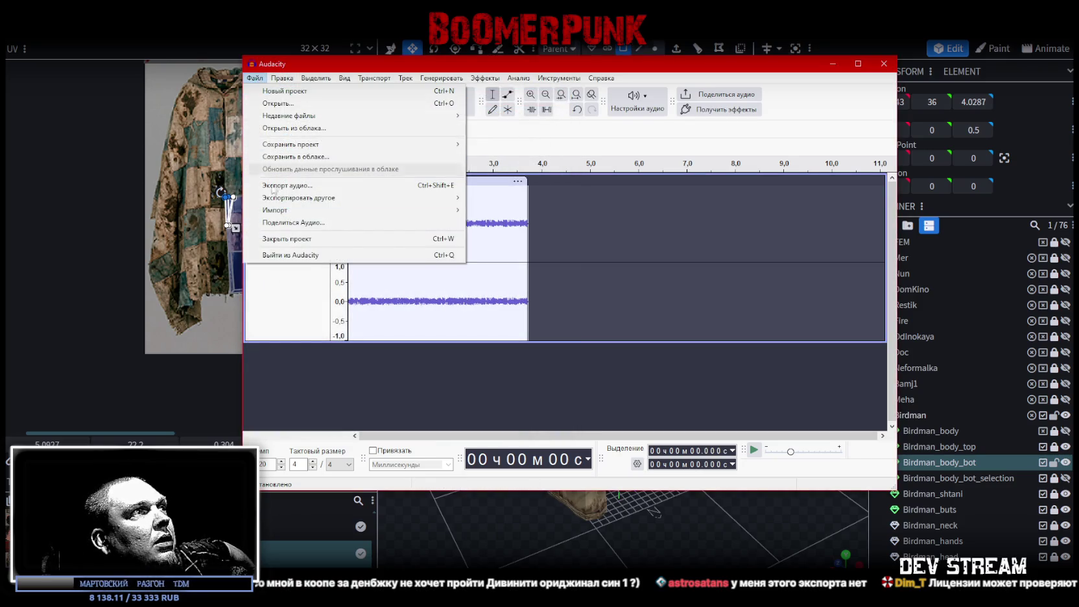
left_click(292, 186)
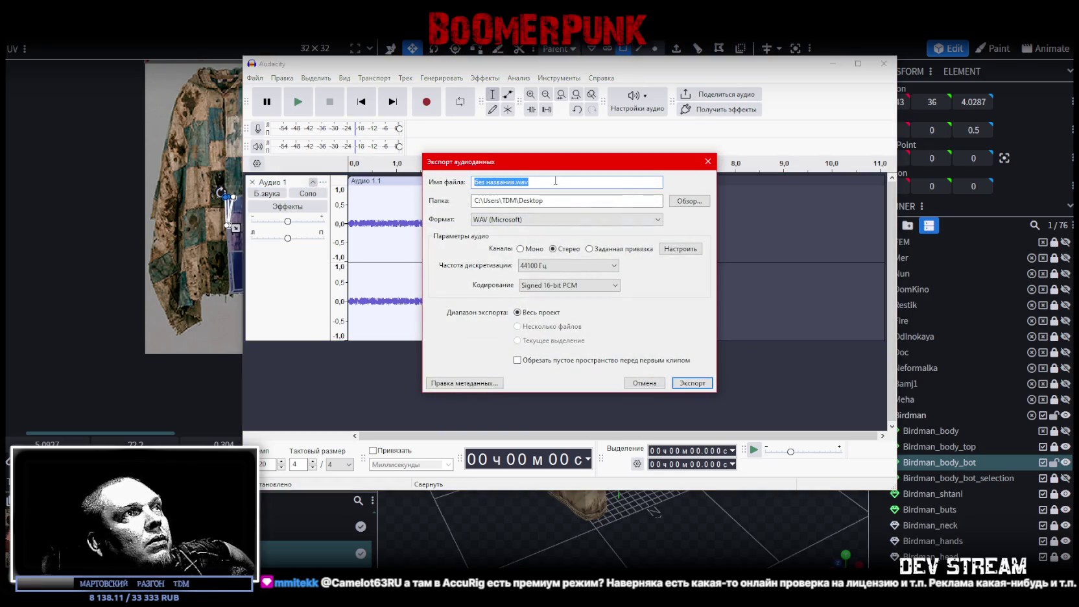
key("Escape")
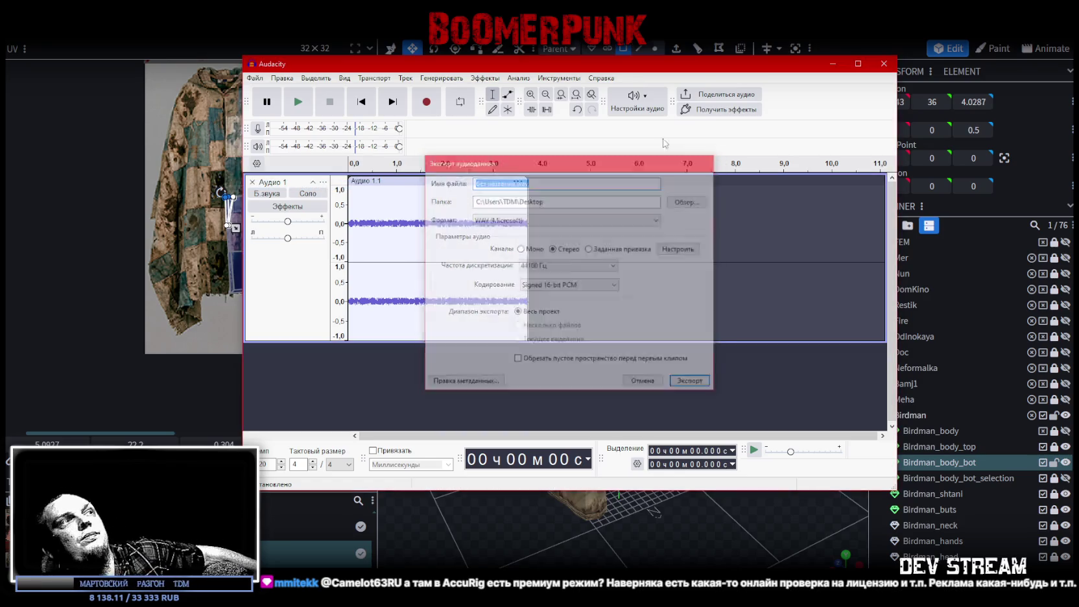
left_click(255, 78)
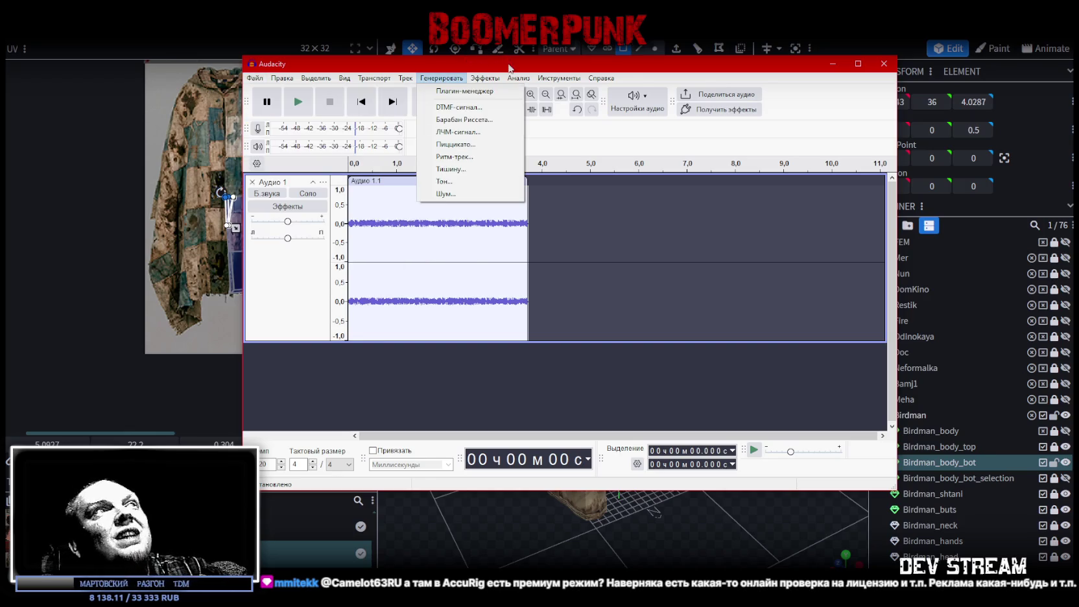
left_click(833, 63)
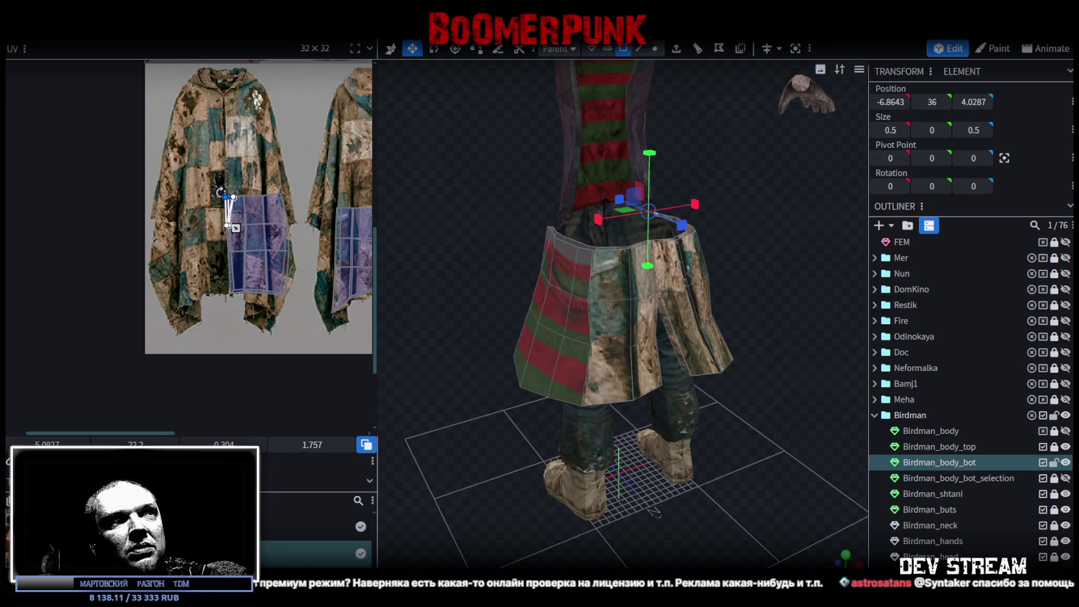
- Orbit around the coat skirt, select its panels, and turn on vertex select mode
mouse_move(626, 362)
left_mouse_down()
mouse_move(766, 331)
mouse_move(771, 251)
mouse_move(604, 216)
mouse_move(630, 223)
mouse_move(688, 367)
left_mouse_up()
left_click(688, 367)
mouse_move(739, 459)
left_mouse_down()
mouse_move(772, 301)
mouse_move(843, 327)
mouse_move(866, 349)
mouse_move(877, 419)
mouse_move(753, 382)
mouse_move(781, 371)
mouse_move(757, 266)
mouse_move(757, 476)
left_mouse_up()
scroll(705, 378, "up", 3)
left_click(655, 48)
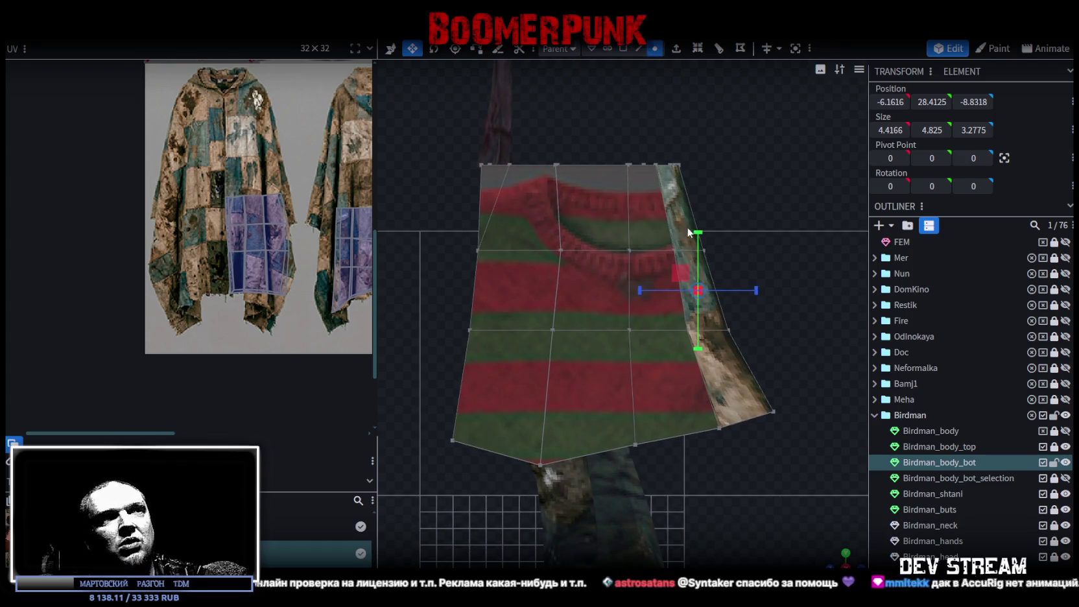
left_click(674, 350)
scroll(668, 356, "up", 2)
mouse_move(668, 356)
left_mouse_down()
mouse_move(744, 534)
mouse_move(714, 386)
mouse_move(691, 348)
mouse_move(719, 441)
mouse_move(615, 410)
mouse_move(472, 433)
mouse_move(588, 461)
mouse_move(726, 474)
left_mouse_up()
scroll(743, 533, "down", 2)
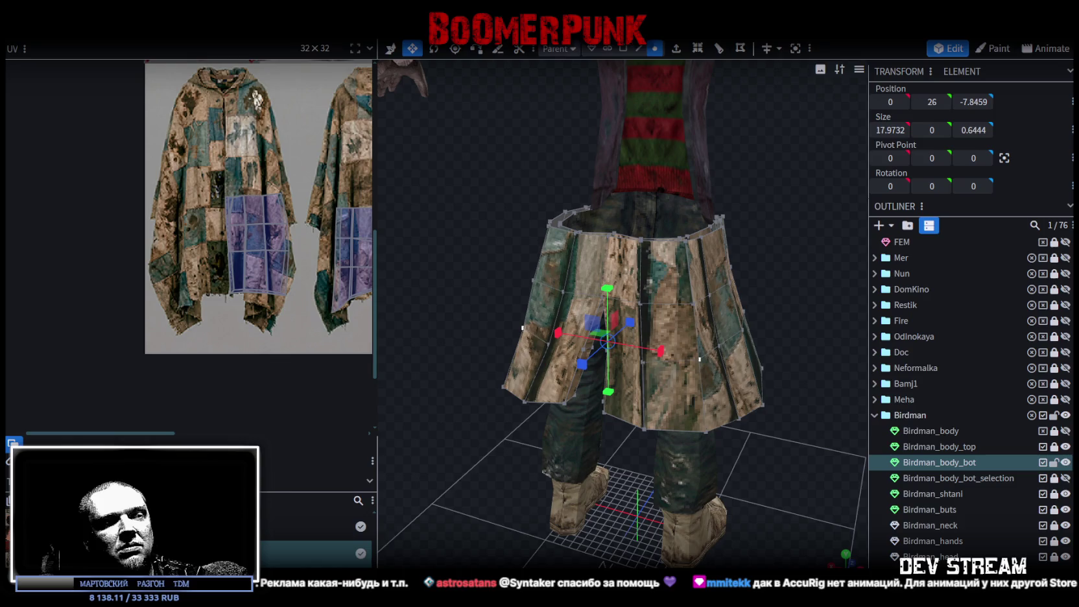
key("alt+Tab")
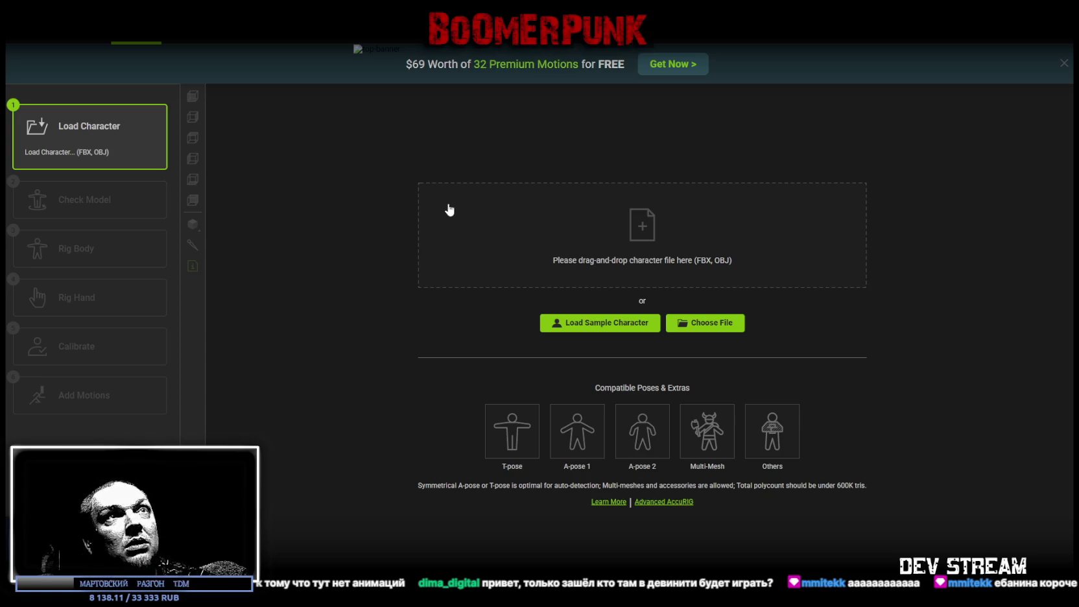
left_click(1065, 63)
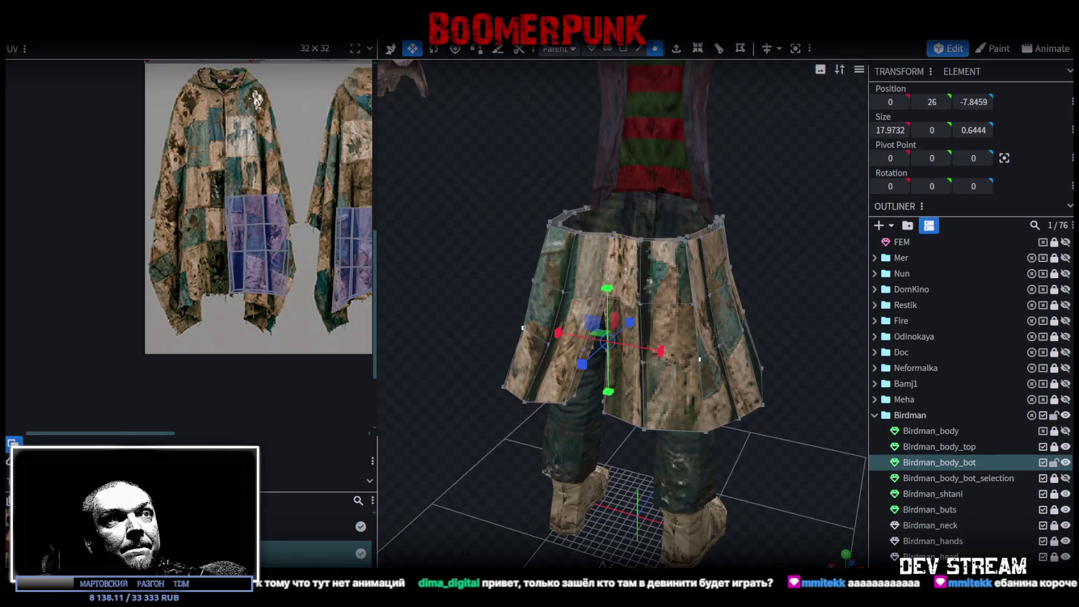
scroll(719, 293, "down", 5)
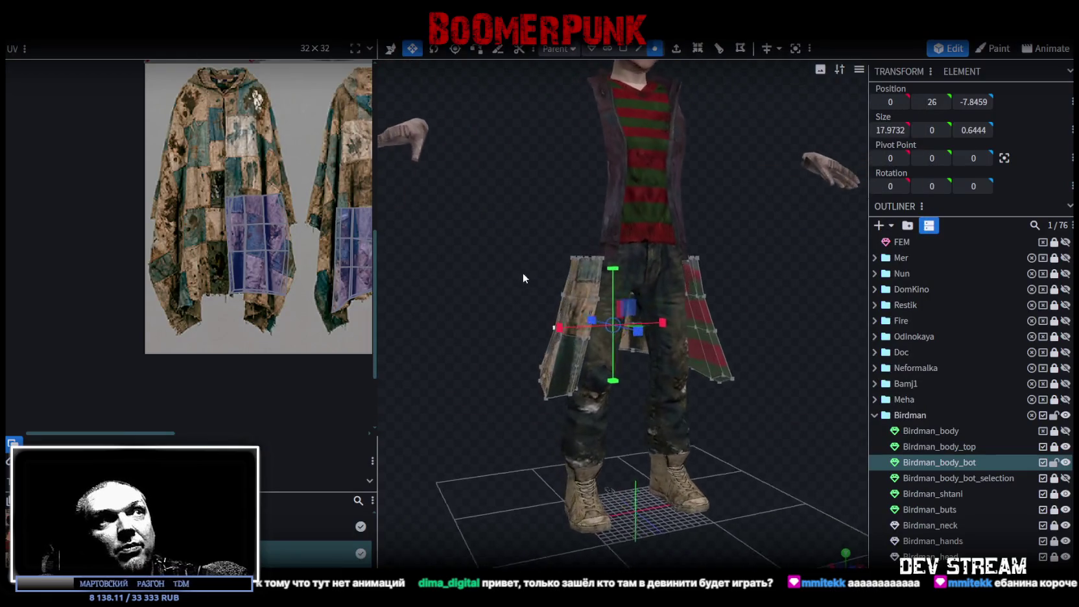
- Raise a coat panel near the gaps by 0.8 units
left_click_drag(535, 294, 714, 286)
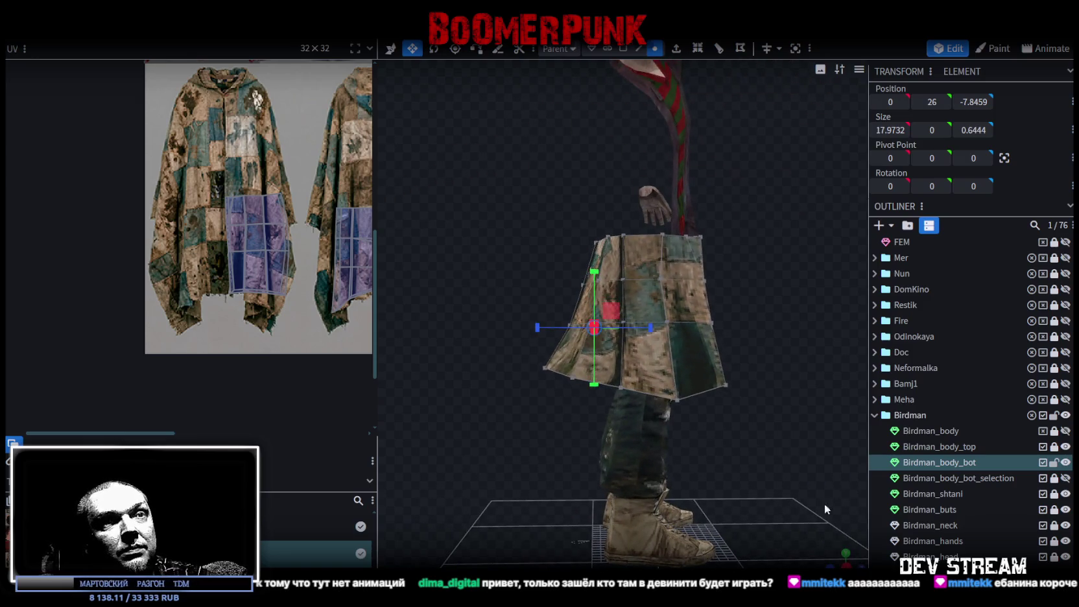
scroll(744, 524, "up", 2)
scroll(744, 525, "up", 2)
scroll(704, 422, "up", 2)
left_click(624, 310)
key("x")
left_click_drag(681, 314, 678, 296)
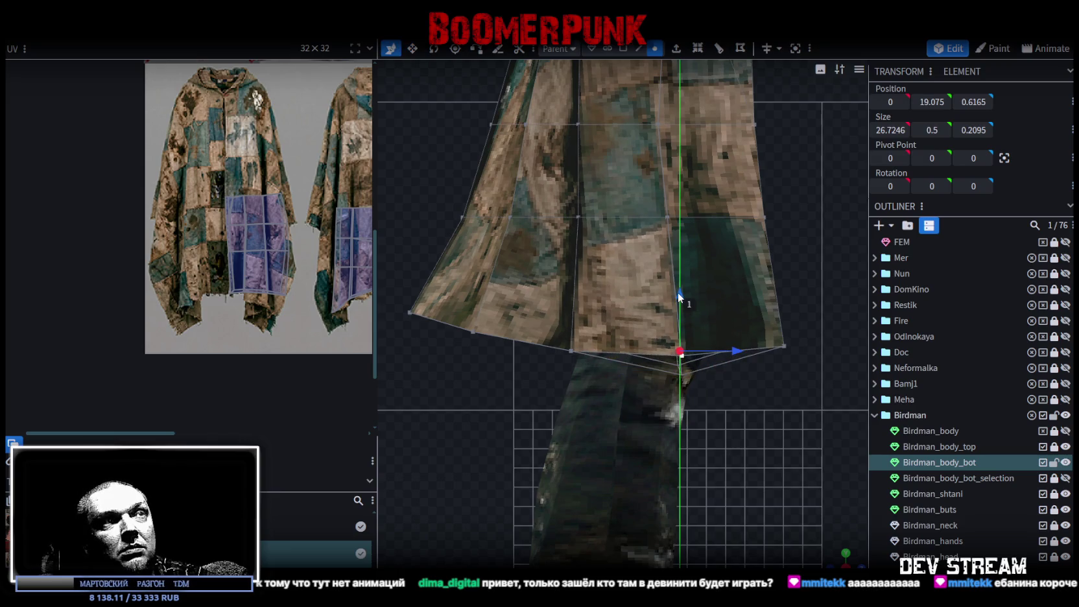
scroll(832, 536, "down", 2)
scroll(672, 491, "down", 2)
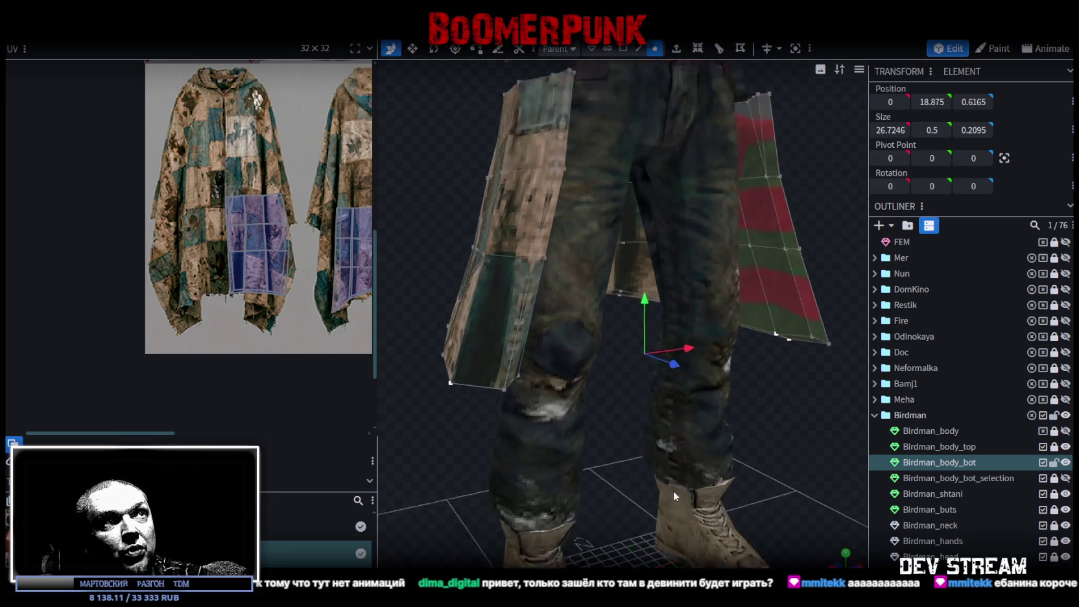
scroll(736, 411, "down", 2)
- Move the striped sleeve strip's UV faces off the sweater onto the lower-left poncho
right_click_drag(736, 410, 588, 358)
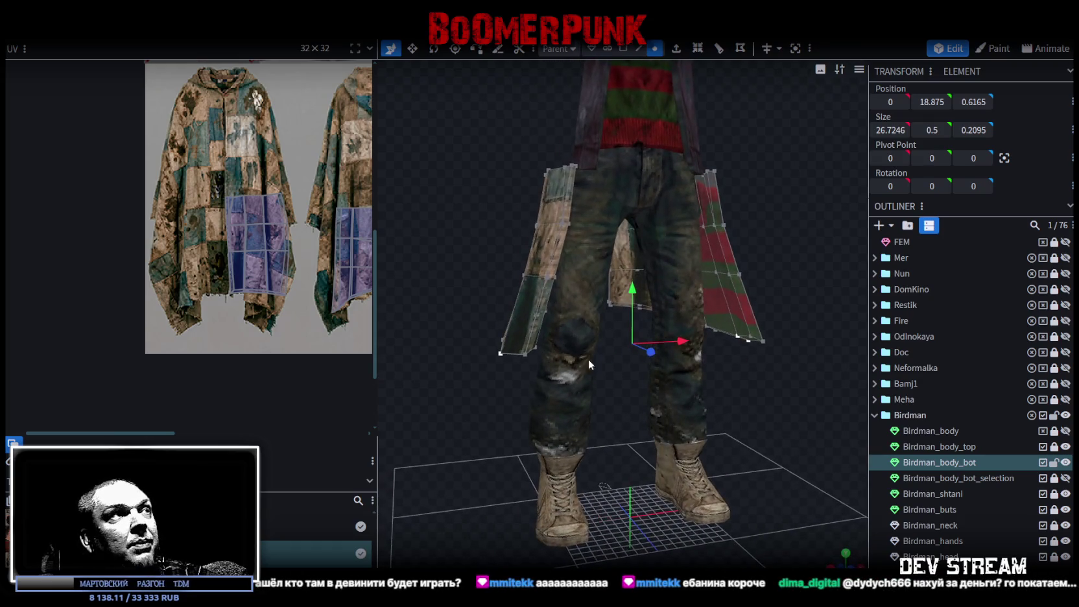
scroll(228, 275, "down", 2)
scroll(191, 263, "up", 2)
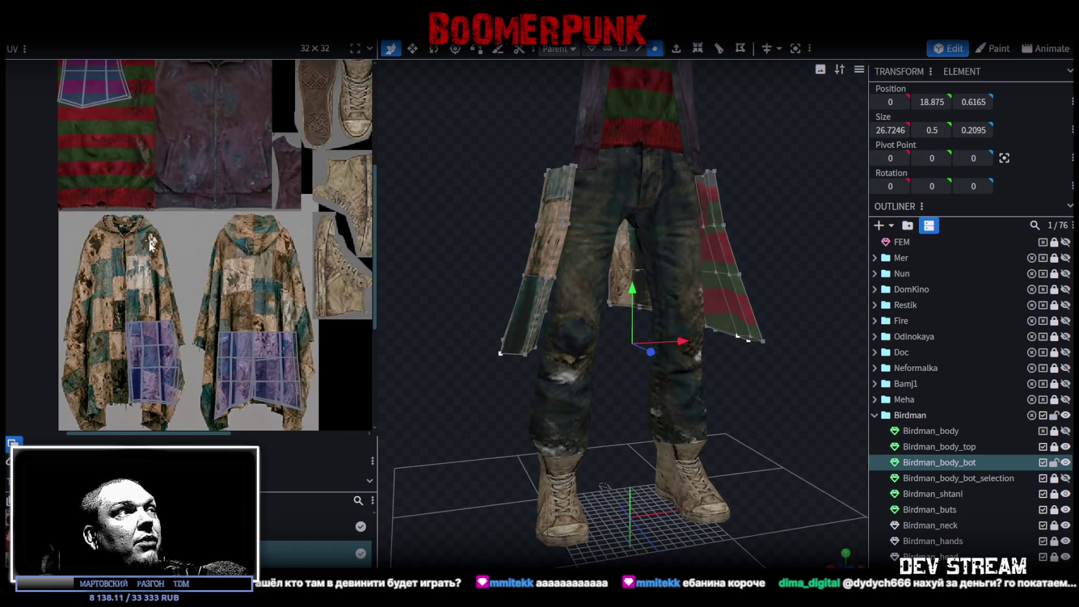
scroll(238, 200, "up", 2)
scroll(229, 241, "up", 2)
left_click(249, 201)
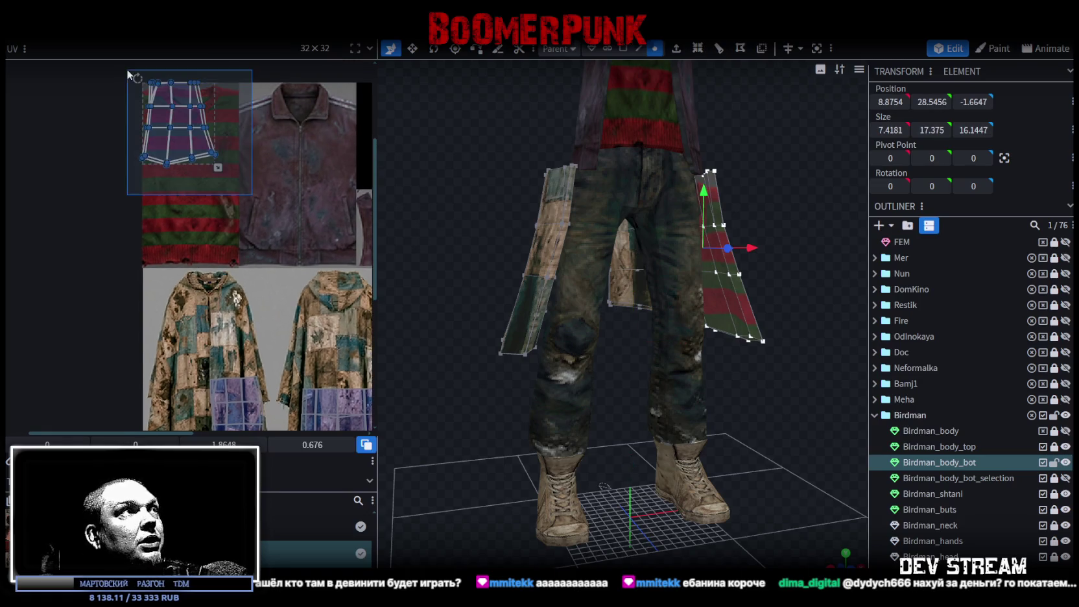
left_click_drag(203, 129, 259, 230)
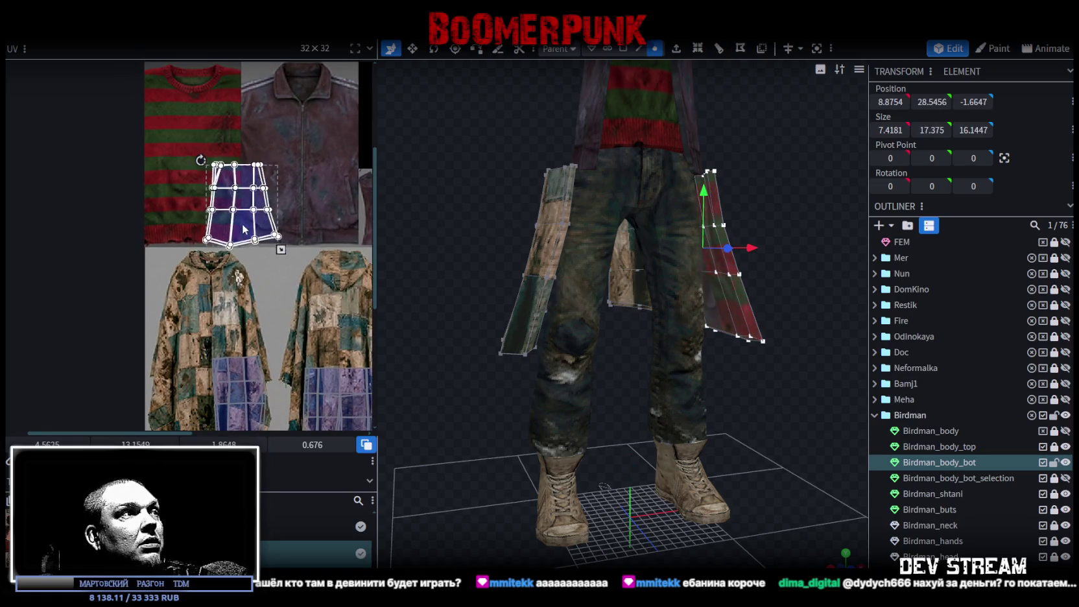
scroll(273, 327, "down", 2)
left_click_drag(234, 167, 192, 372)
- Shift two thin sleeve faces' UVs rightward into place on the poncho
scroll(192, 371, "up", 1)
scroll(226, 341, "up", 2)
scroll(217, 319, "up", 2)
scroll(255, 169, "up", 2)
left_click(200, 167)
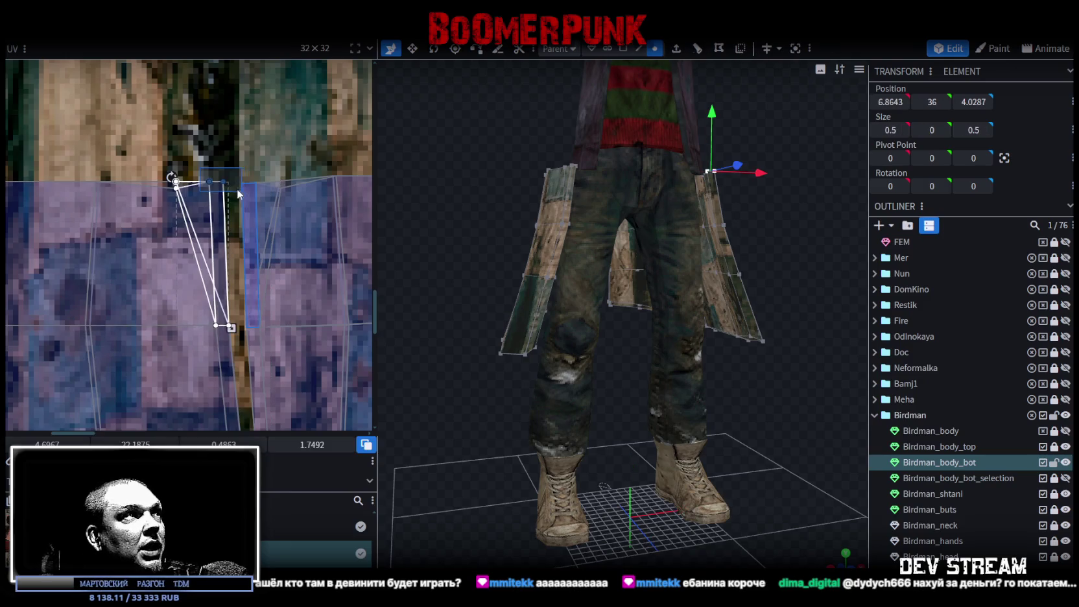
left_click_drag(223, 183, 236, 185)
scroll(233, 304, "up", 1)
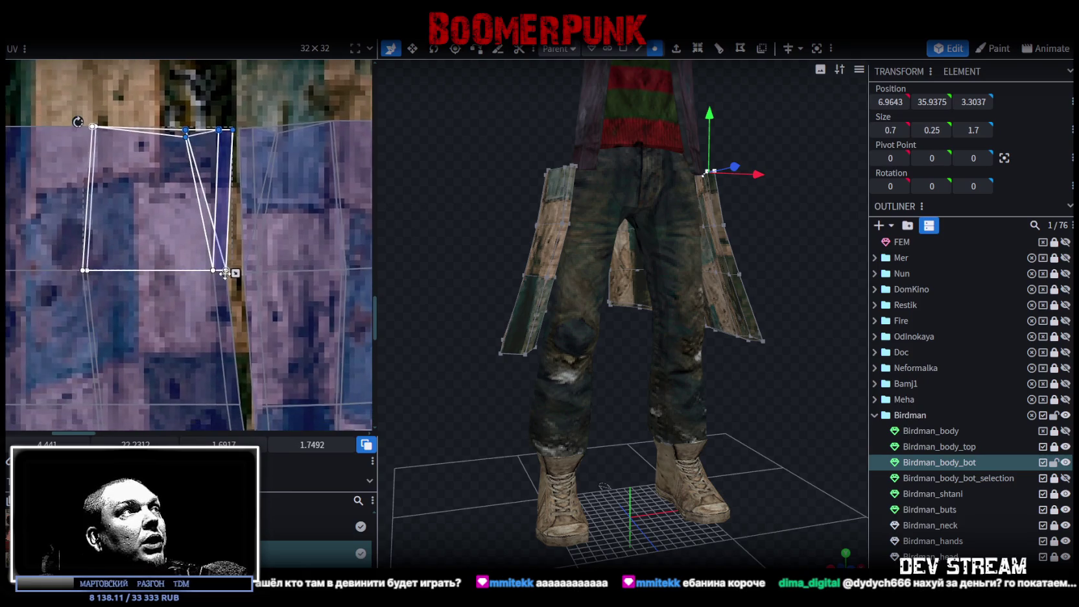
scroll(227, 285, "up", 1)
left_click(221, 263)
left_click_drag(221, 264, 236, 273)
- Nudge the next thin face into line and reshape a wider sleeve face down and left
scroll(235, 273, "down", 2)
scroll(236, 273, "up", 2)
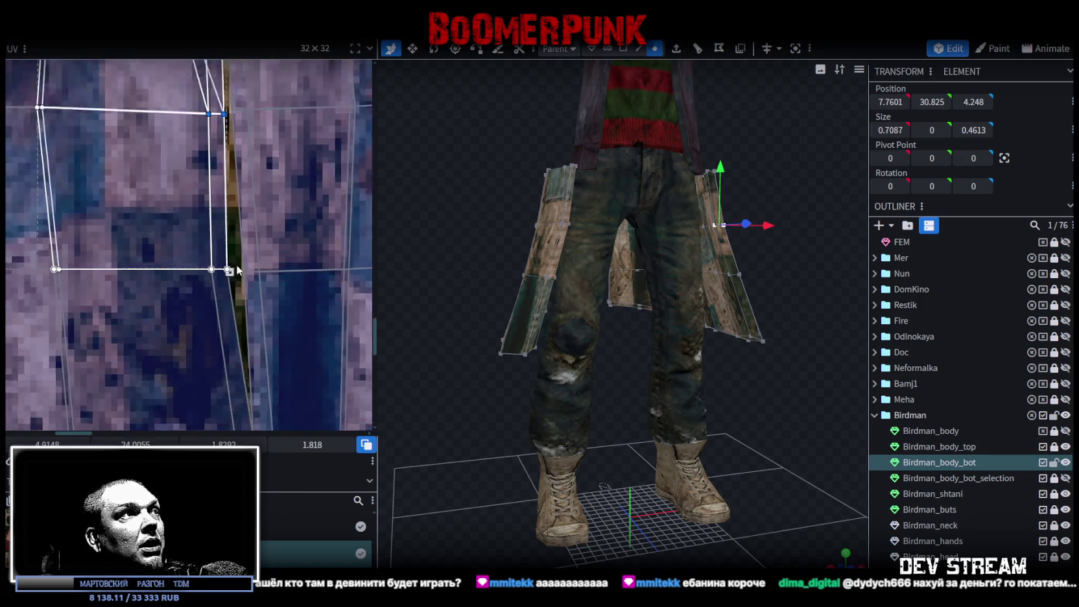
left_click(211, 269)
scroll(221, 264, "up", 1)
left_click_drag(220, 264, 224, 263)
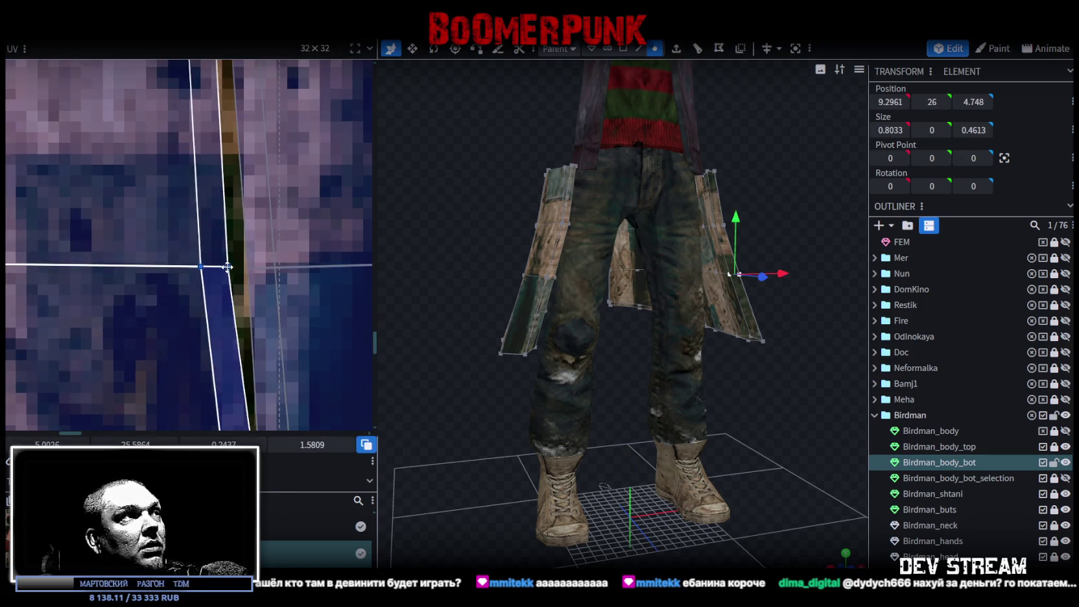
scroll(263, 324, "down", 2)
scroll(238, 183, "down", 1)
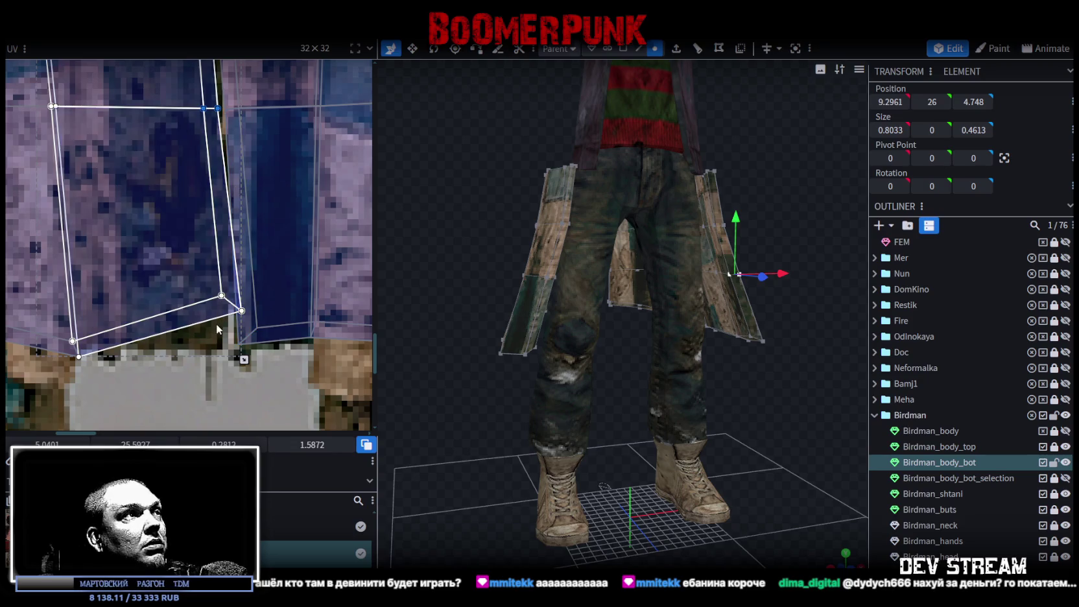
scroll(216, 322, "up", 1)
left_click(246, 262)
left_click_drag(246, 262, 198, 326)
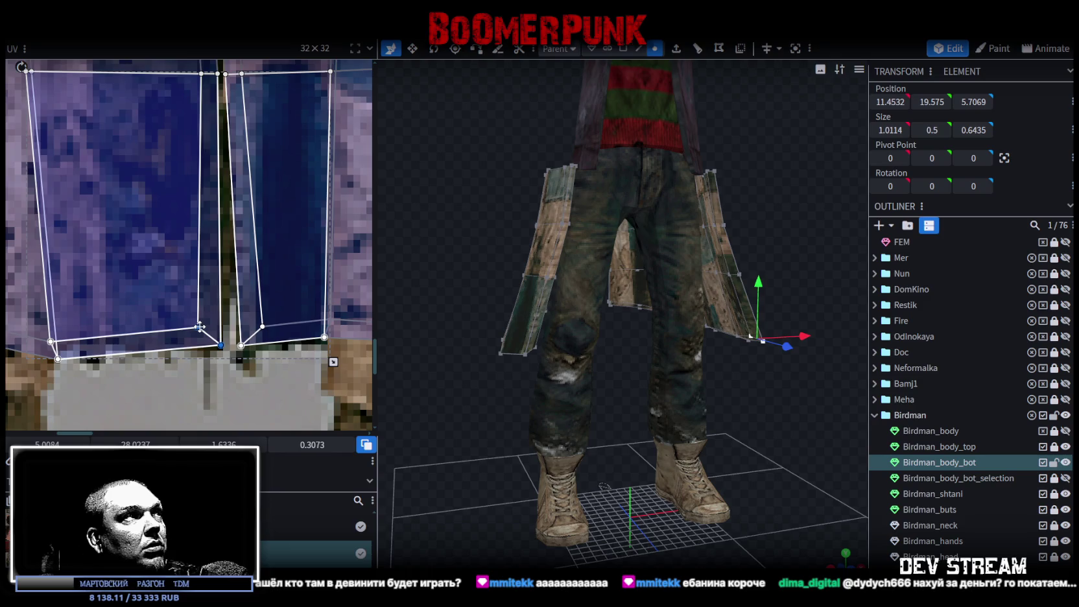
scroll(197, 325, "down", 2)
- Straighten the middle edge between two faces, then select the upper faces' middle vertices
left_click(183, 337)
left_click(183, 337, "shift")
scroll(194, 345, "up", 2)
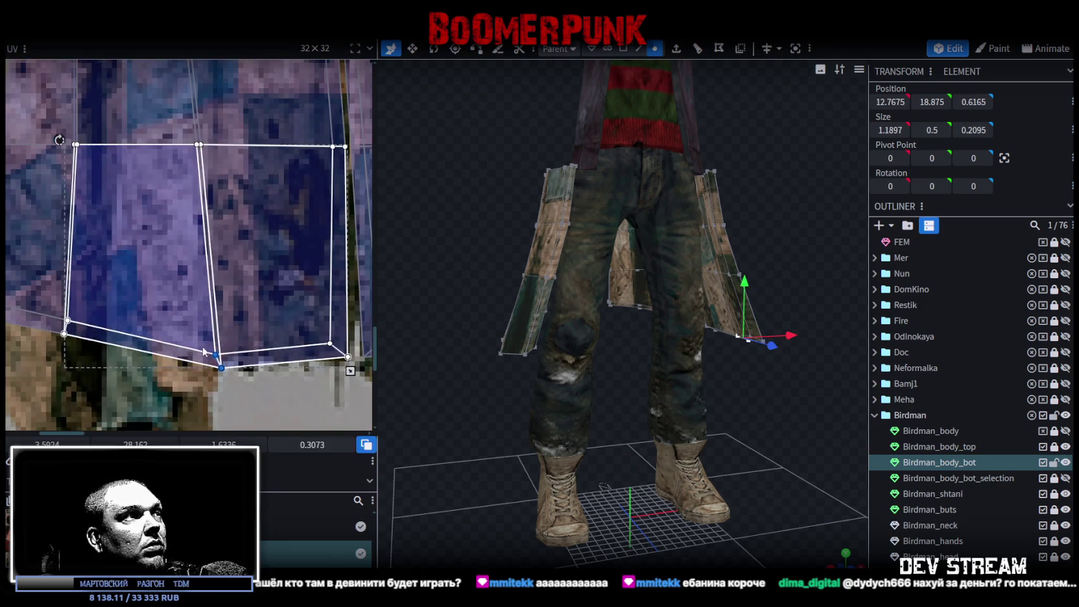
left_click_drag(215, 355, 198, 338)
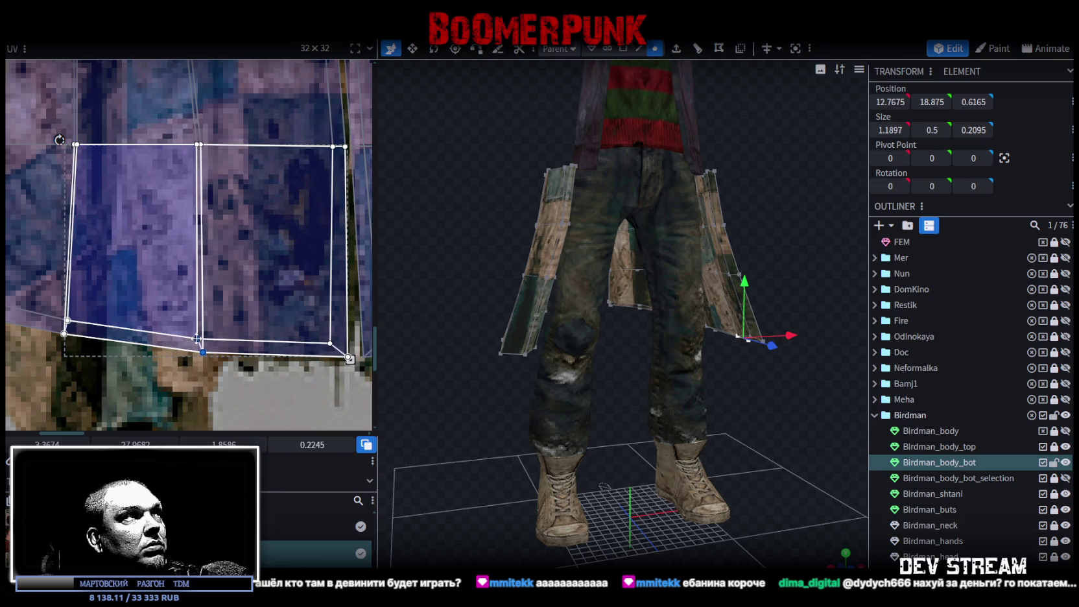
scroll(226, 243, "down", 2)
scroll(226, 244, "up", 2)
left_click_drag(179, 162, 209, 266)
scroll(220, 232, "up", 2)
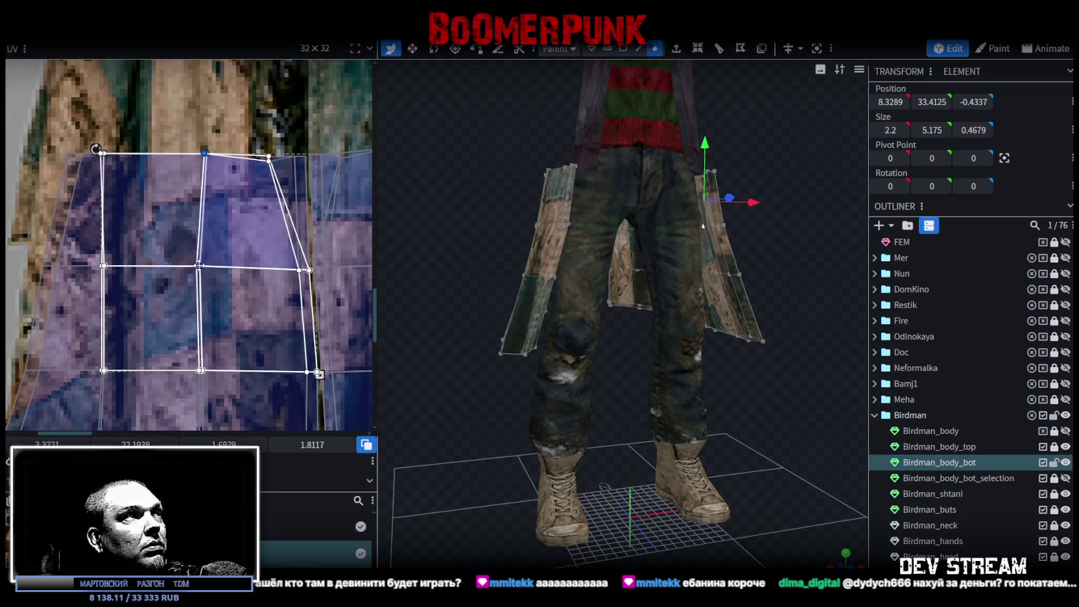
- Shift the top-middle and middle-column UV vertices to straighten the upper coat faces
scroll(209, 266, "down", 3)
scroll(209, 263, "up", 1)
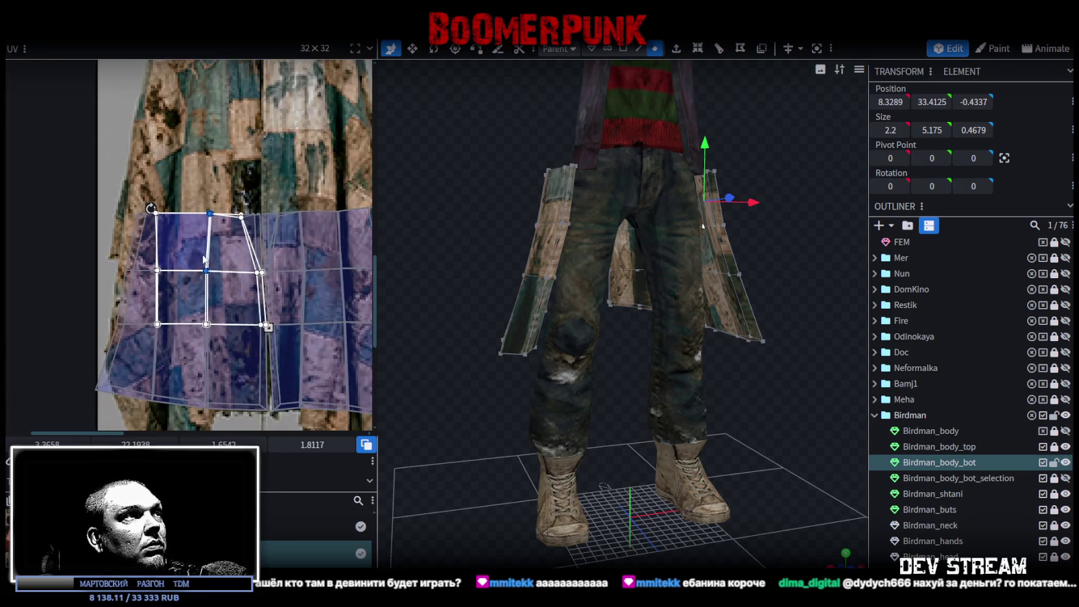
scroll(206, 253, "up", 1)
left_click(212, 205)
left_click_drag(212, 205, 206, 205)
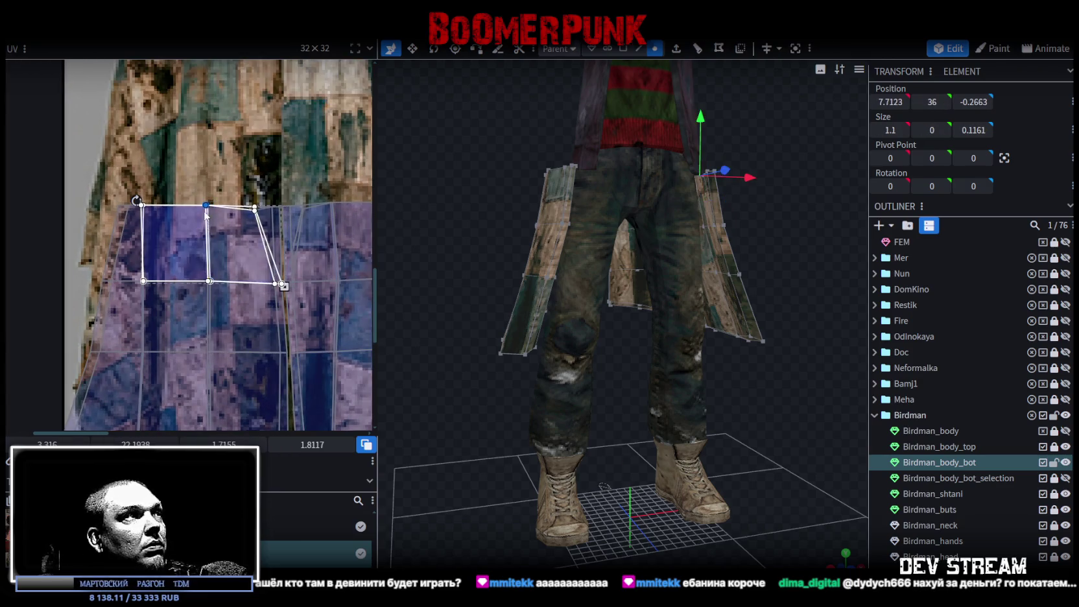
scroll(208, 214, "down", 1)
scroll(192, 368, "up", 1)
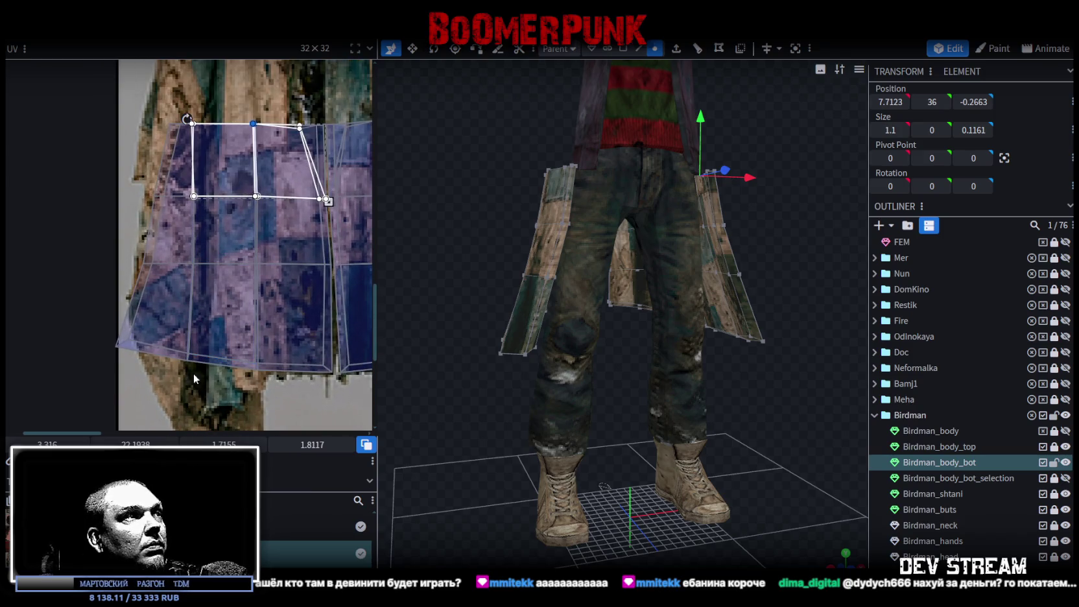
left_click(257, 356)
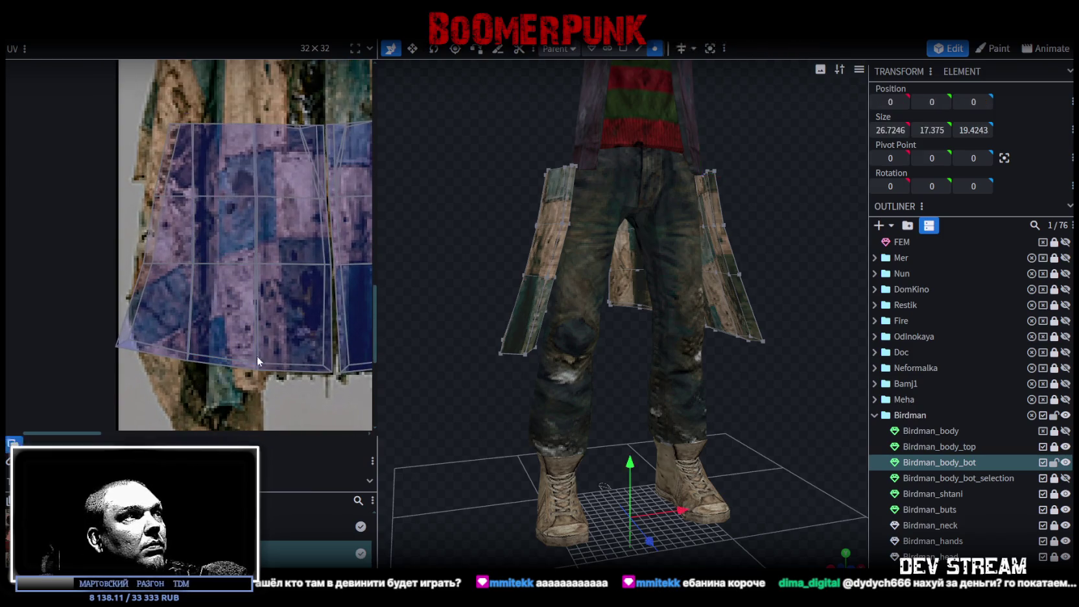
left_click(189, 367)
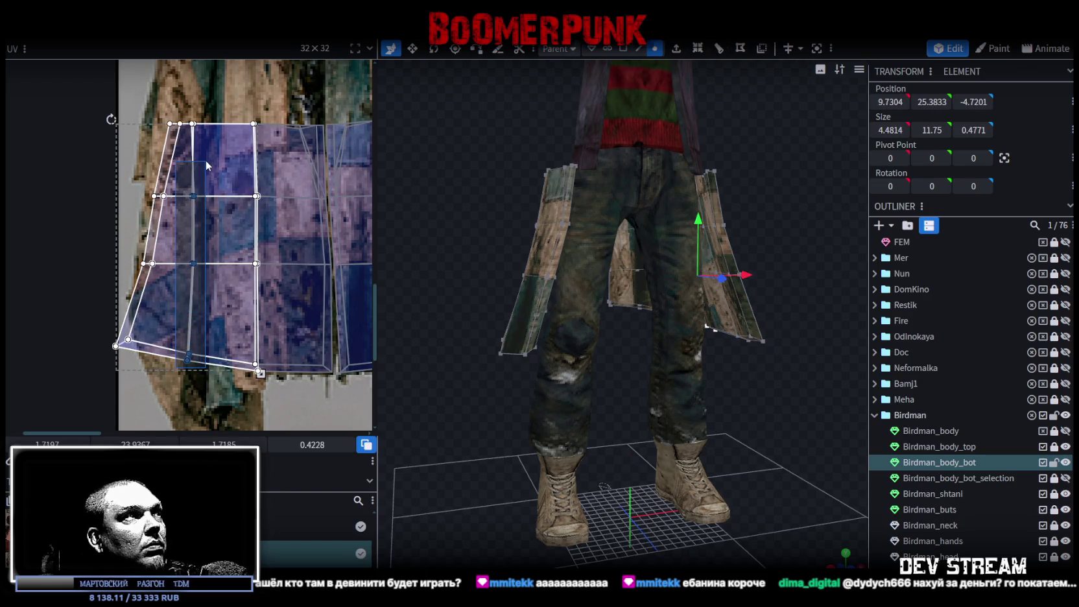
left_click(188, 361)
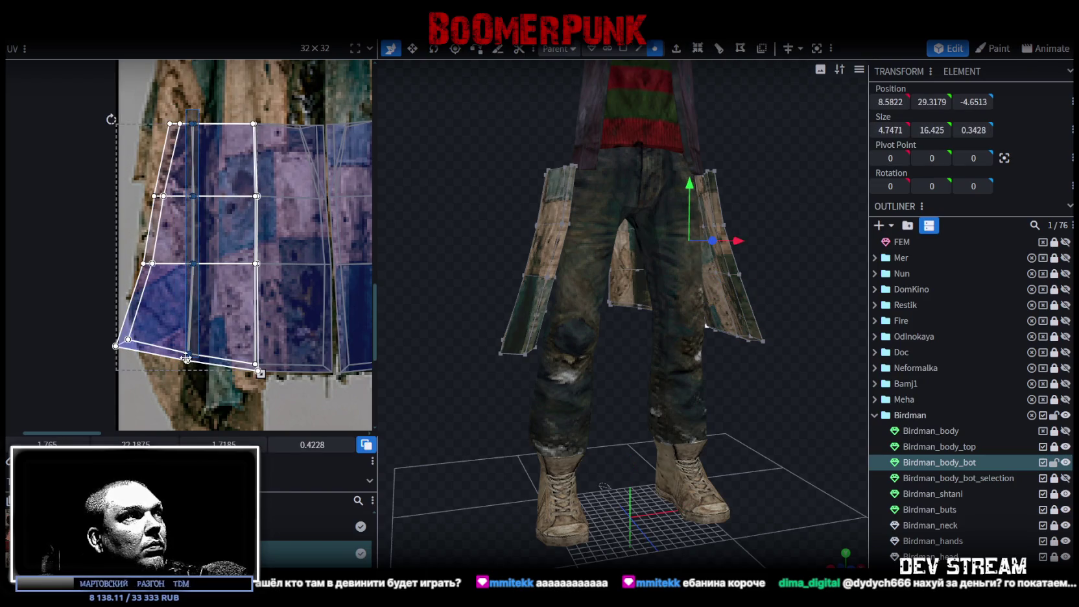
left_click(195, 107)
left_click_drag(194, 195, 206, 195)
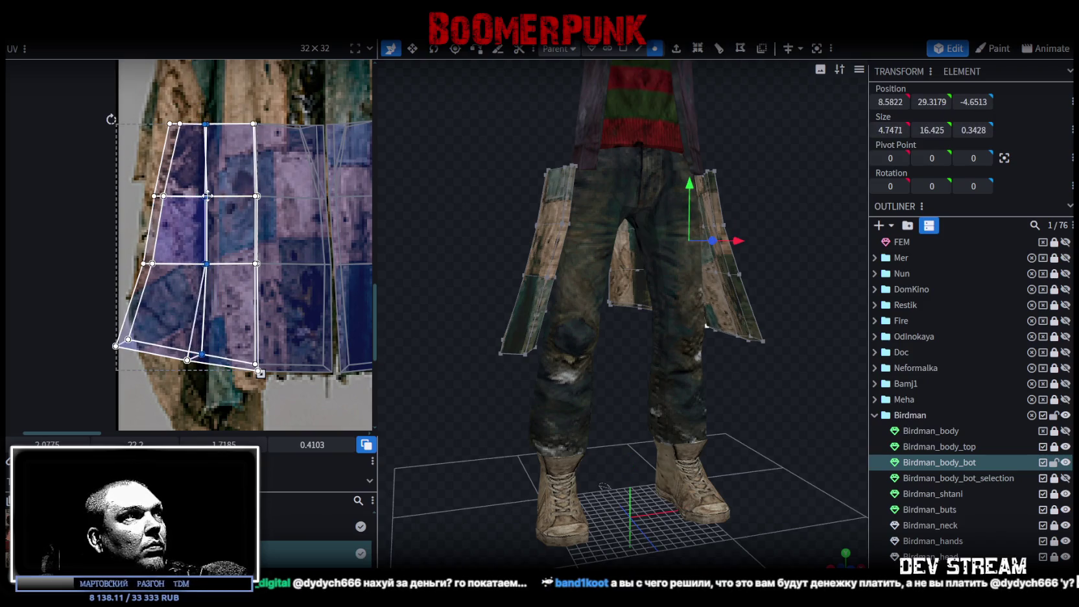
- Reposition the bottom-row and left-column UV vertices into neat rectangles on the poncho
left_click(189, 361)
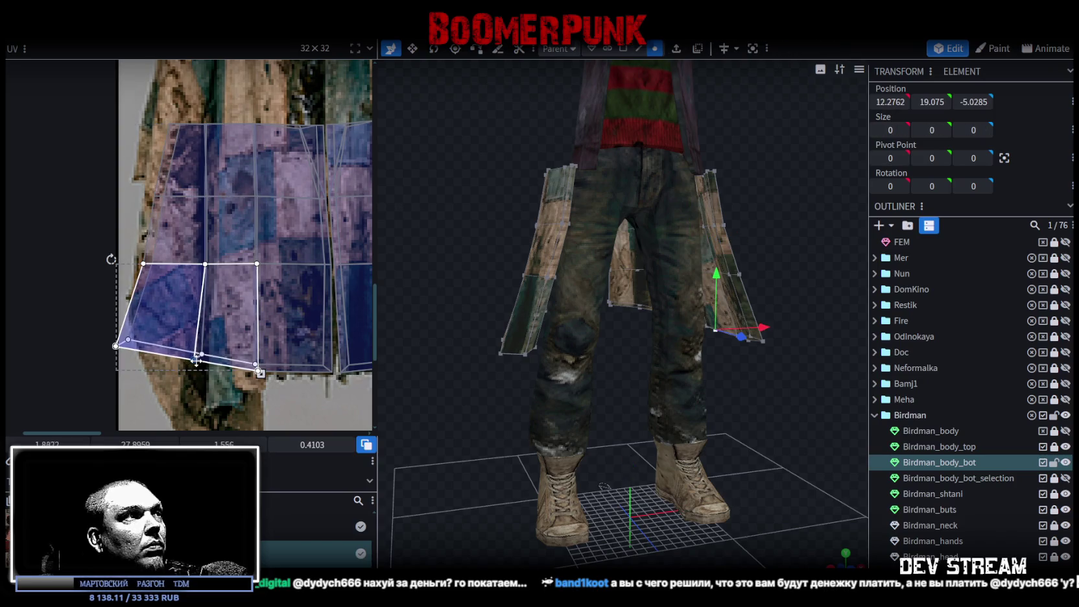
left_click_drag(190, 361, 203, 395)
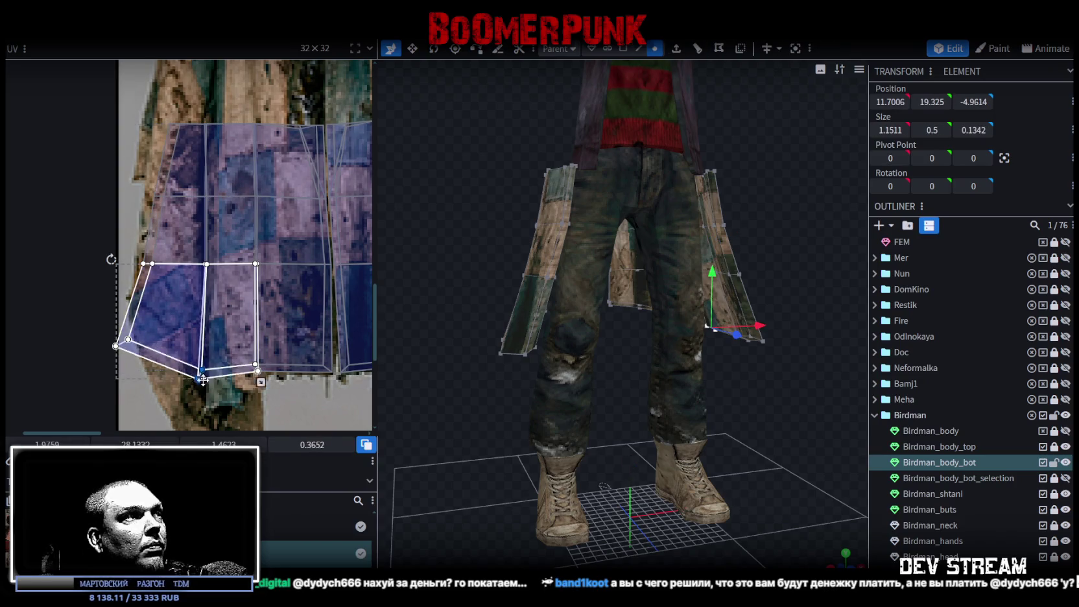
middle_click_drag(145, 380, 185, 335)
left_click(185, 336)
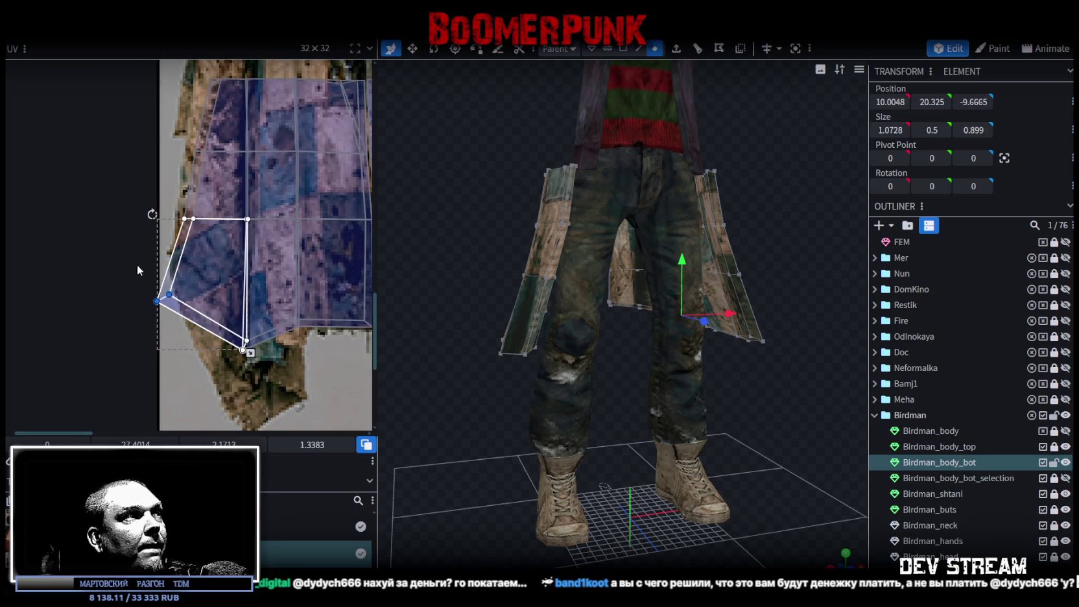
left_click_drag(169, 294, 211, 337)
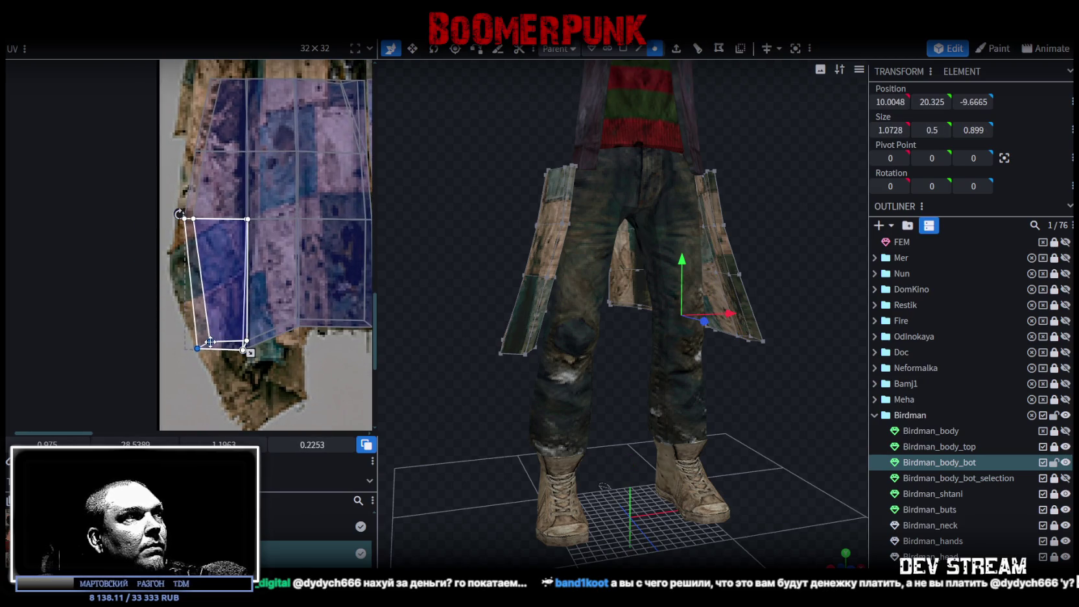
scroll(221, 263, "down", 2)
left_click(219, 318)
left_click_drag(192, 289, 185, 315)
scroll(219, 247, "up", 1)
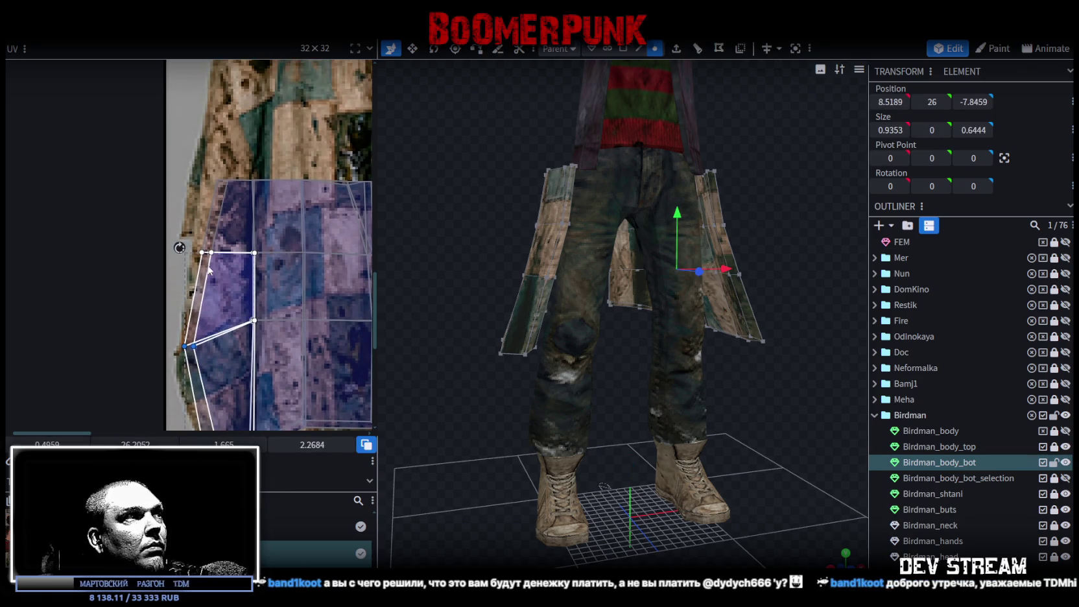
left_click(256, 322, "shift")
left_click_drag(255, 321, 251, 314)
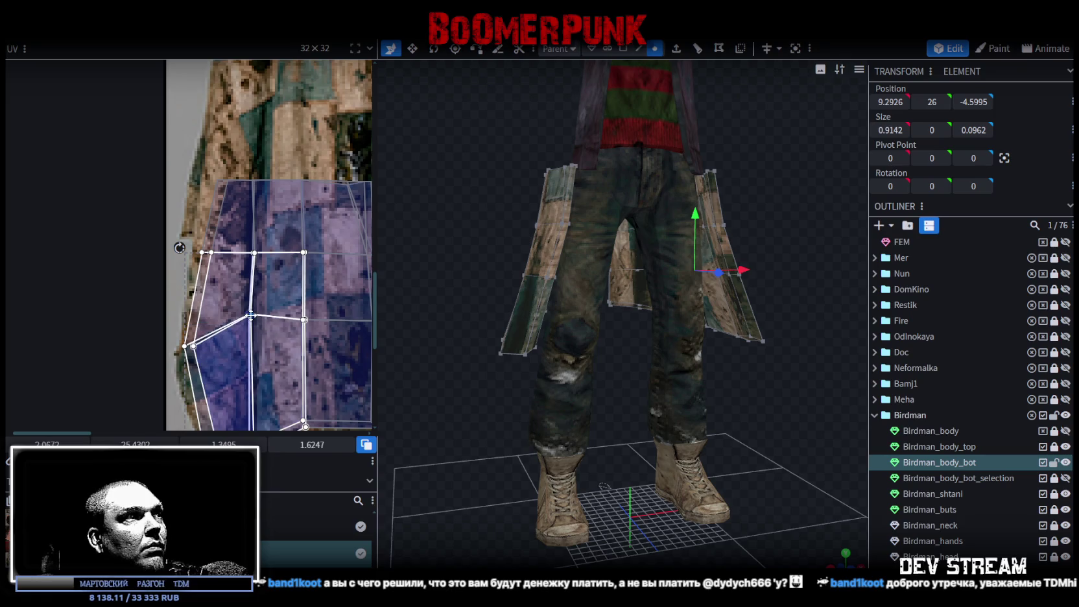
- Square up the upper-left faces' UVs and orbit around to check the skirt
left_click(213, 252)
left_click_drag(213, 252, 206, 252)
left_click(230, 214)
left_click_drag(227, 178, 211, 177)
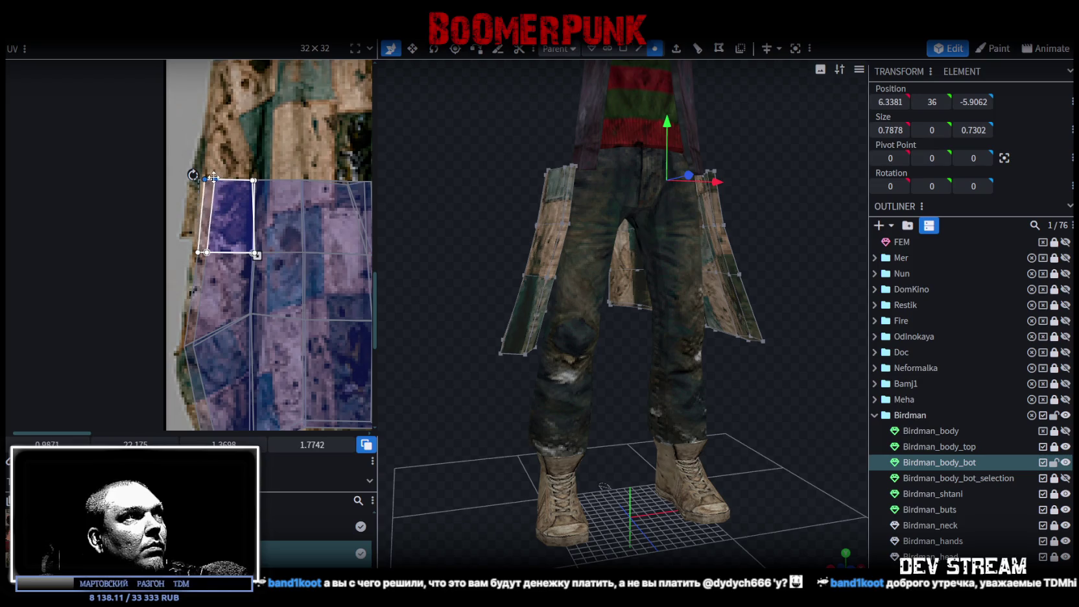
mouse_move(794, 394)
left_mouse_down()
mouse_move(541, 410)
mouse_move(706, 483)
left_mouse_up()
left_click(696, 405)
mouse_move(696, 405)
left_mouse_down()
mouse_move(488, 367)
mouse_move(514, 401)
mouse_move(768, 271)
mouse_move(733, 265)
mouse_move(634, 295)
left_mouse_up()
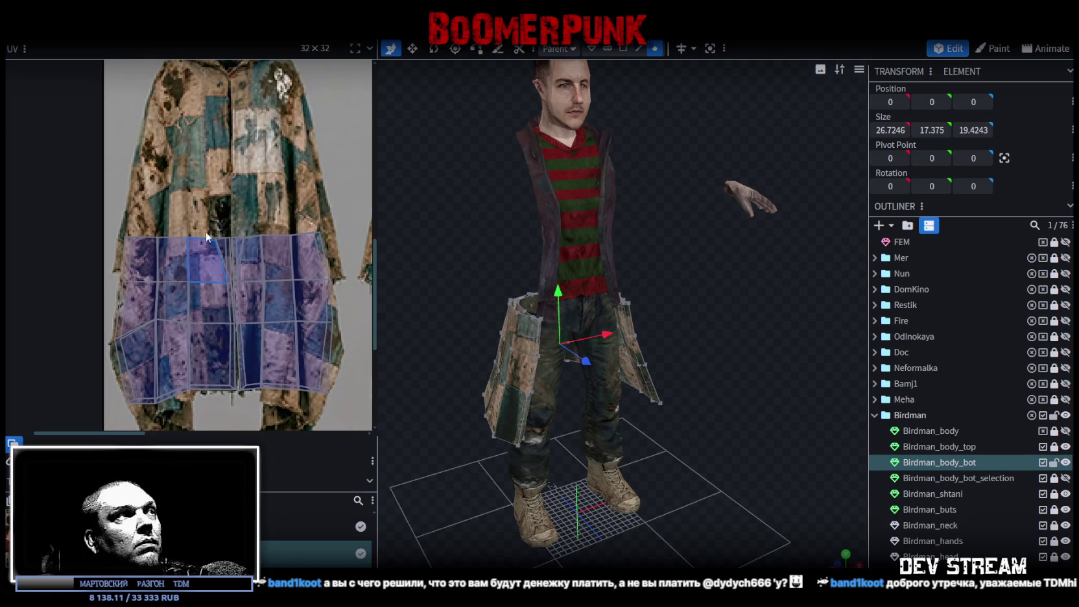
- Set the top row of the lower coat's UV vertices to a position of 22
left_click_drag(117, 205, 347, 245)
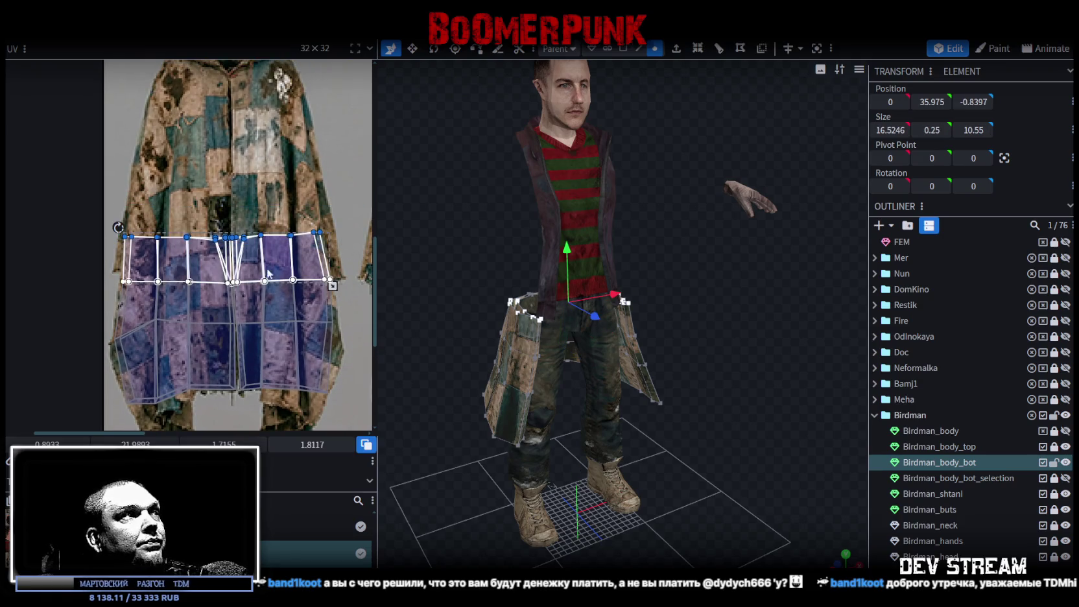
left_click_drag(151, 427, 151, 423)
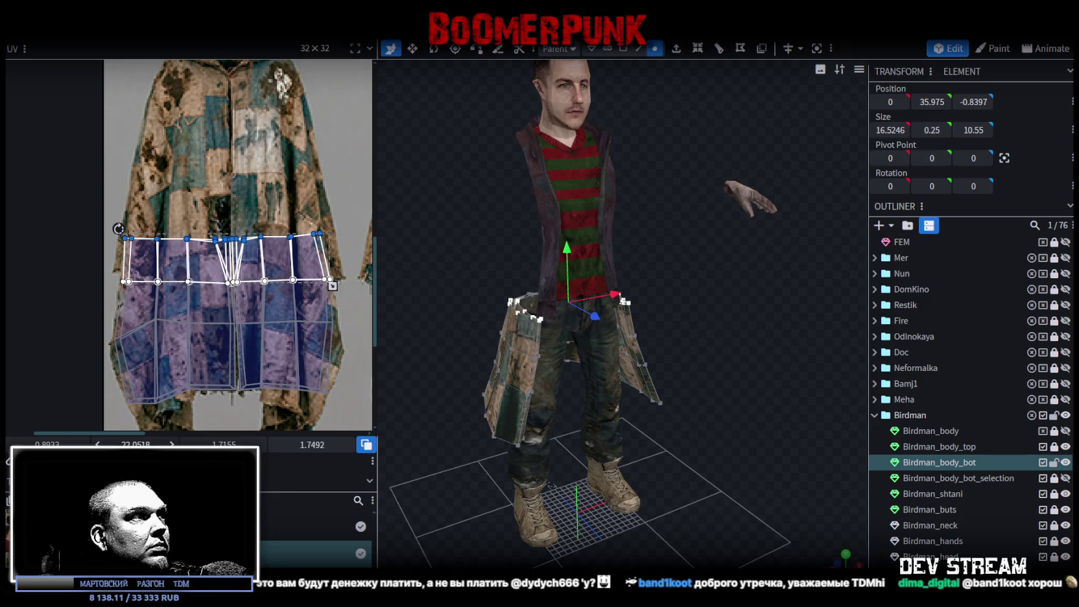
key("ctrl+z")
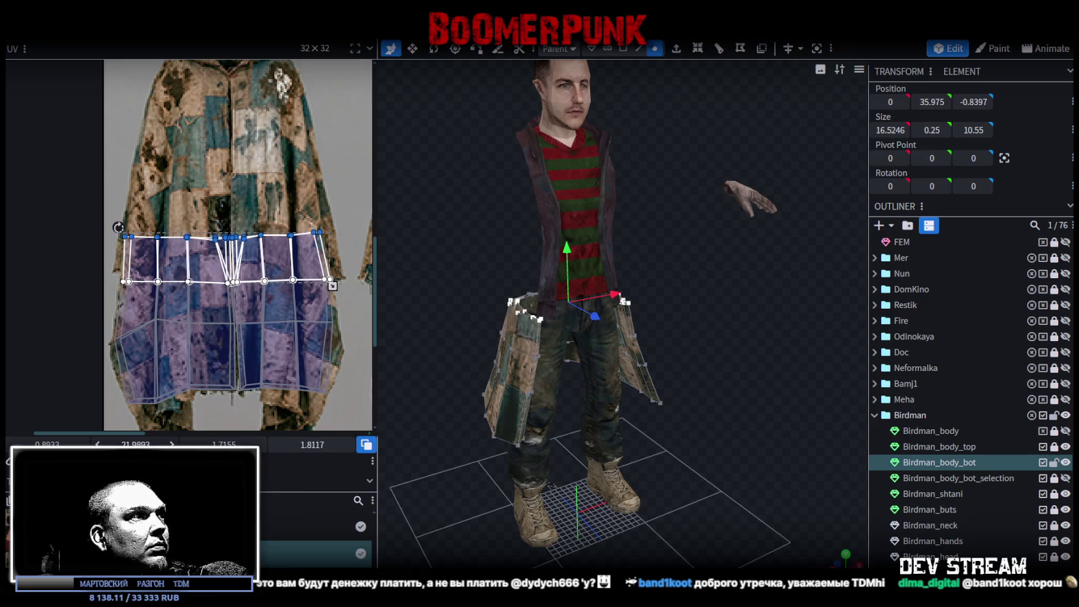
key("ctrl+y")
left_click(135, 444)
type("22")
key("Return")
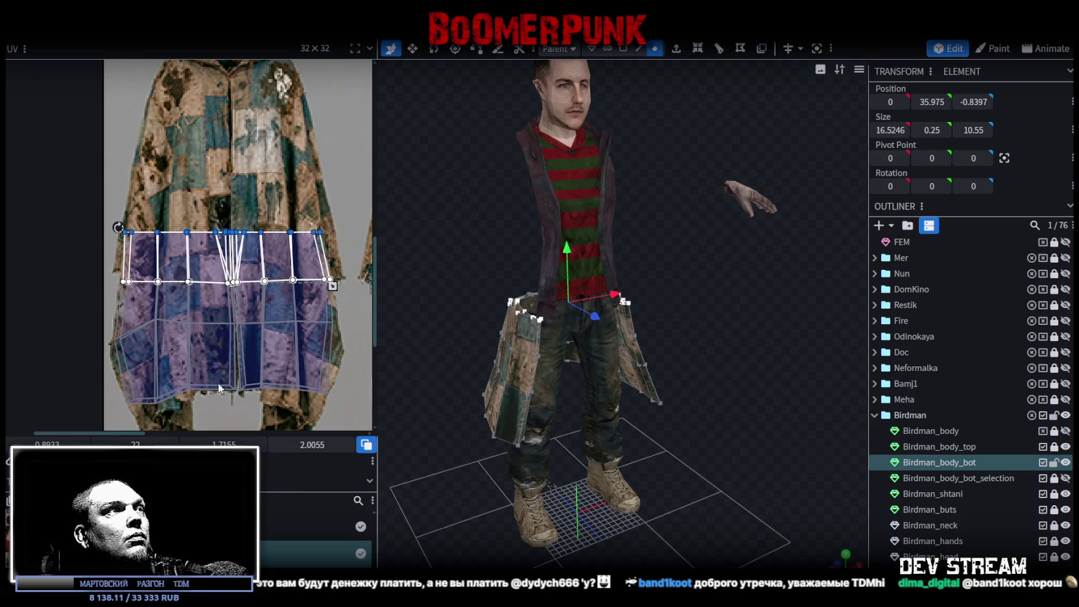
- Select the middle seam's UV points and shift them slightly right
scroll(196, 214, "up", 2)
scroll(197, 212, "down", 1)
scroll(242, 204, "up", 2)
mouse_move(269, 255)
left_mouse_down()
mouse_move(312, 284)
mouse_move(305, 267)
left_mouse_up()
left_click(231, 267)
left_click_drag(238, 370, 242, 369)
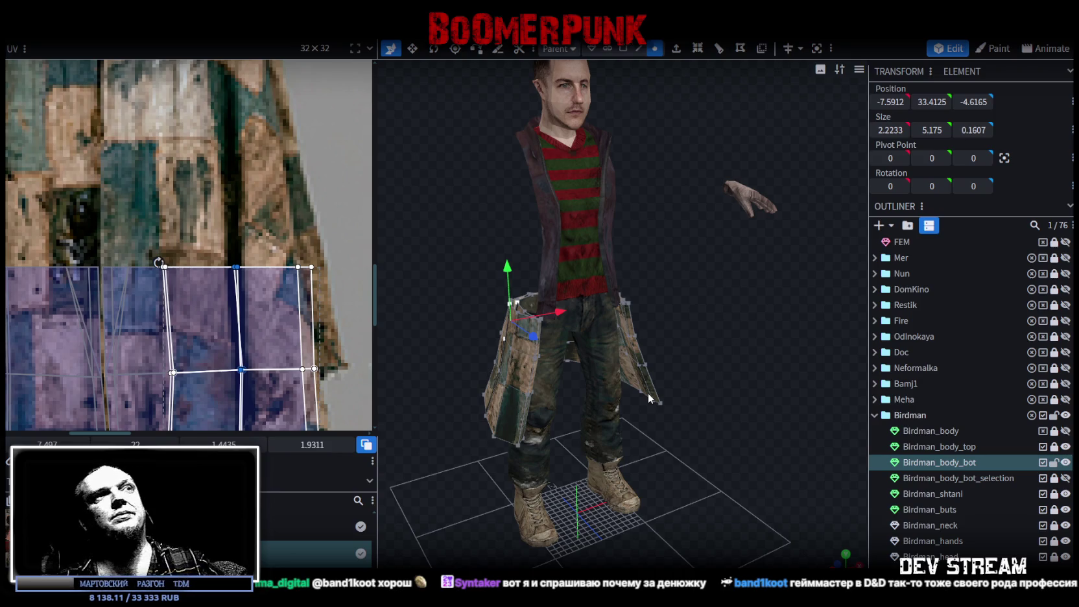
- Orbit the model toward the camera with the head and upper torso in view
mouse_move(603, 292)
left_mouse_down()
mouse_move(652, 253)
mouse_move(613, 263)
mouse_move(674, 297)
mouse_move(750, 234)
mouse_move(654, 242)
mouse_move(799, 284)
left_mouse_up()
scroll(626, 261, "up", 2)
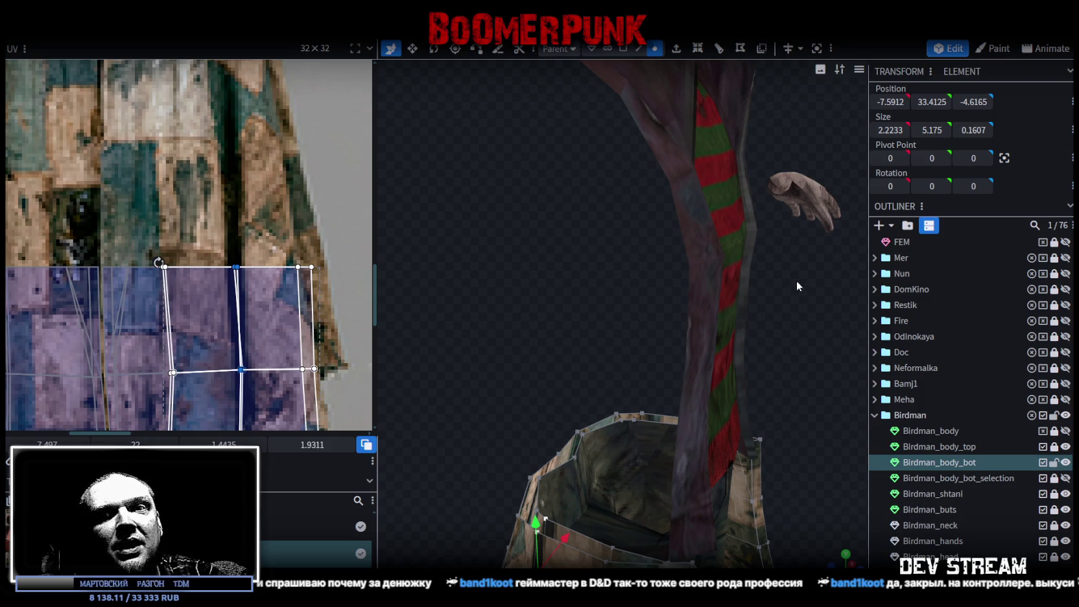
scroll(794, 284, "down", 2)
mouse_move(782, 273)
left_mouse_down()
mouse_move(769, 306)
mouse_move(668, 300)
mouse_move(779, 332)
mouse_move(740, 337)
left_mouse_up()
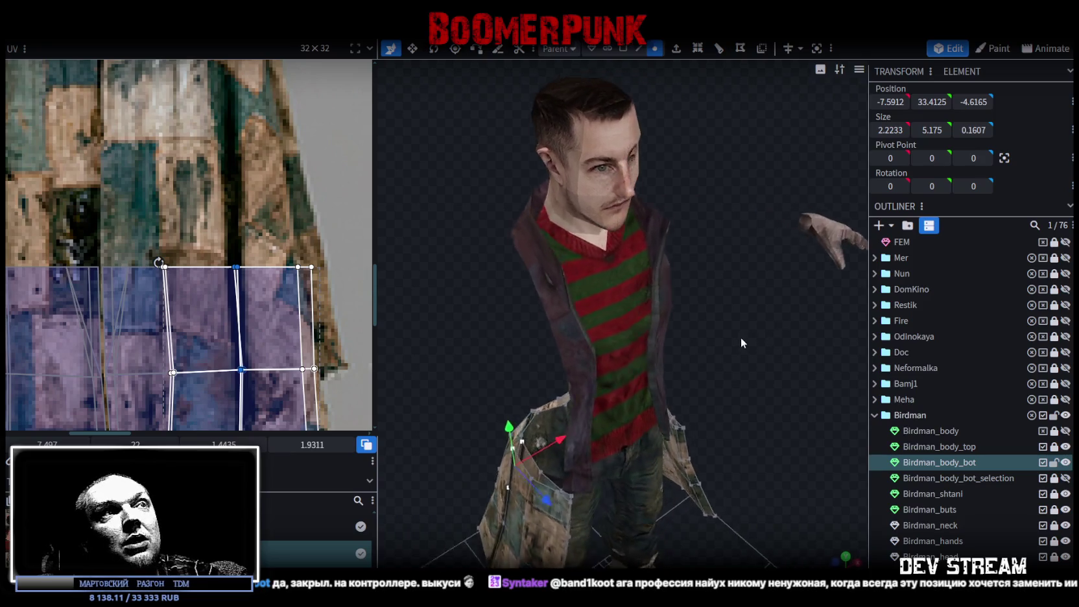
scroll(725, 334, "up", 1)
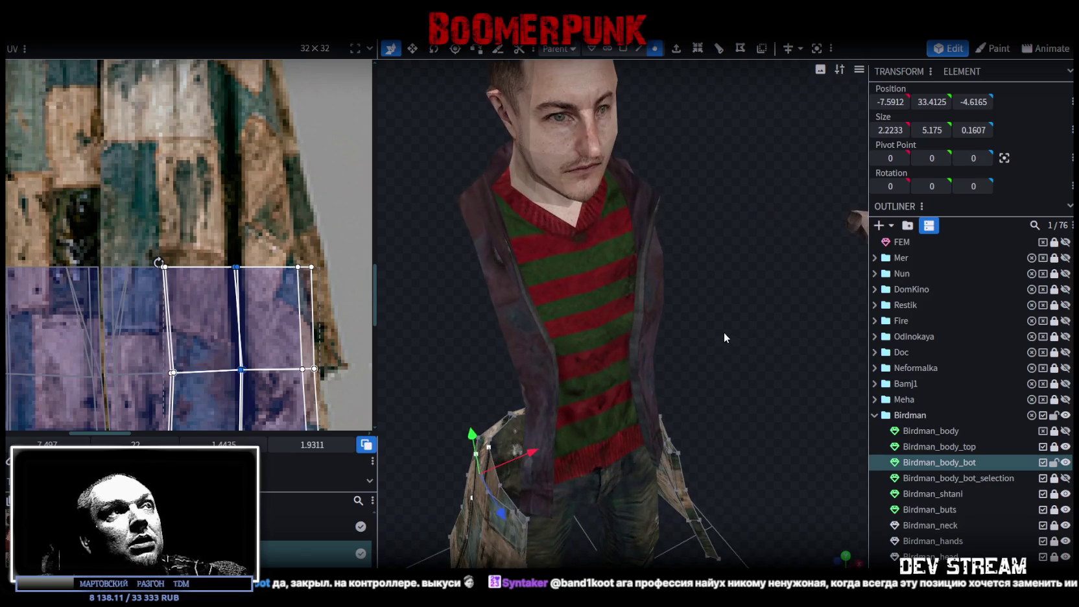
scroll(672, 279, "up", 1)
scroll(673, 284, "down", 2)
- Turn to the character's front, zoom in on the legs, and unhide Birdman_body_bot_selection
mouse_move(673, 284)
left_mouse_down()
mouse_move(585, 260)
mouse_move(694, 251)
mouse_move(638, 236)
left_mouse_up()
scroll(146, 209, "down", 2)
scroll(168, 233, "up", 3)
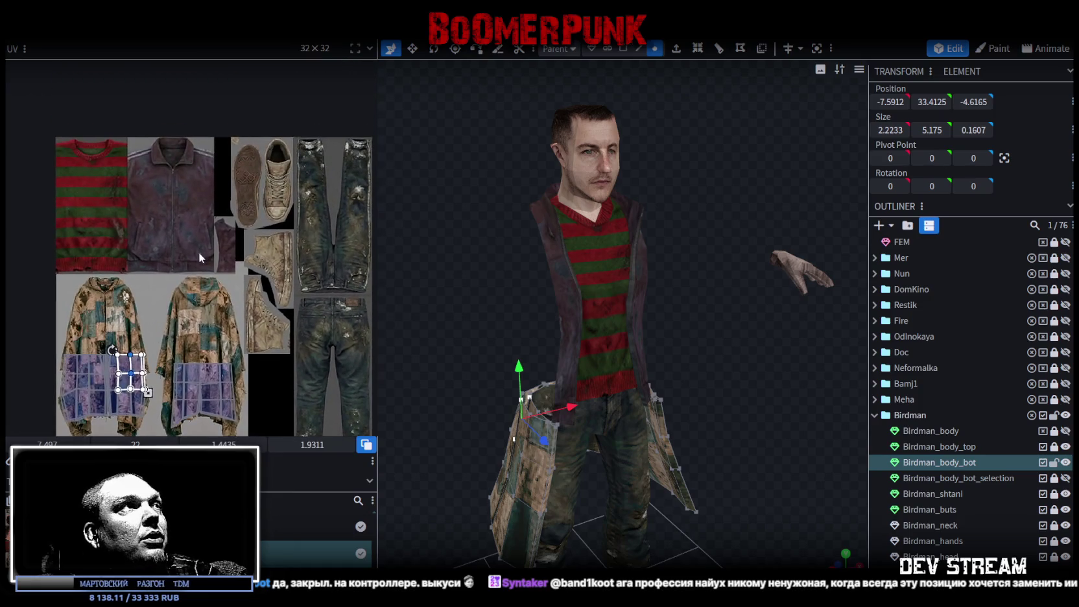
scroll(196, 261, "right", 2)
scroll(694, 338, "up", 2)
scroll(601, 272, "up", 2)
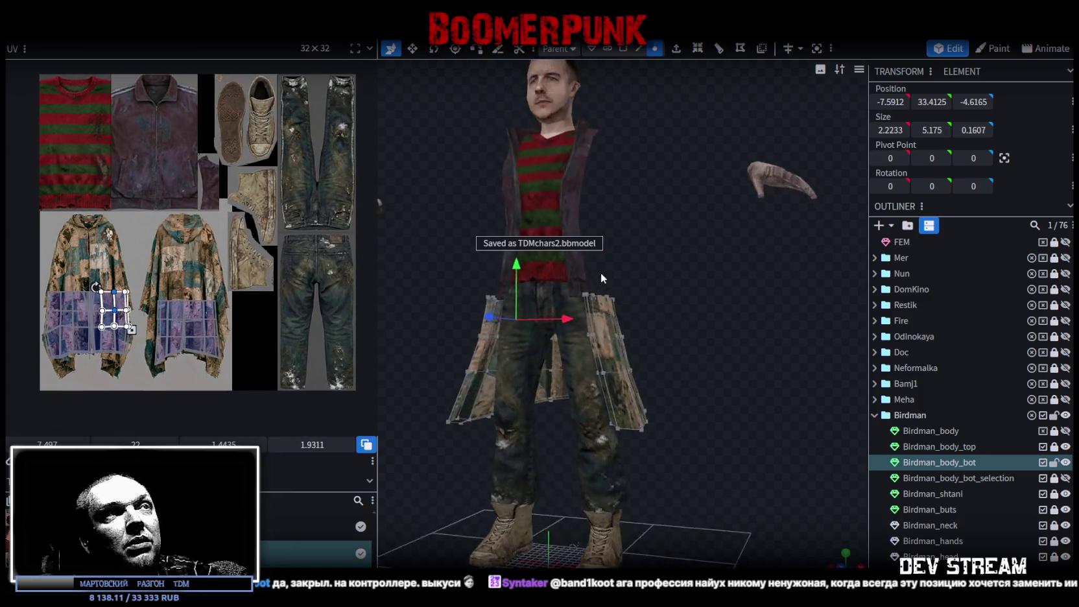
scroll(671, 289, "up", 2)
scroll(738, 317, "up", 2)
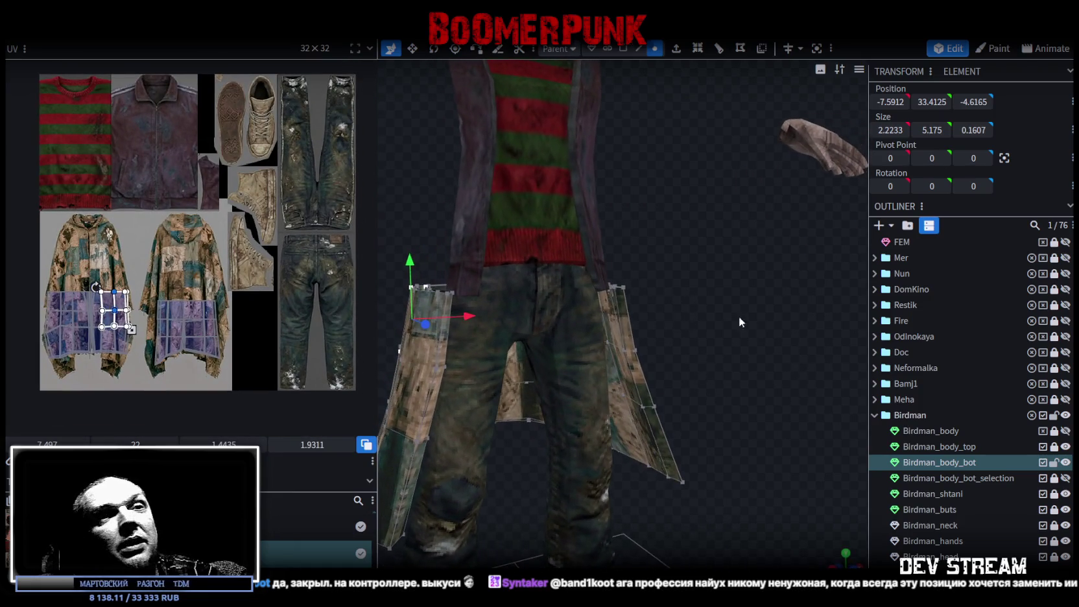
left_click(1065, 478)
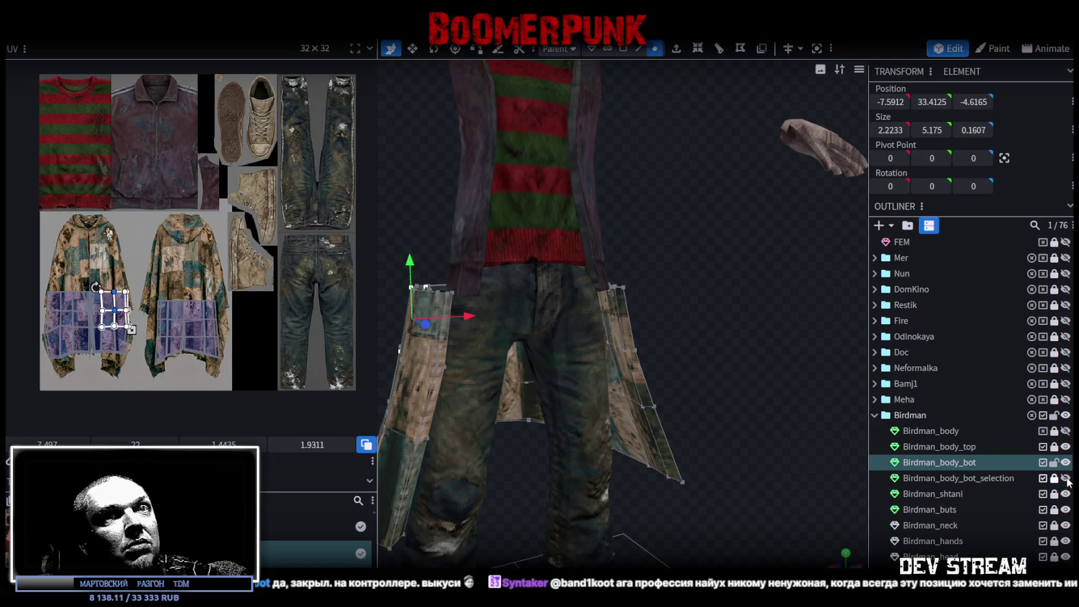
- Select the Birdman_body_bot_selection part in the Outliner
left_click(1042, 462)
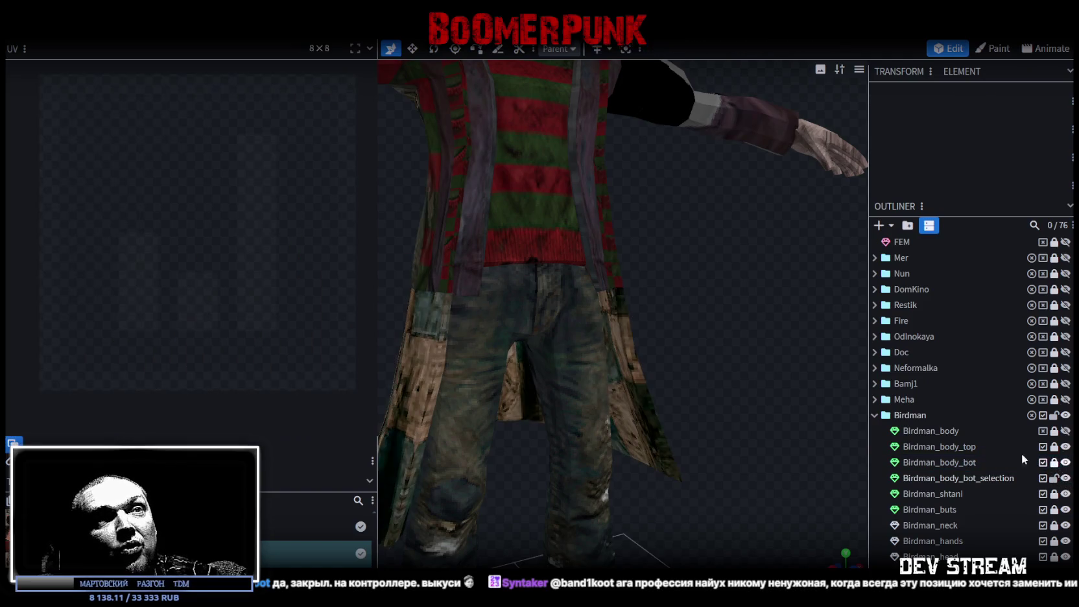
left_click(990, 477)
scroll(713, 323, "down", 5)
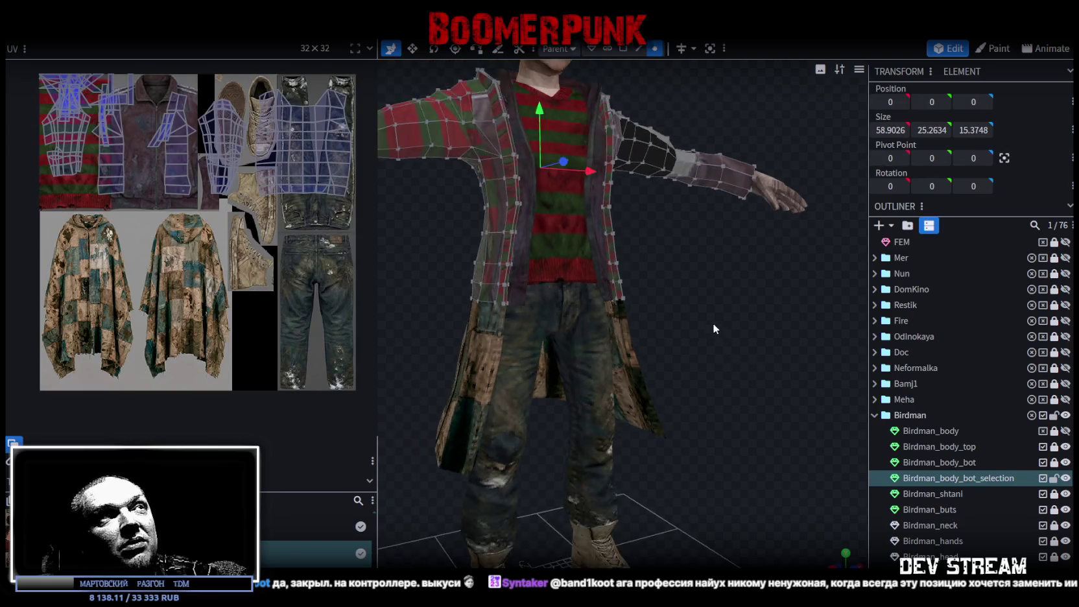
scroll(165, 183, "up", 2)
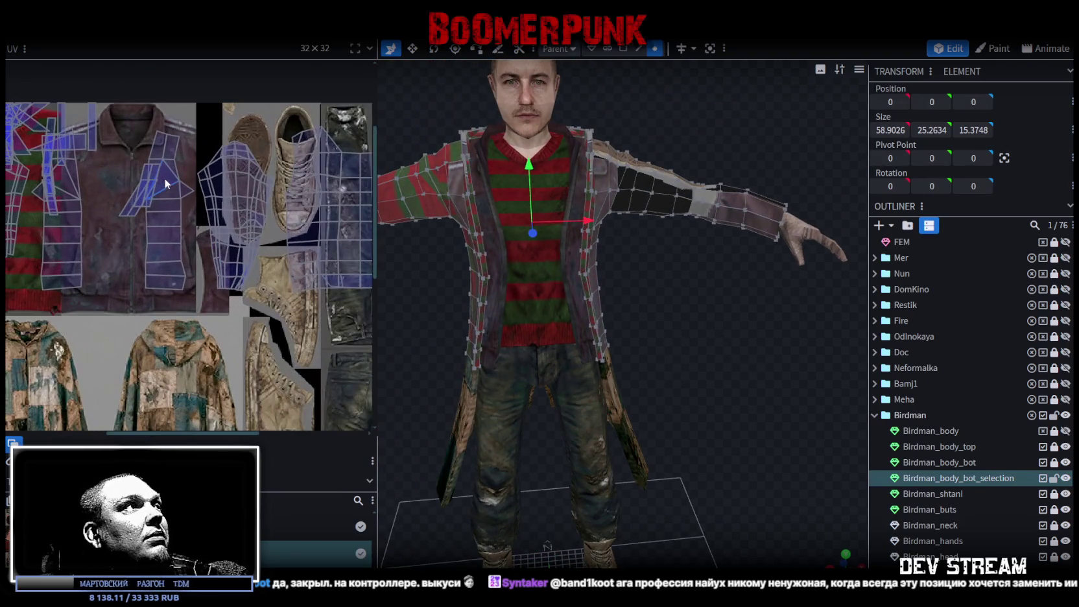
scroll(236, 171, "down", 1)
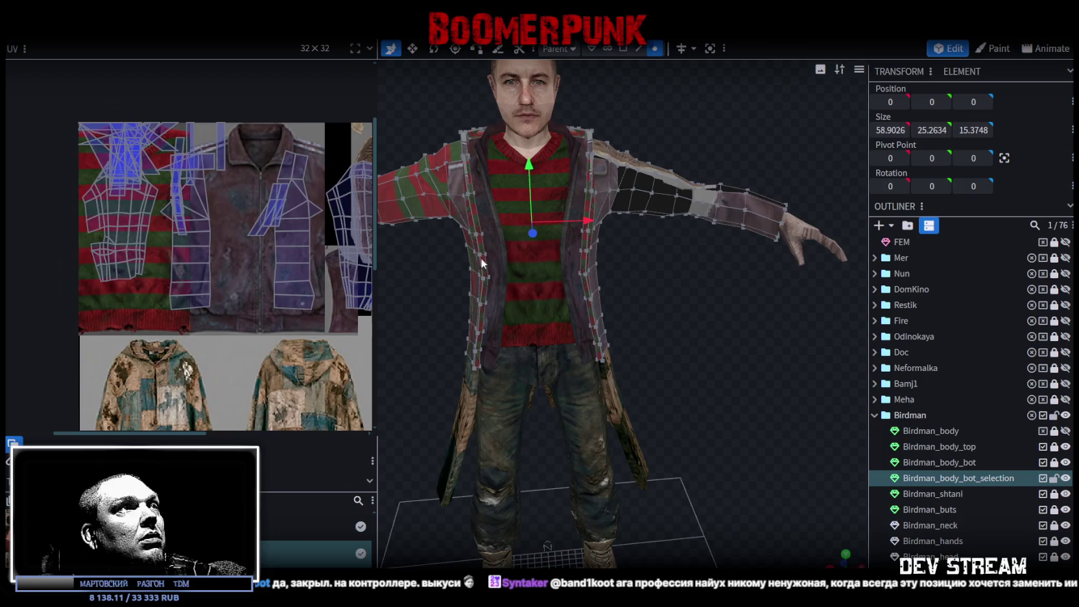
scroll(462, 251, "up", 2)
- Orbit to a front view and box-select the sleeve's UV points on the texture
mouse_move(671, 286)
left_mouse_down()
mouse_move(706, 302)
mouse_move(681, 272)
left_mouse_up()
mouse_move(645, 210)
left_mouse_down()
mouse_move(630, 256)
mouse_move(638, 285)
left_mouse_up()
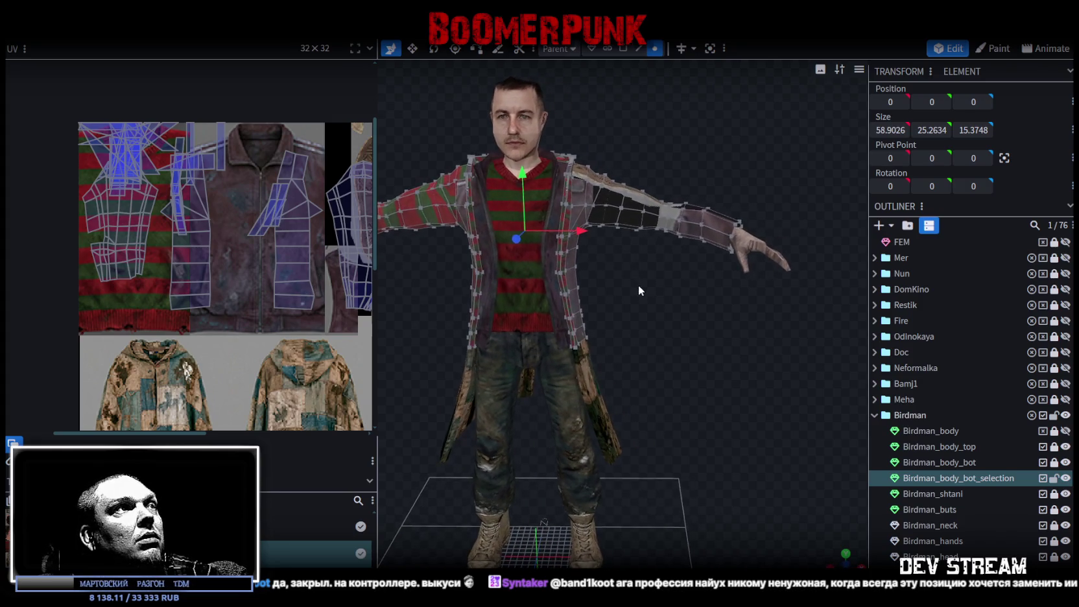
scroll(239, 200, "down", 2)
left_click_drag(252, 151, 323, 329)
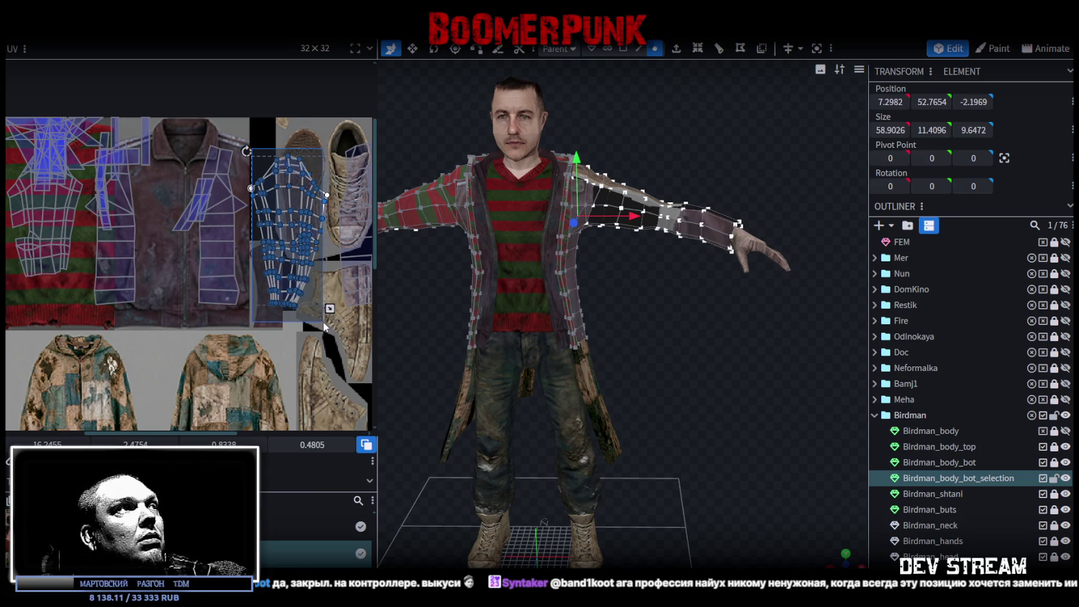
- Reshape the sleeve's UV island more upright and switch to face selection mode
scroll(319, 299, "up", 1)
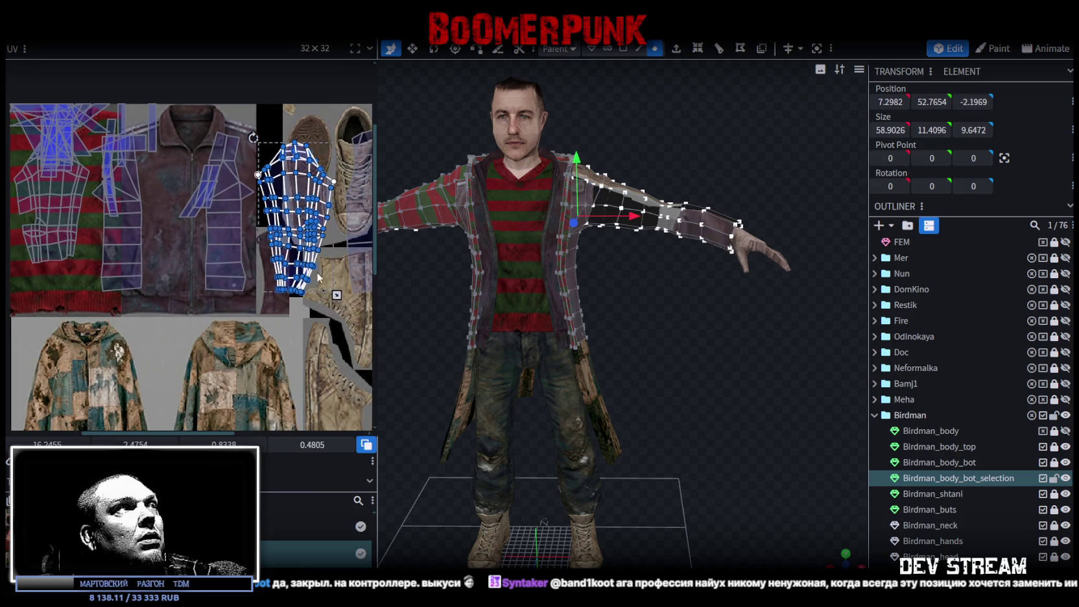
left_click_drag(263, 135, 357, 290)
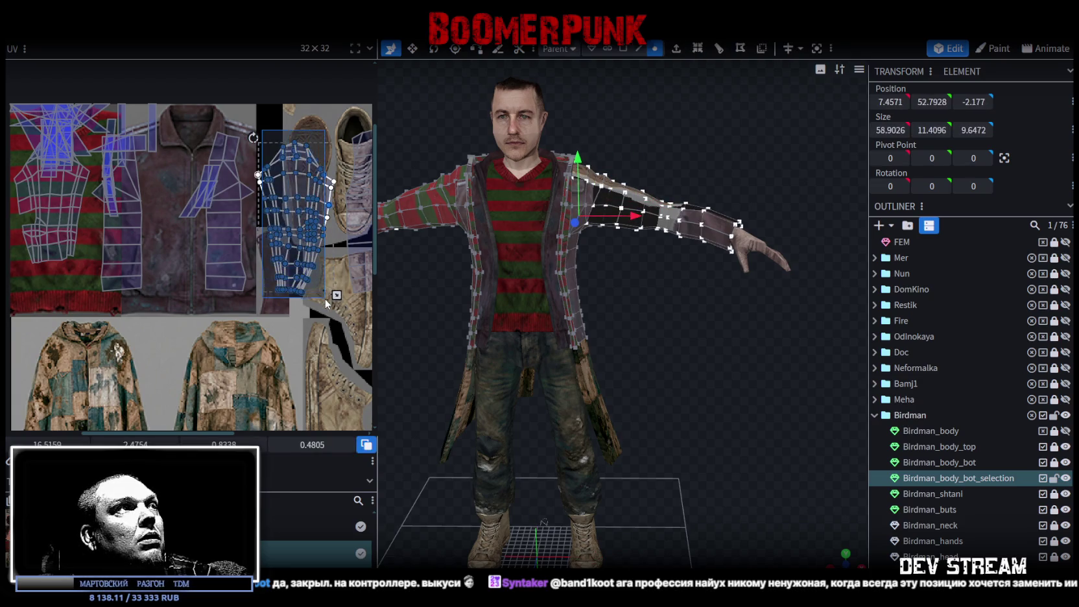
left_click(622, 48)
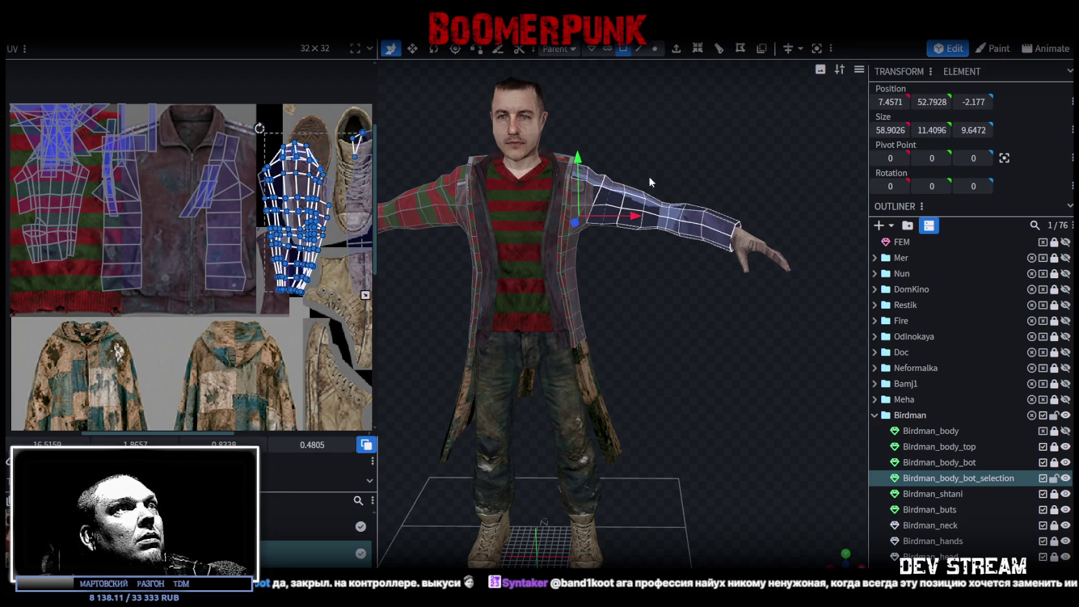
scroll(681, 340, "up", 2)
scroll(677, 341, "up", 3)
scroll(645, 345, "up", 3)
left_click_drag(645, 345, 510, 264)
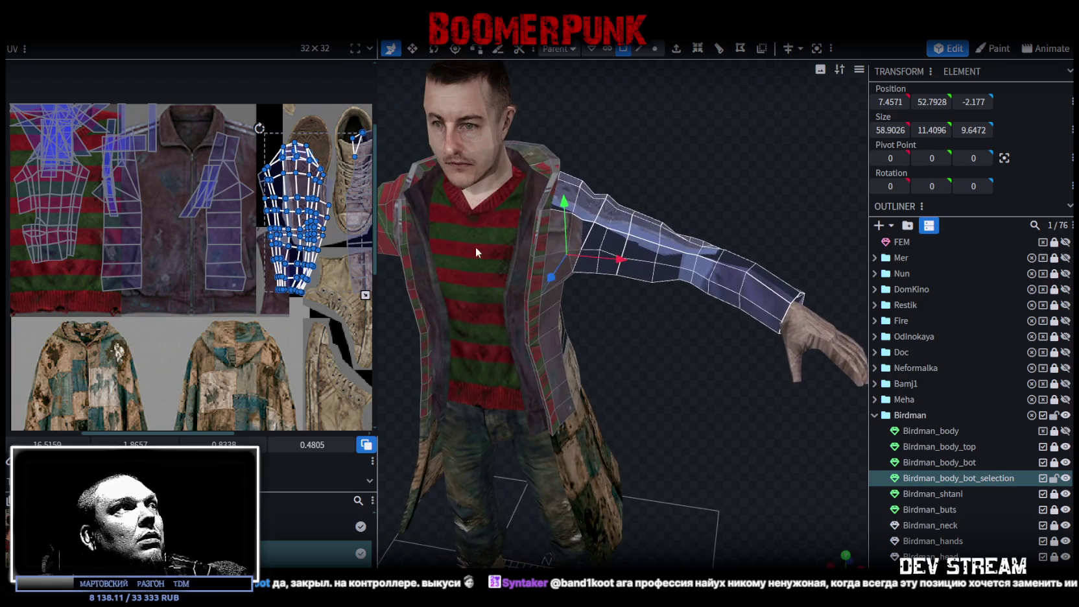
left_click_drag(265, 147, 333, 298)
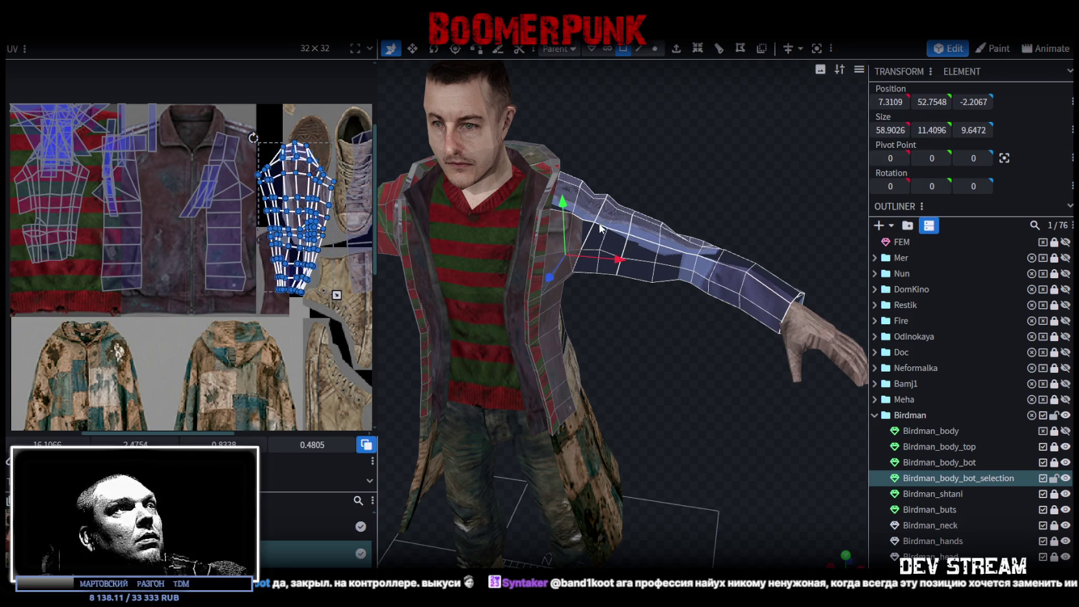
- Add another arm face to the sleeve selection, undoing a stray piece, and bring up its actions
mouse_move(635, 356)
left_mouse_down()
mouse_move(553, 377)
mouse_move(665, 338)
left_mouse_up()
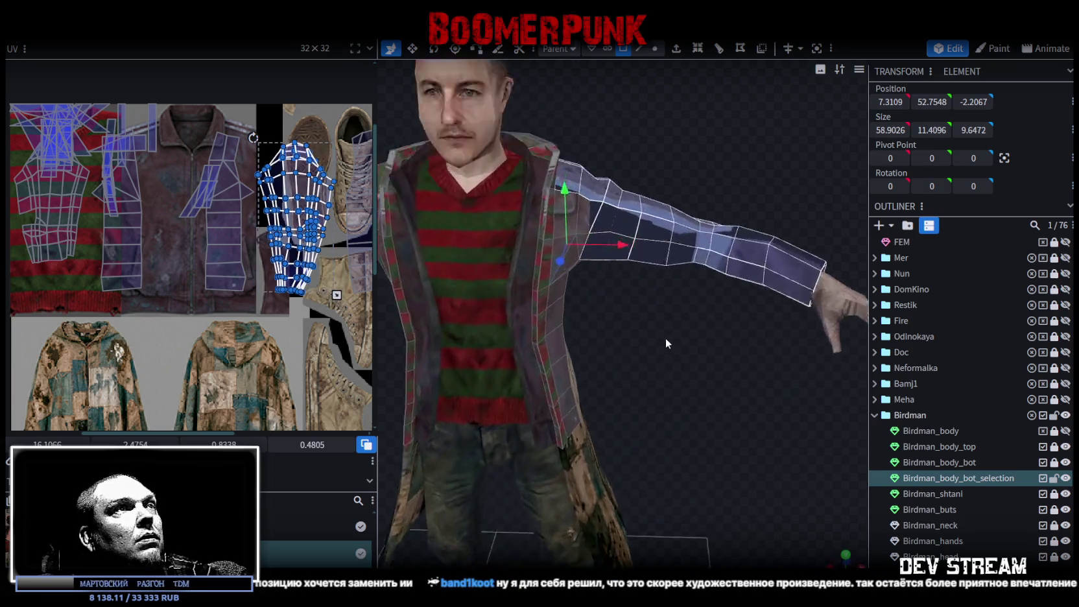
scroll(635, 337, "up", 5)
left_click(557, 170, "shift")
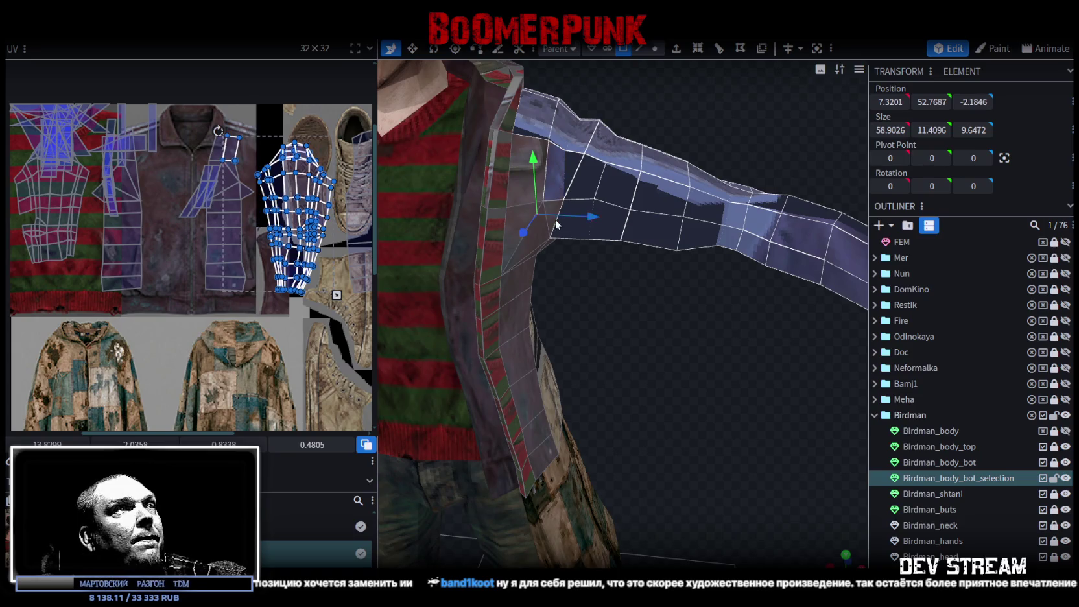
mouse_move(570, 248)
left_mouse_down()
mouse_move(607, 272)
mouse_move(566, 178)
left_mouse_up()
key("ctrl+z")
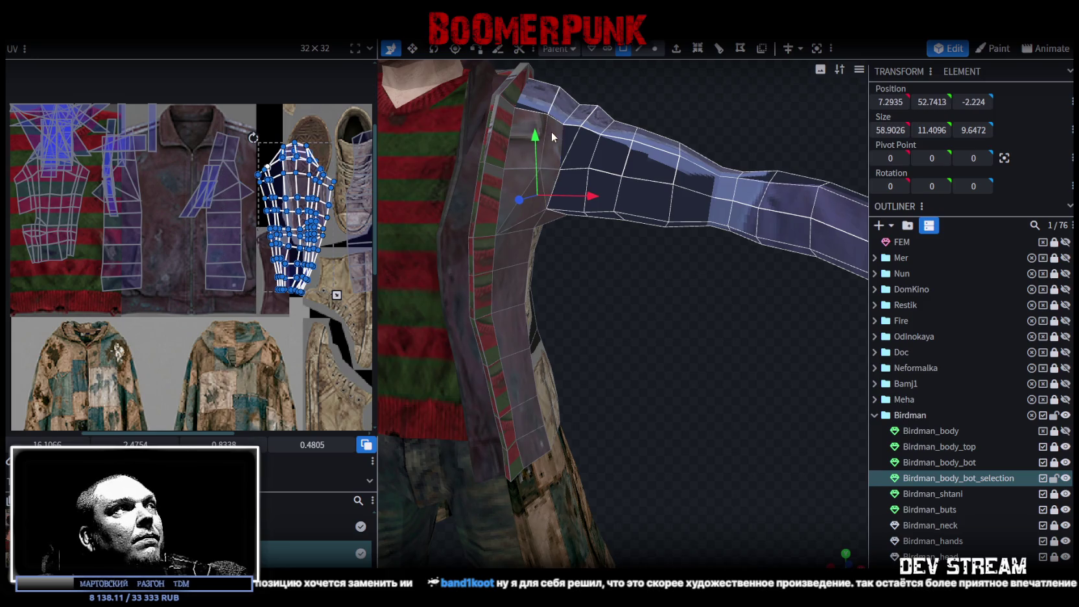
mouse_move(500, 273)
left_mouse_down()
mouse_move(600, 314)
mouse_move(632, 343)
mouse_move(531, 173)
mouse_move(671, 242)
mouse_move(497, 392)
mouse_move(656, 345)
mouse_move(740, 356)
mouse_move(646, 375)
mouse_move(703, 373)
mouse_move(654, 253)
left_mouse_up()
right_click(654, 253)
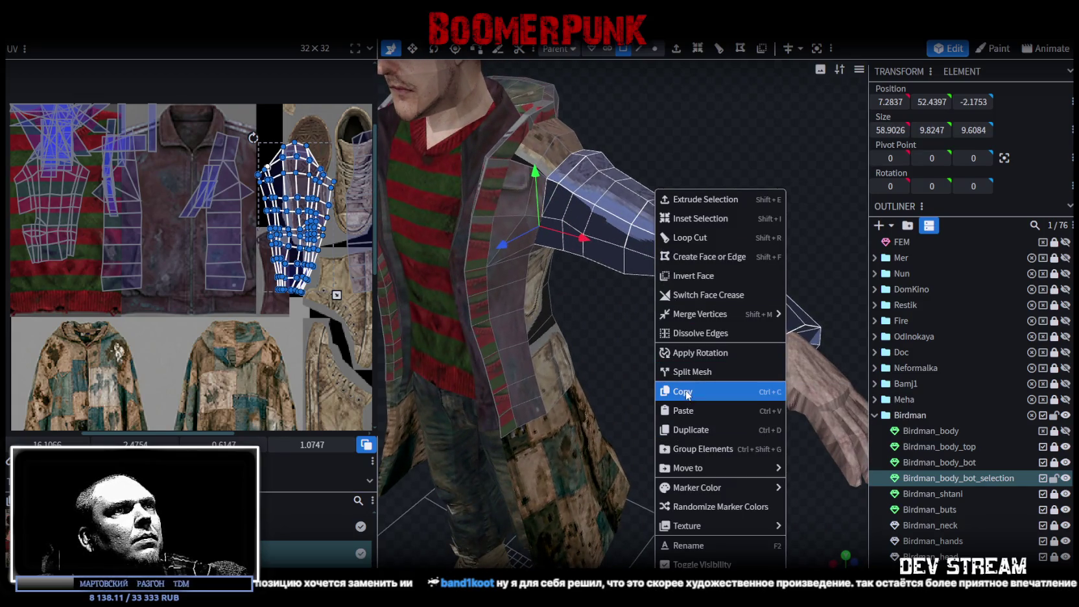
- Split the sleeve faces into Birdman_body_bot_selection_selection and select it to view its UVs
left_click(702, 372)
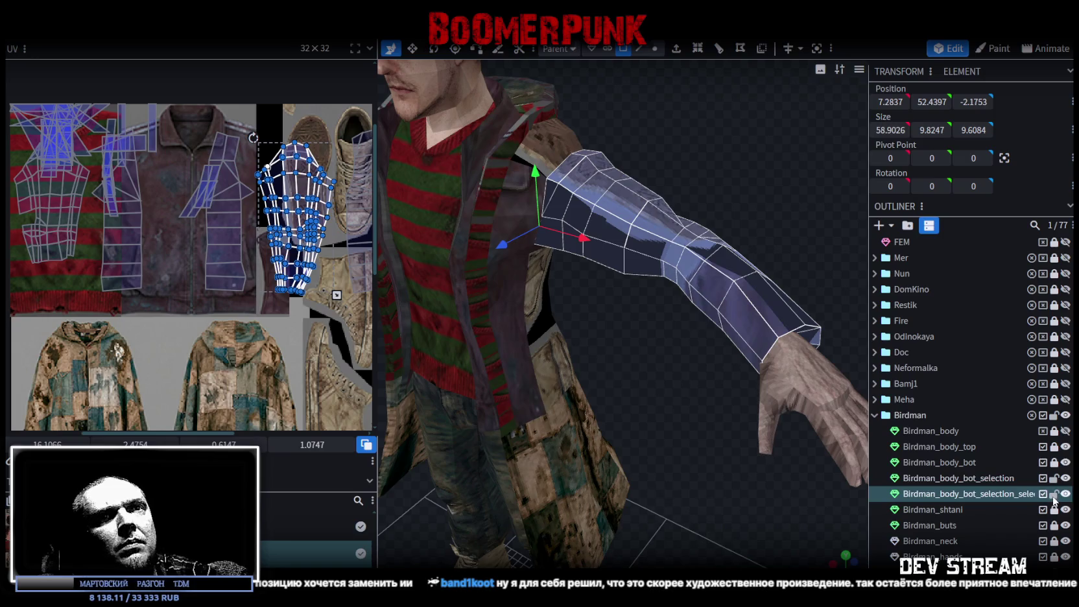
left_click(1054, 495)
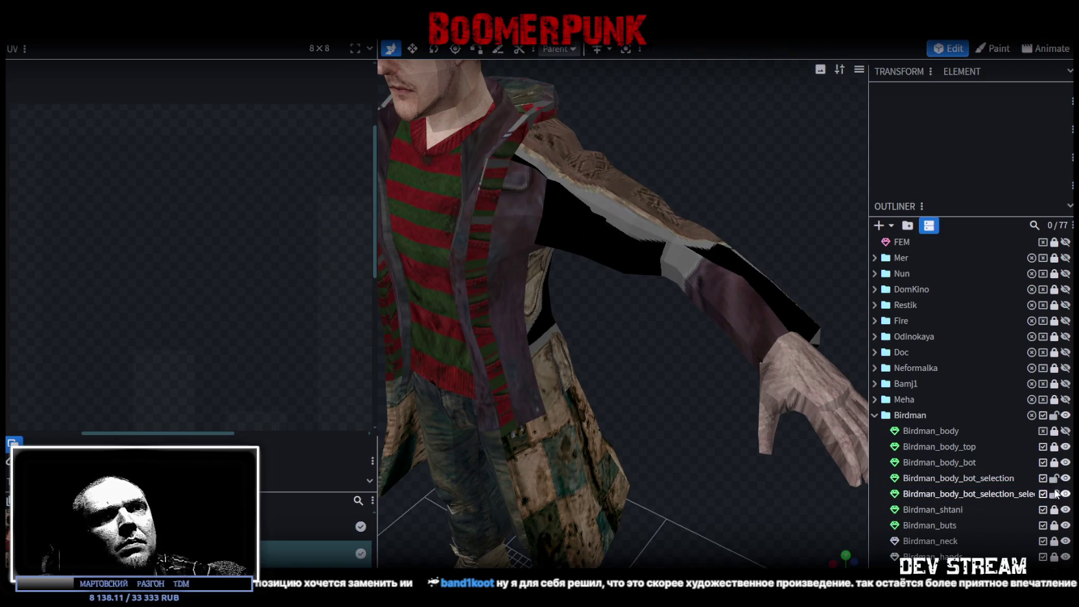
left_click(1017, 494)
scroll(652, 259, "down", 3)
middle_click_drag(295, 254, 262, 222)
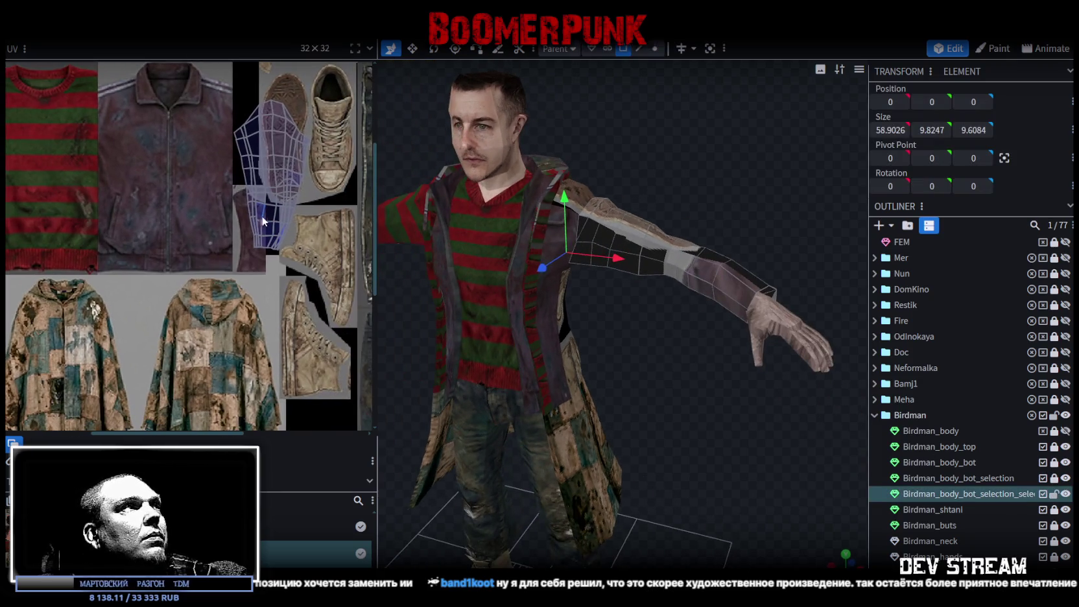
- Move the sleeve UV island onto the poncho patches and adjust one vertex
left_click(252, 135)
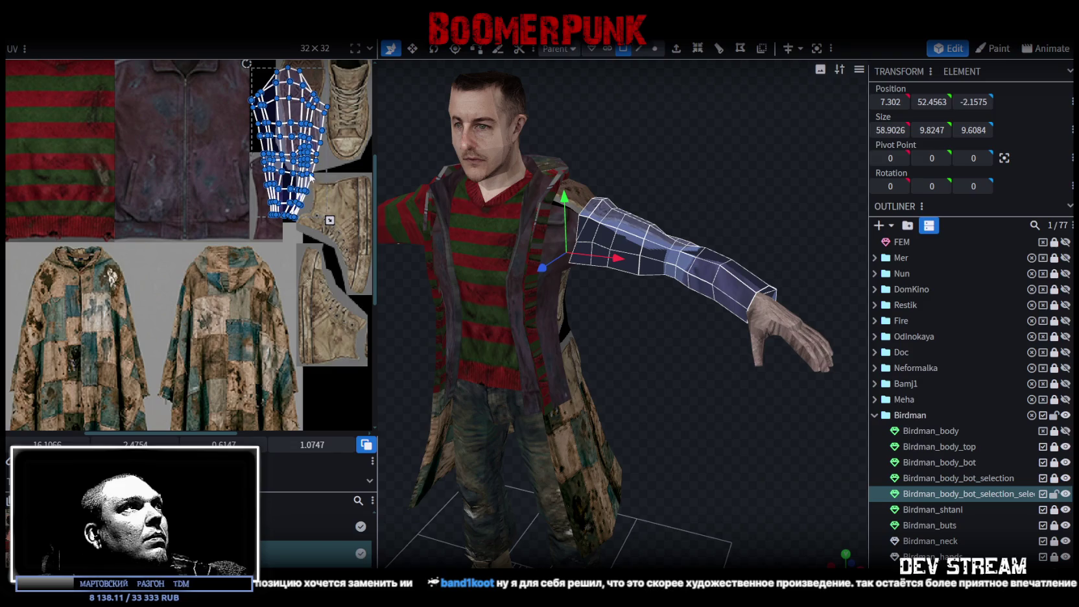
left_click_drag(300, 147, 125, 306)
middle_click_drag(138, 340, 267, 293)
left_click_drag(228, 274, 165, 312)
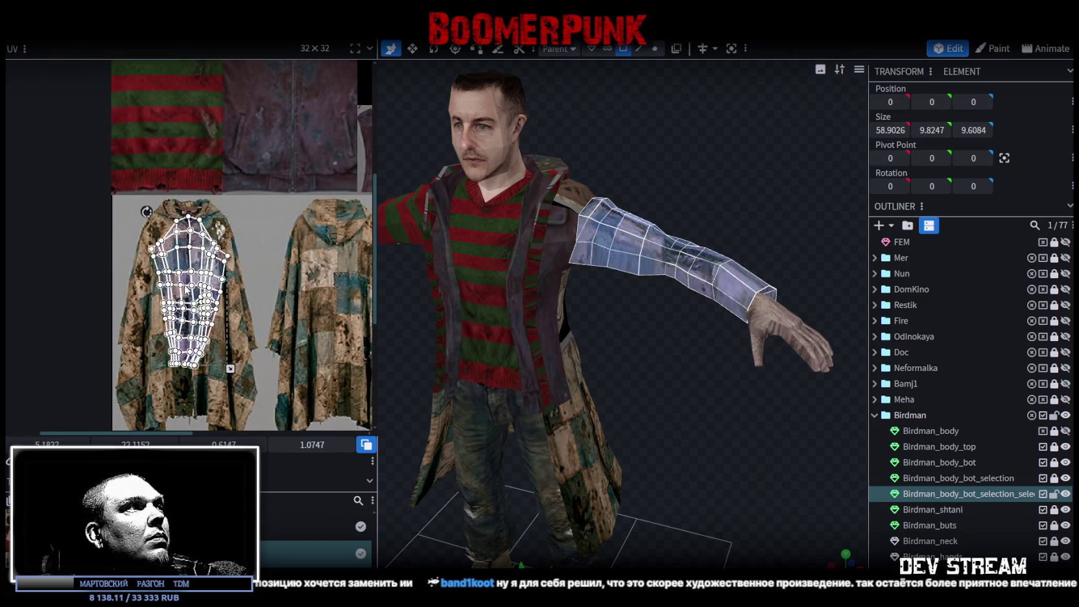
middle_click_drag(231, 368, 288, 318)
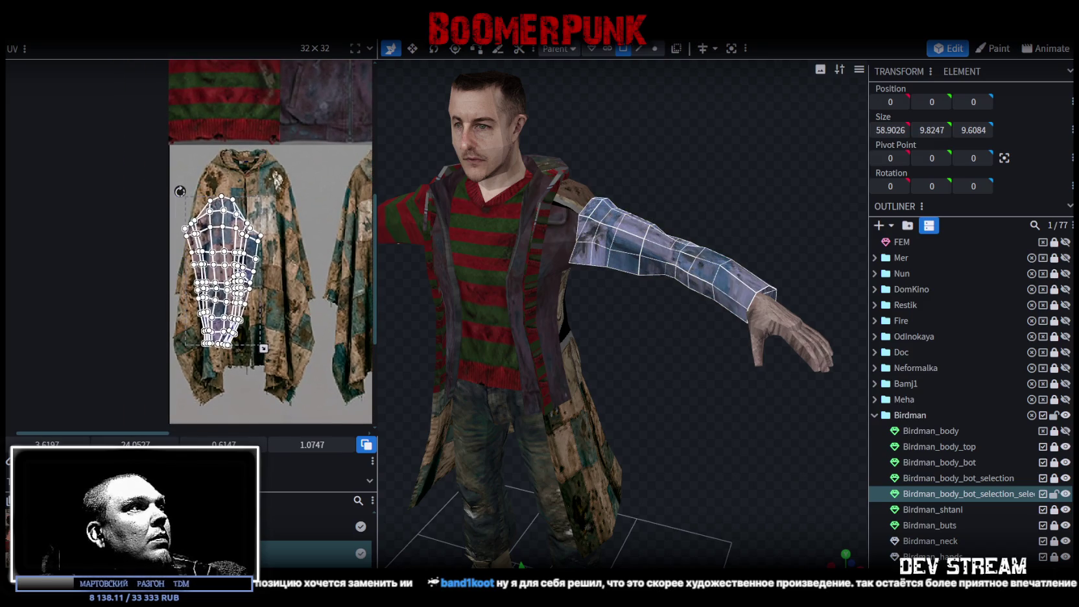
middle_click_drag(280, 327, 259, 291)
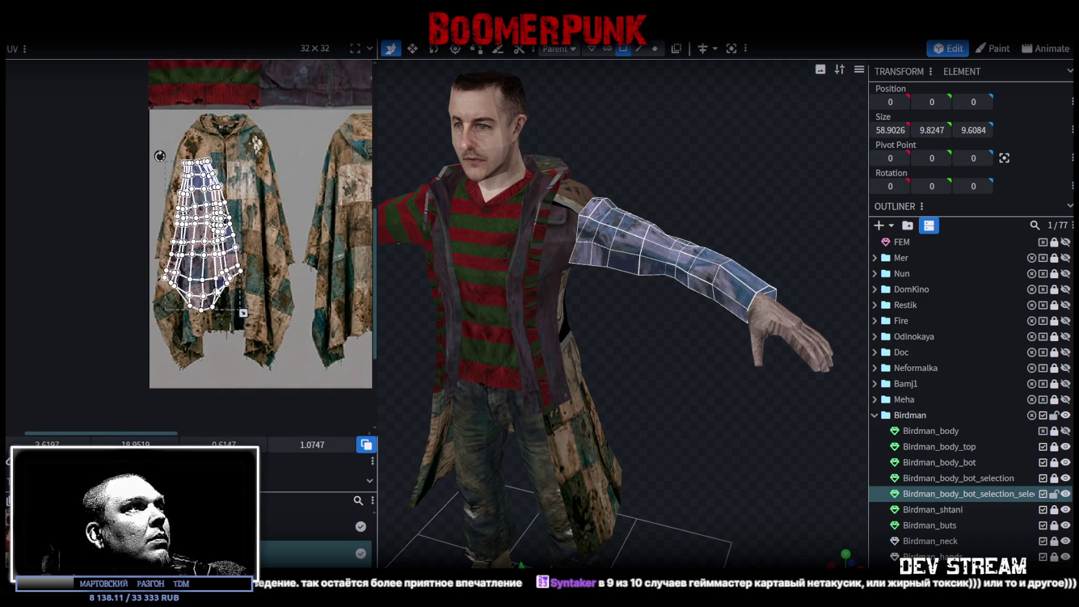
left_click(227, 283)
left_click_drag(227, 283, 250, 289)
left_click_drag(275, 325, 144, 141)
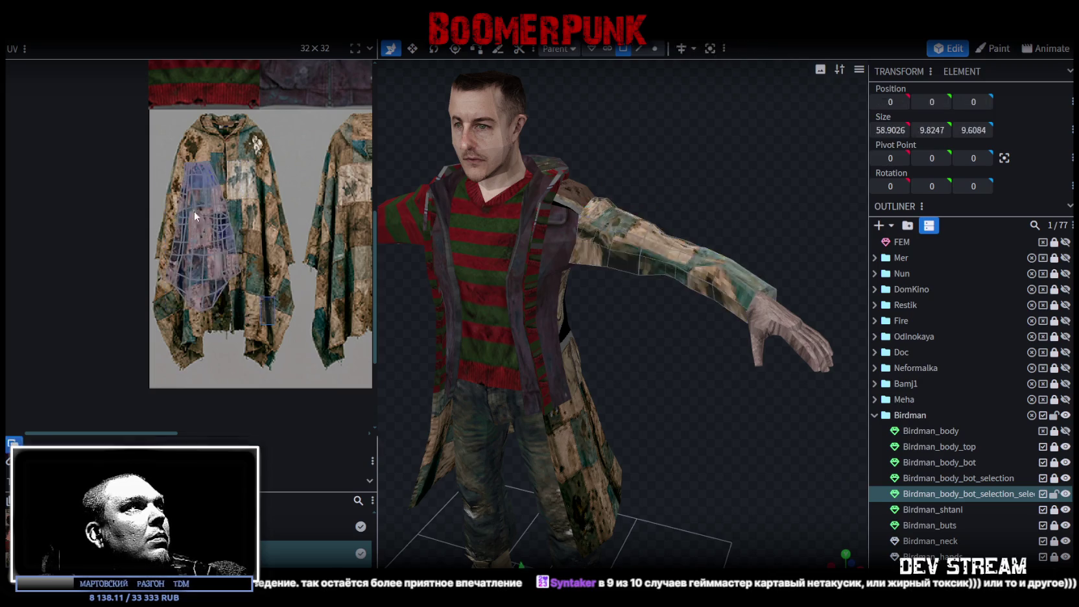
middle_click_drag(191, 158, 216, 199)
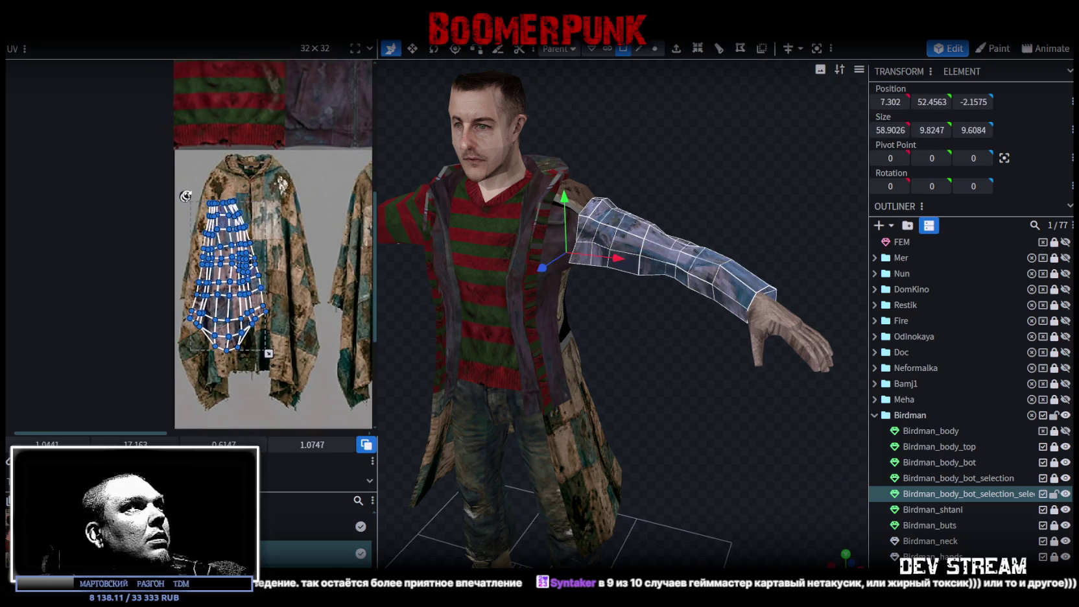
- Place the sleeve island on the right poncho, mirror, rotate and shrink it
scroll(266, 247, "down", 3)
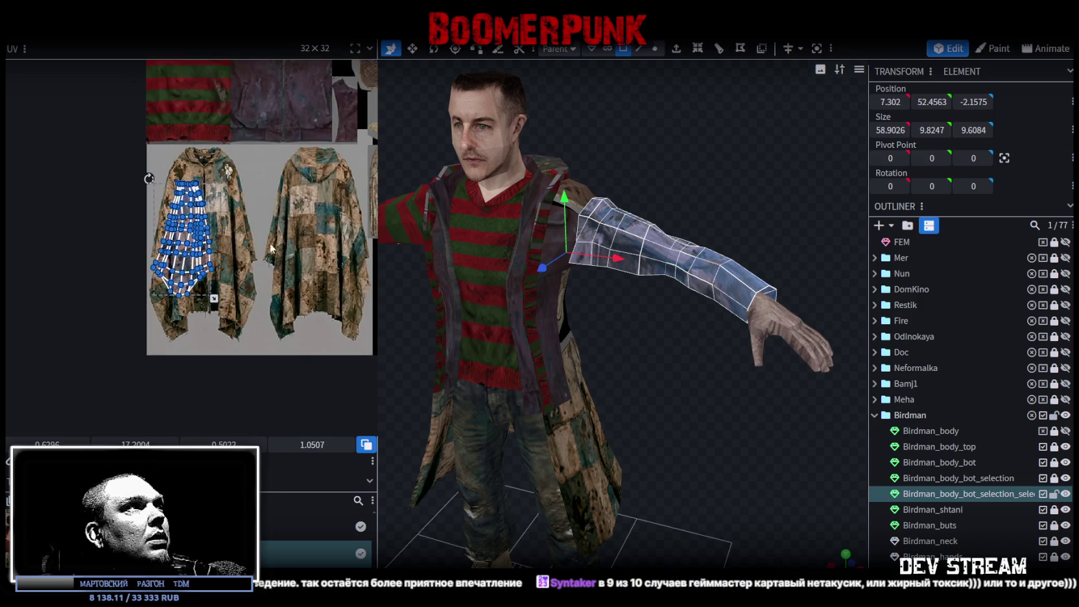
middle_click_drag(266, 247, 222, 299)
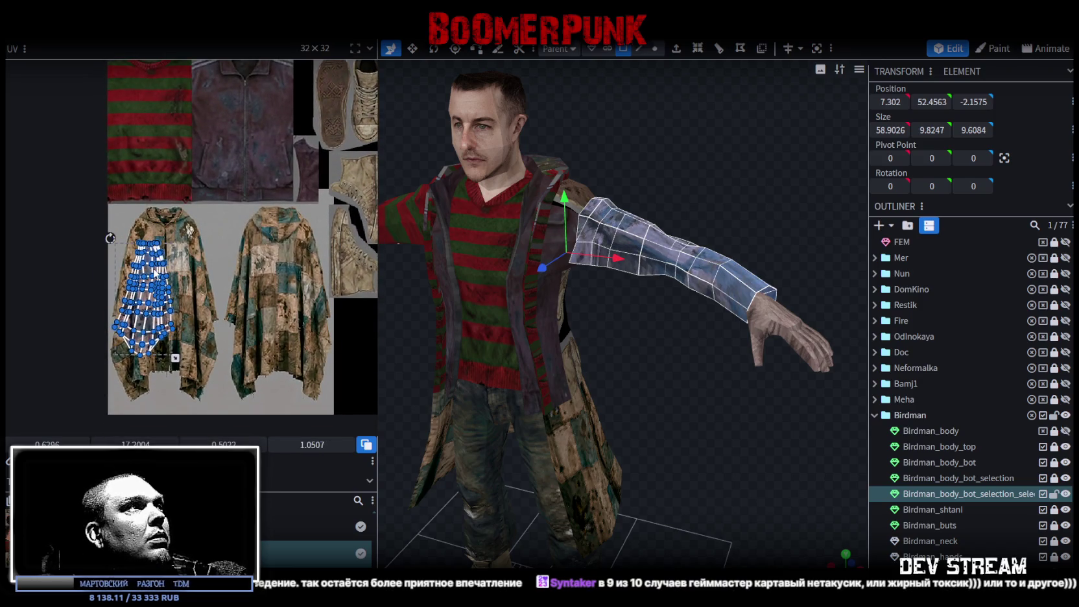
left_click_drag(156, 273, 282, 262)
scroll(253, 248, "up", 2)
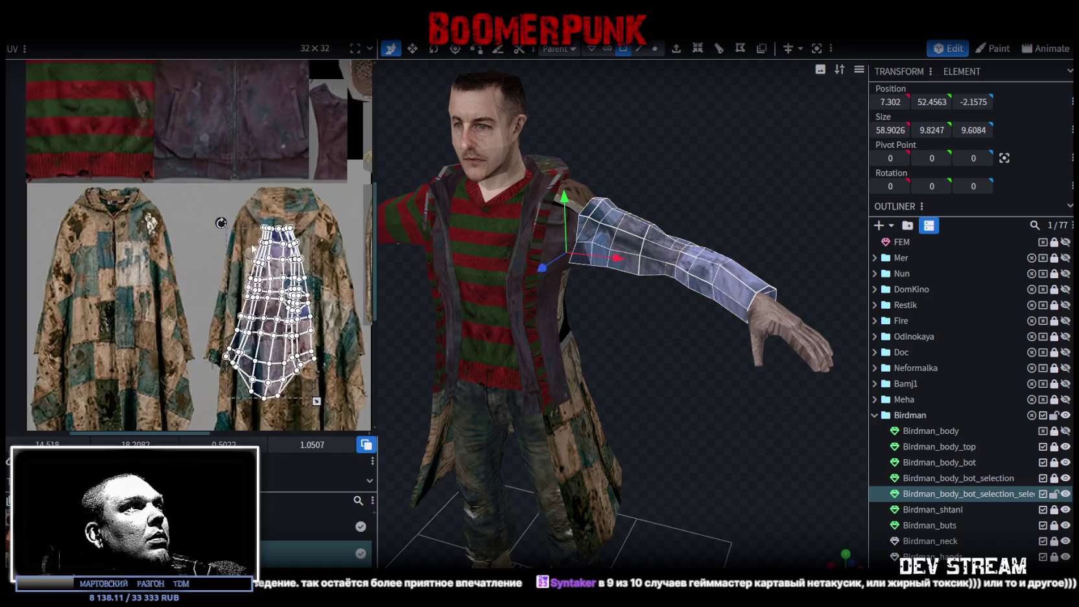
key("m")
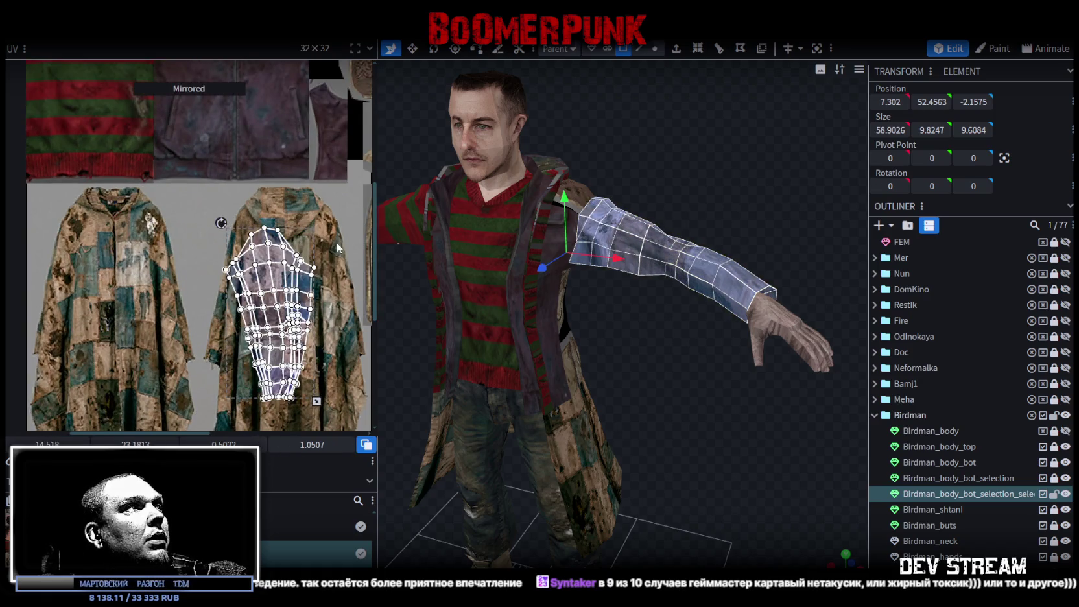
left_click_drag(221, 223, 236, 222)
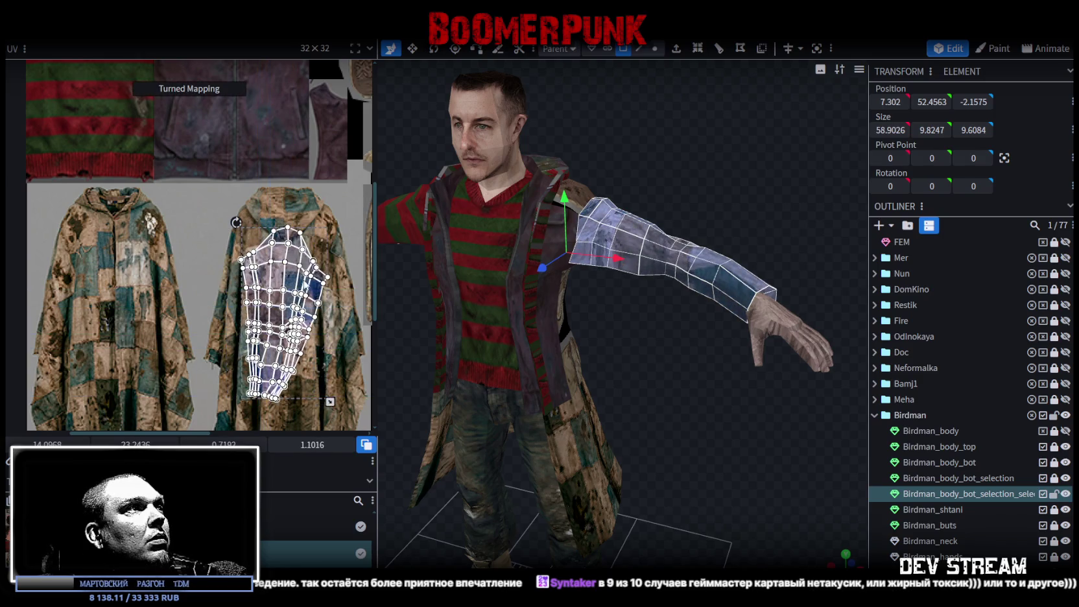
left_click_drag(329, 401, 286, 336)
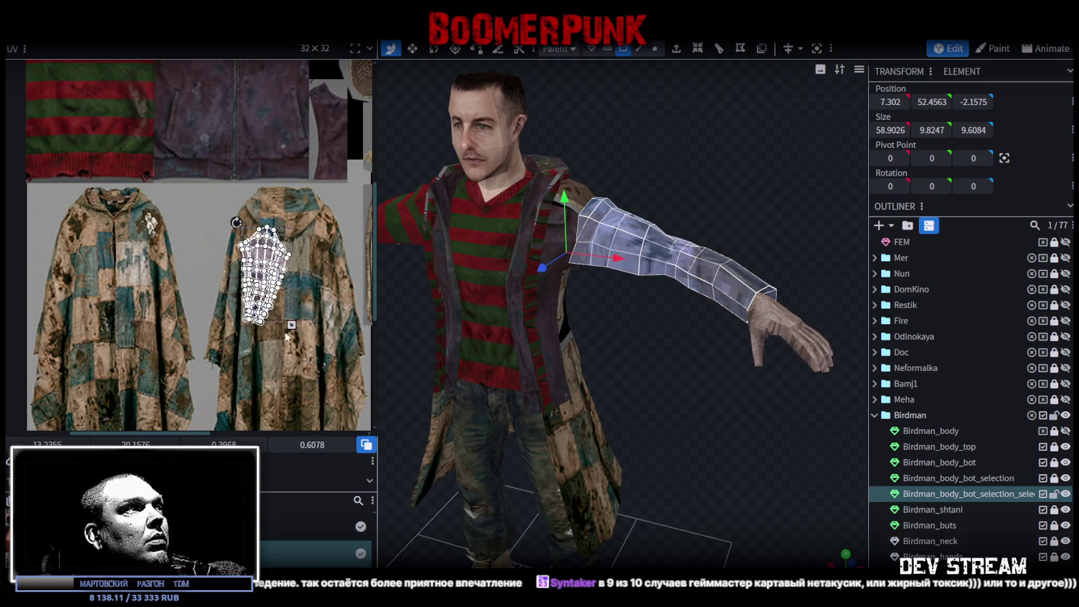
left_click_drag(262, 276, 247, 301)
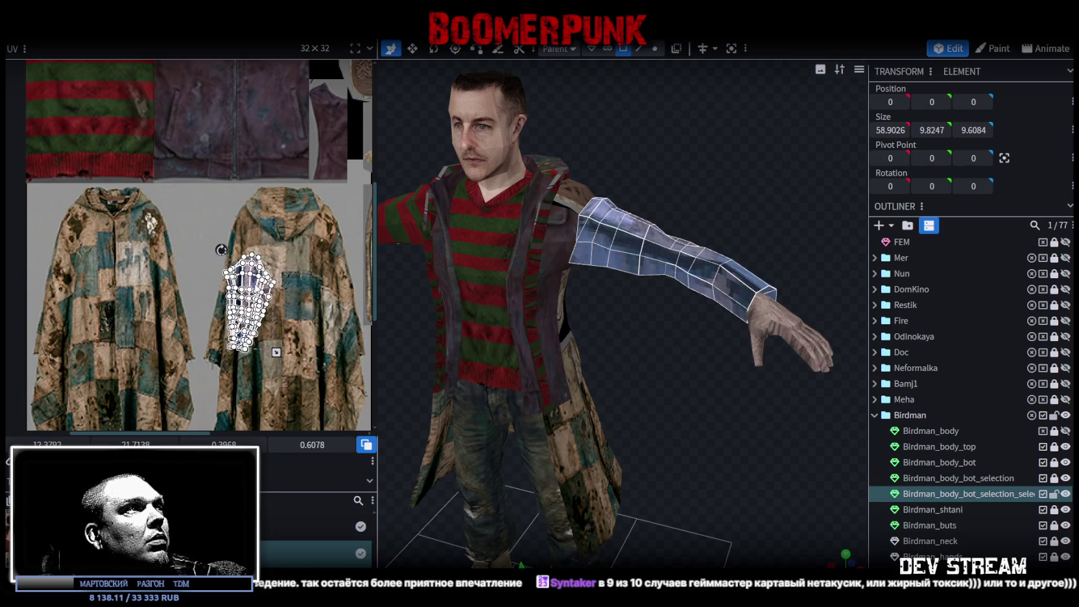
- Move the sleeve island onto the left poncho, enlarge it, and deselect to preview the arm
scroll(324, 299, "down", 3)
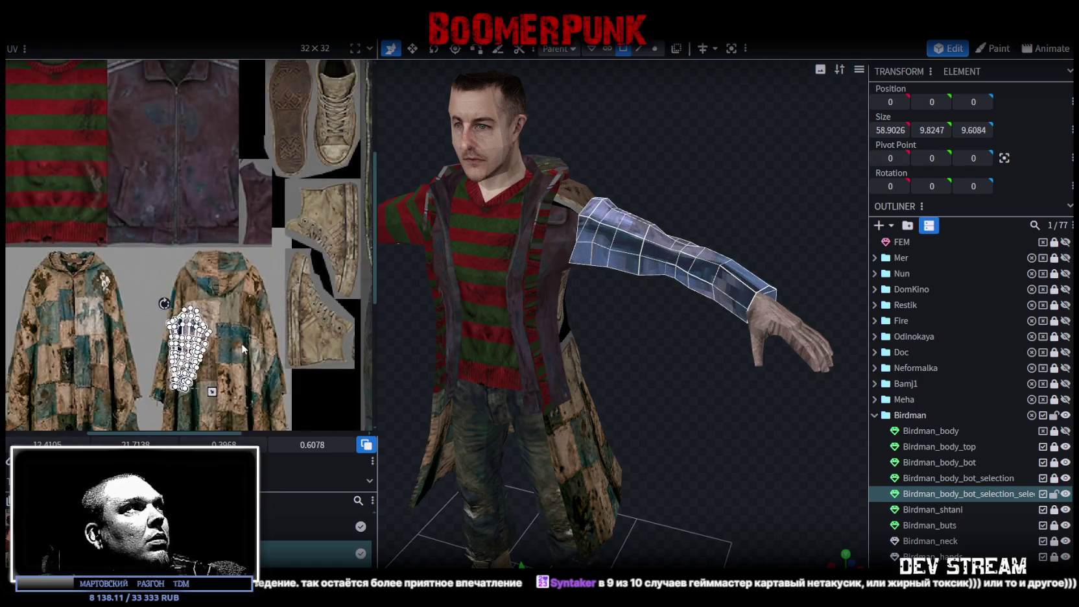
scroll(282, 319, "down", 2)
scroll(282, 318, "up", 2)
left_click_drag(273, 289, 98, 259)
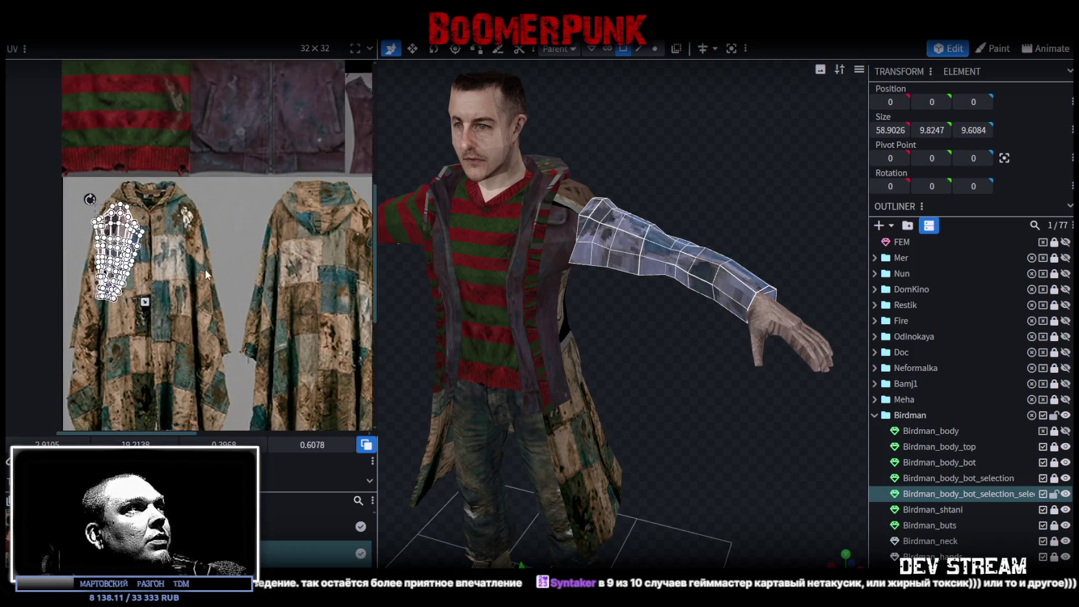
scroll(201, 277, "up", 2)
left_click_drag(138, 146, 97, 167)
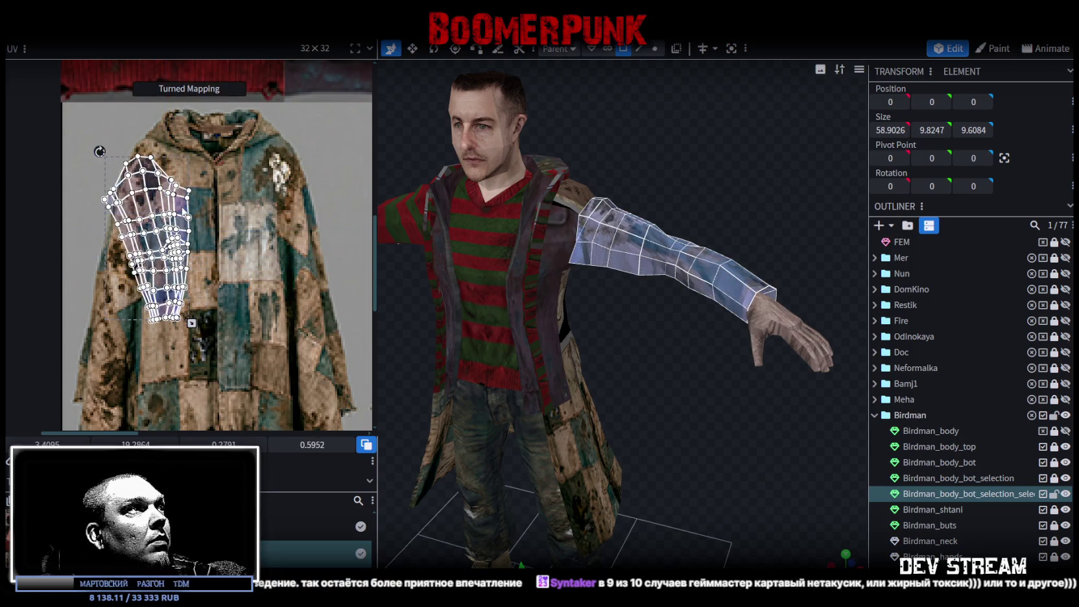
scroll(224, 300, "down", 1)
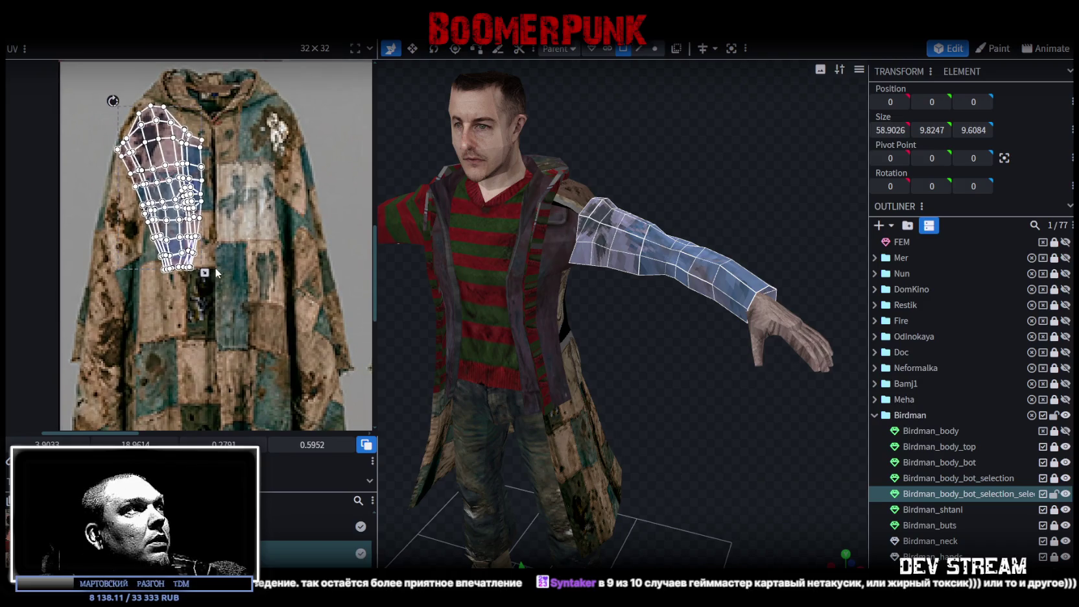
left_click_drag(225, 300, 222, 312)
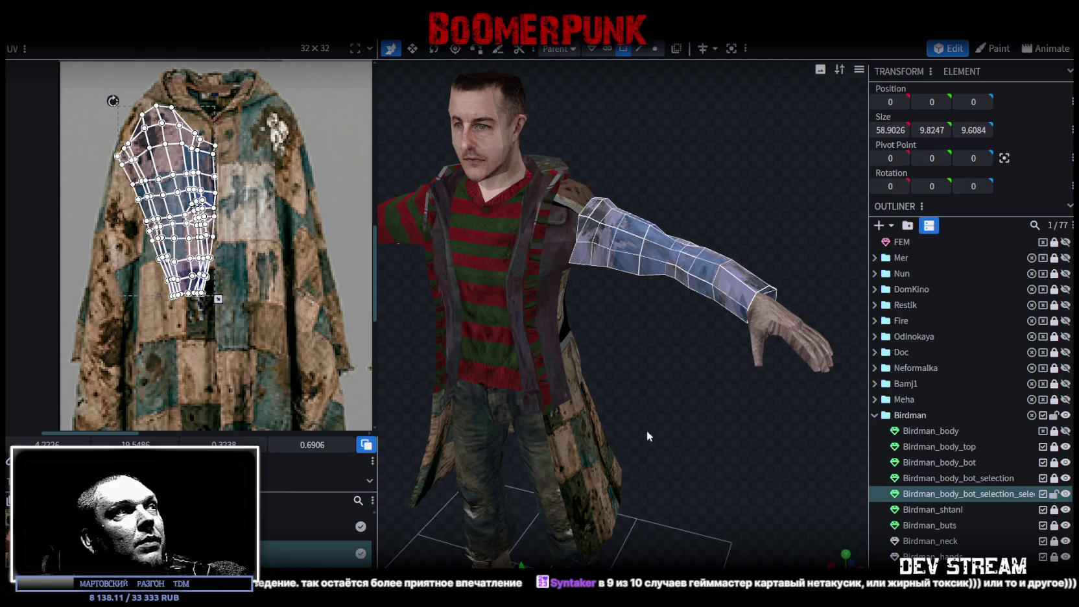
left_click(664, 416)
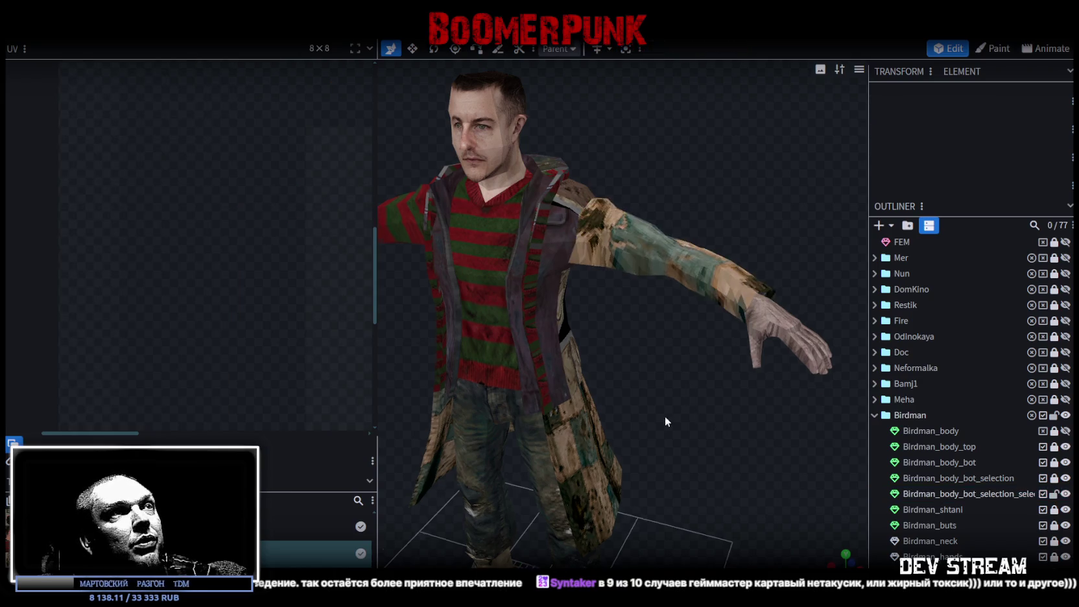
- Push a single sleeve face back along the Z depth axis
mouse_move(665, 415)
left_mouse_down()
mouse_move(561, 442)
mouse_move(688, 463)
mouse_move(724, 502)
mouse_move(731, 432)
mouse_move(717, 307)
mouse_move(689, 273)
mouse_move(655, 446)
mouse_move(683, 401)
mouse_move(560, 375)
mouse_move(530, 427)
mouse_move(699, 429)
mouse_move(676, 368)
mouse_move(697, 437)
mouse_move(643, 407)
mouse_move(634, 383)
mouse_move(650, 363)
left_mouse_up()
left_click(677, 367)
left_click(640, 302)
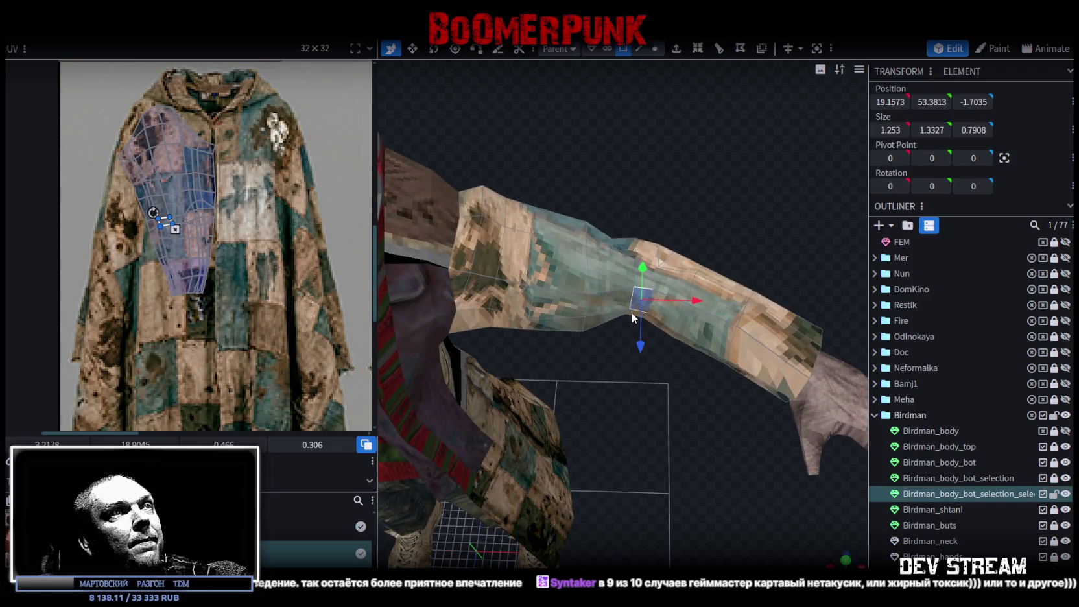
left_click_drag(640, 348, 640, 367)
mouse_move(687, 272)
left_mouse_down()
mouse_move(708, 232)
mouse_move(681, 232)
mouse_move(725, 208)
left_mouse_up()
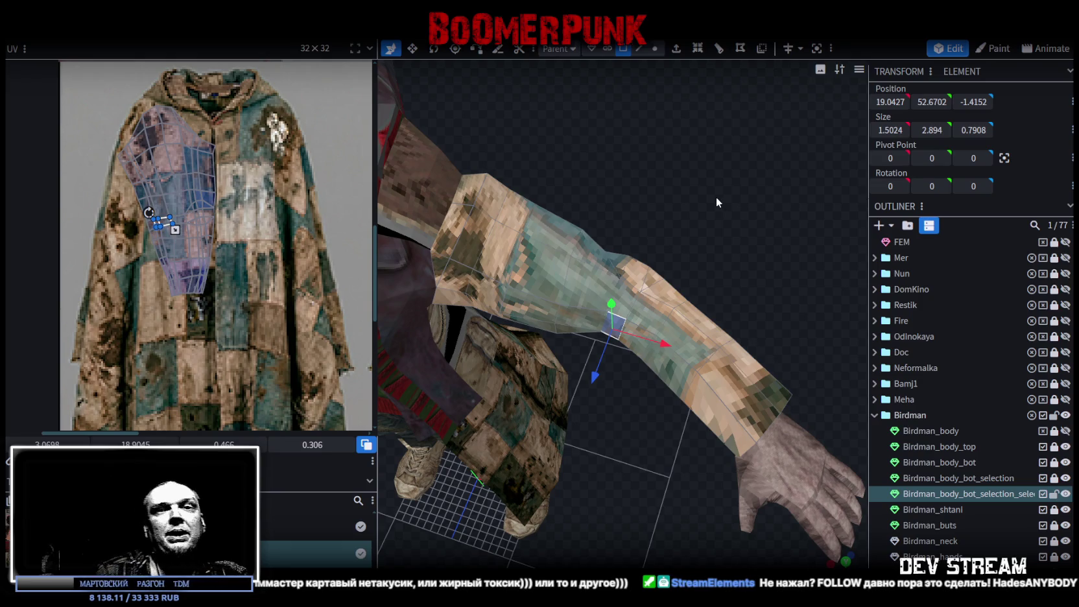
- Orbit around the arm from behind and the side, selecting other sleeve faces
scroll(681, 182, "down", 5)
mouse_move(678, 163)
left_mouse_down()
mouse_move(449, 159)
mouse_move(502, 214)
mouse_move(532, 127)
mouse_move(578, 124)
left_mouse_up()
scroll(496, 189, "up", 2)
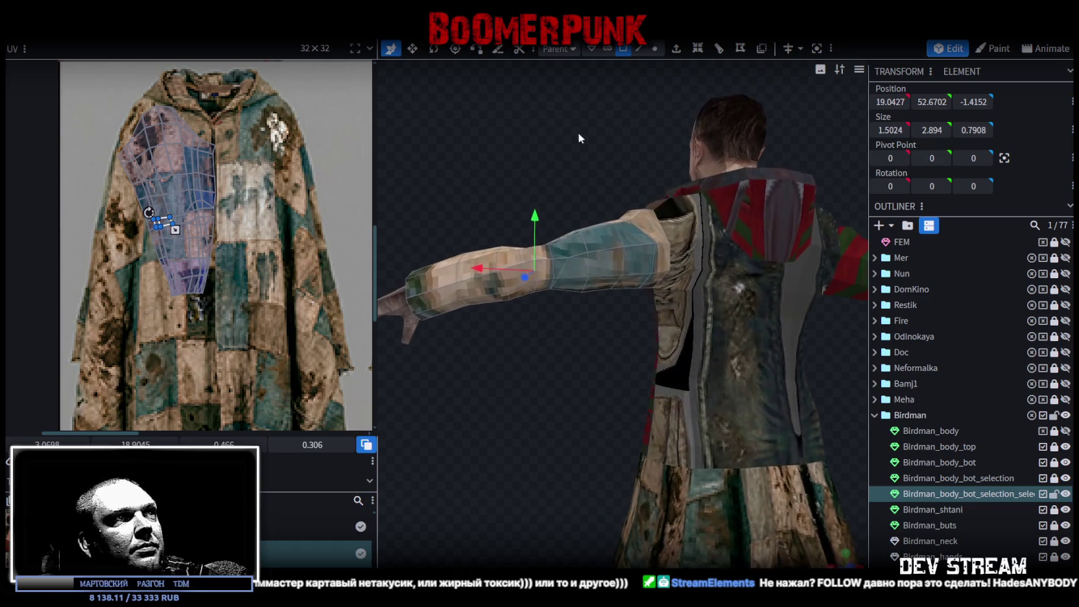
left_click(608, 262)
scroll(221, 223, "down", 2)
scroll(214, 202, "down", 1)
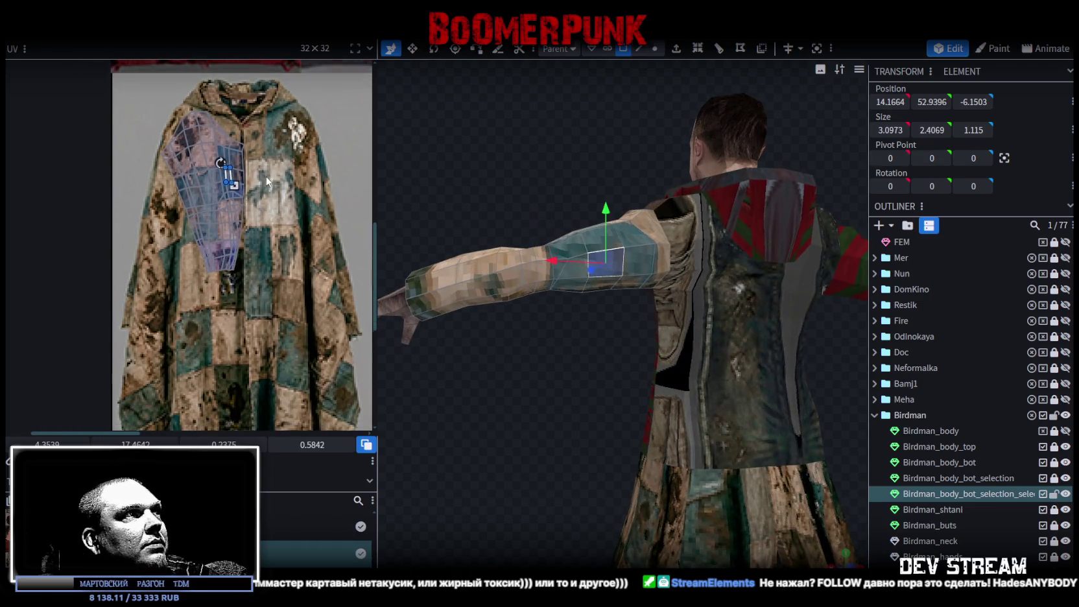
mouse_move(436, 213)
left_mouse_down()
mouse_move(701, 312)
mouse_move(740, 228)
left_mouse_up()
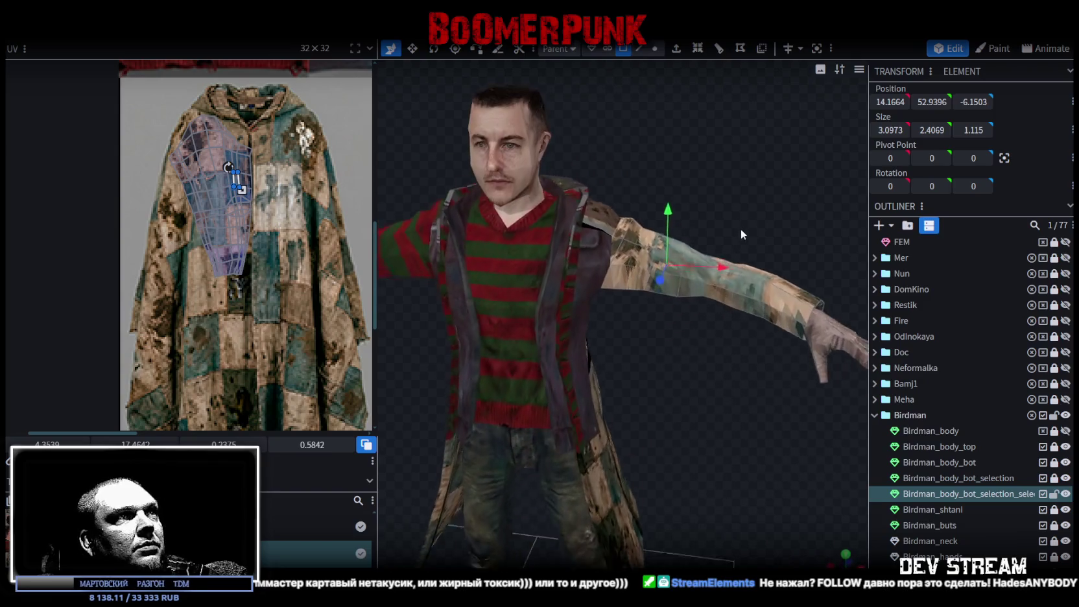
left_click(630, 273)
mouse_move(631, 272)
left_mouse_down()
mouse_move(674, 317)
mouse_move(618, 302)
mouse_move(573, 324)
mouse_move(536, 296)
left_mouse_up()
left_click(662, 285)
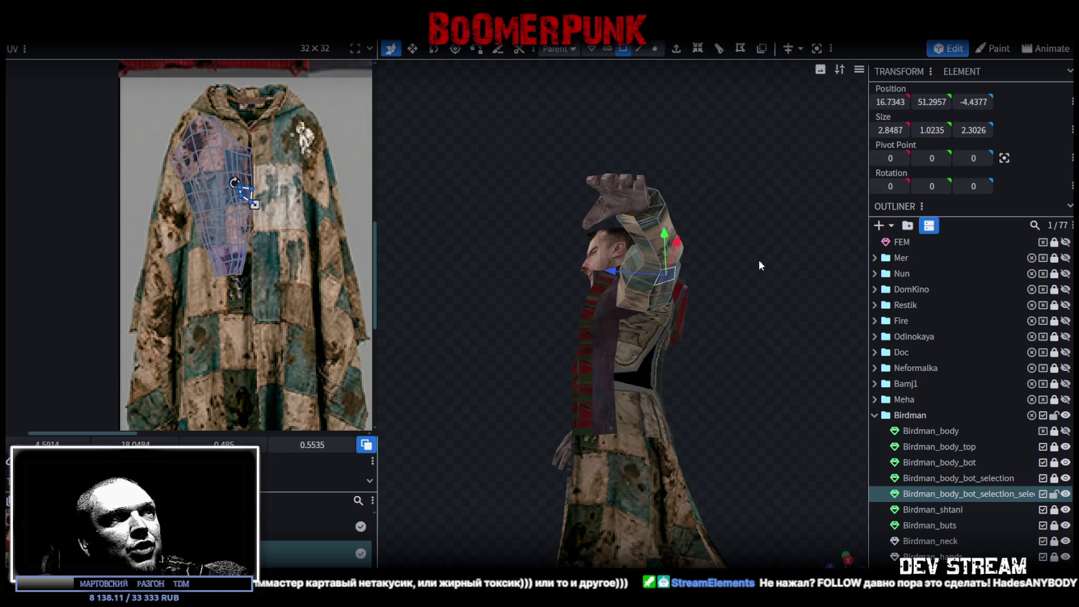